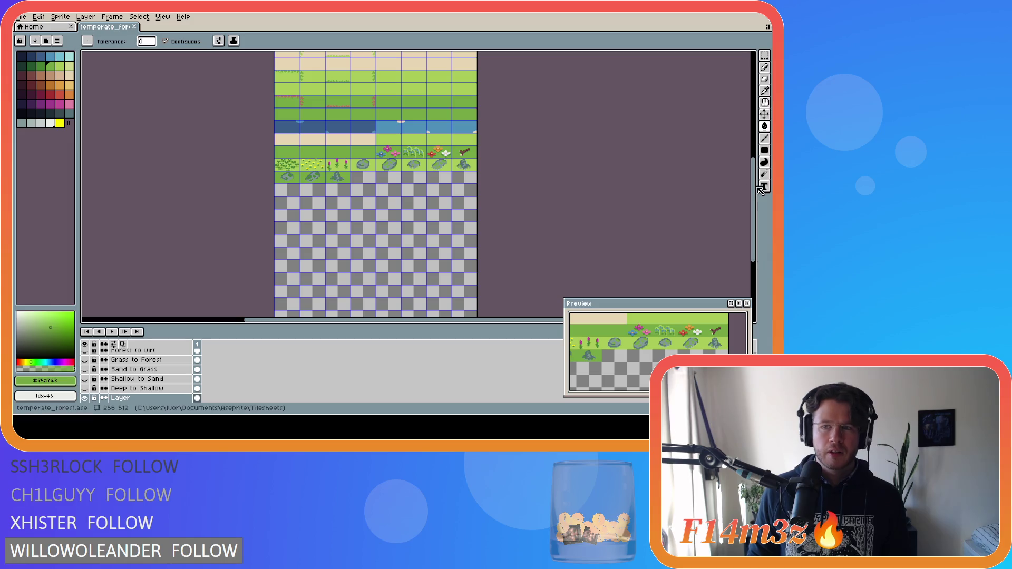
Scroll to the top of the tilesheet and zoom in on the shell, starfish, rock, twig and pebble tiles.
{"action": "mouse_move", "coordinate": [757, 189]}
{"action": "left_mouse_down"}
{"action": "mouse_move", "coordinate": [750, 133]}
{"action": "mouse_move", "coordinate": [739, 136]}
{"action": "left_mouse_up"}
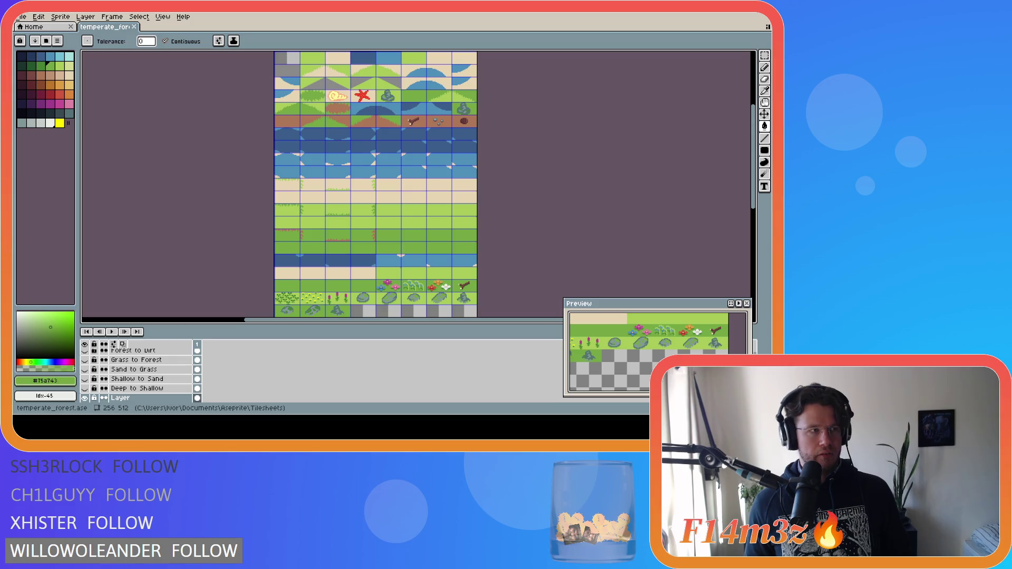
{"action": "scroll", "coordinate": [170, 124], "scroll_direction": "up", "scroll_amount": 5}
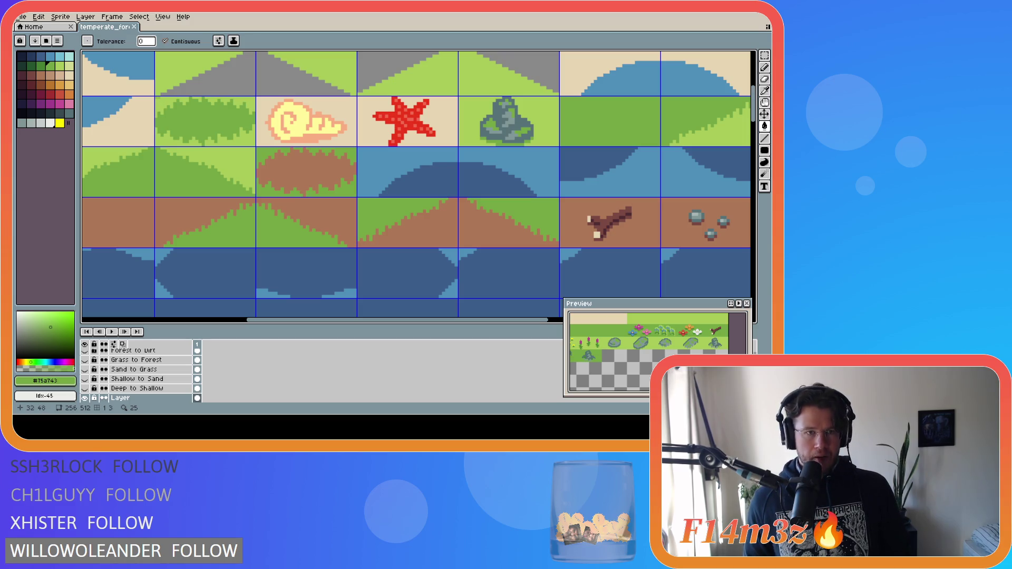
Move the grassy bush tile into the empty slot after the three mossy rocks, aligned to the grid.
{"action": "key", "text": "m"}
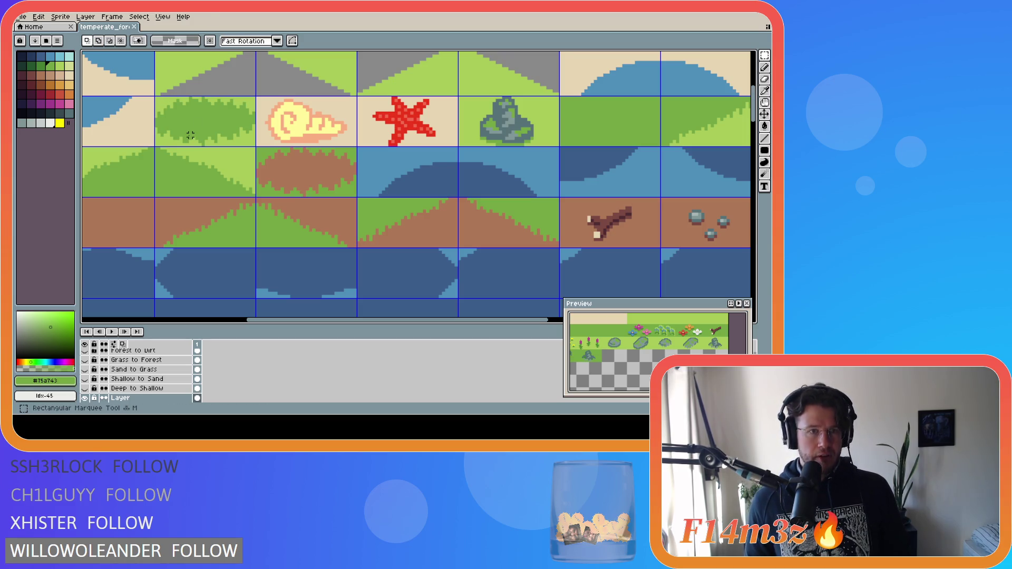
{"action": "left_click_drag", "start_coordinate": [156, 97], "coordinate": [237, 143]}
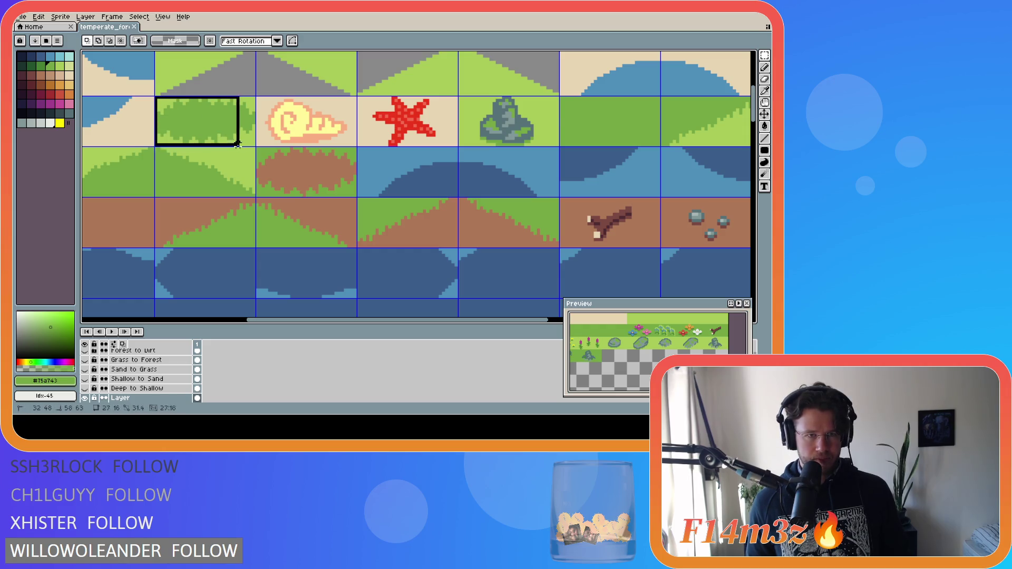
{"action": "scroll", "coordinate": [424, 194], "scroll_direction": "down", "scroll_amount": 10}
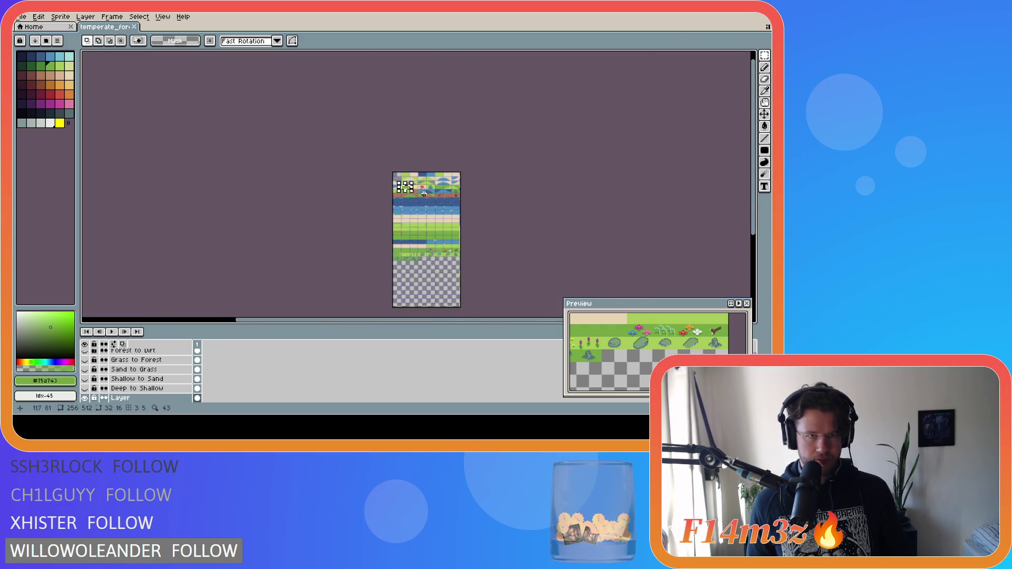
{"action": "scroll", "coordinate": [483, 207], "scroll_direction": "up", "scroll_amount": 3}
{"action": "left_click_drag", "start_coordinate": [297, 142], "coordinate": [434, 301]}
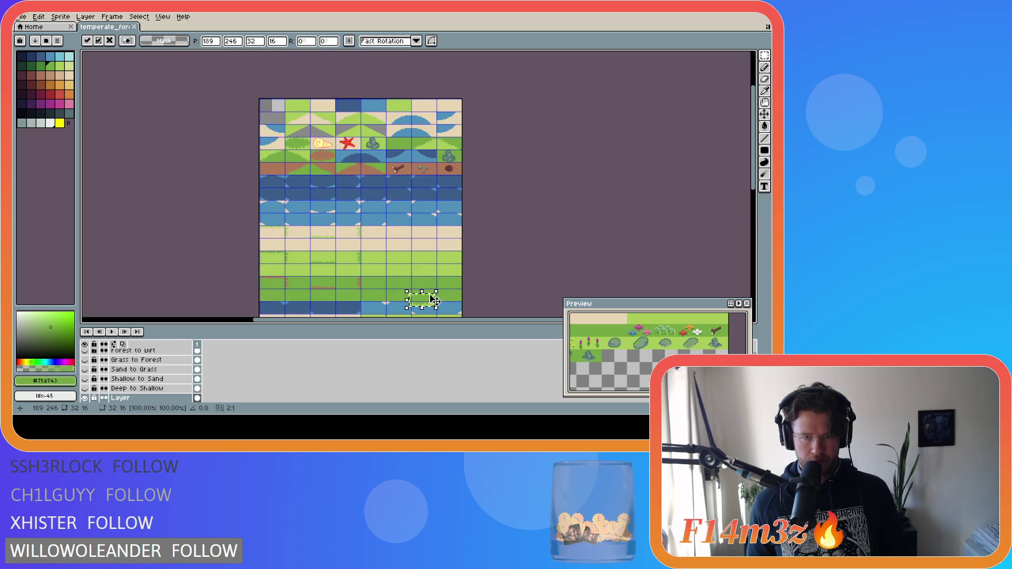
{"action": "scroll", "coordinate": [422, 190], "scroll_direction": "down", "scroll_amount": 5}
{"action": "mouse_move", "coordinate": [422, 189]}
{"action": "left_mouse_down"}
{"action": "mouse_move", "coordinate": [374, 249]}
{"action": "mouse_move", "coordinate": [357, 249]}
{"action": "left_mouse_up"}
{"action": "key", "text": "Return"}
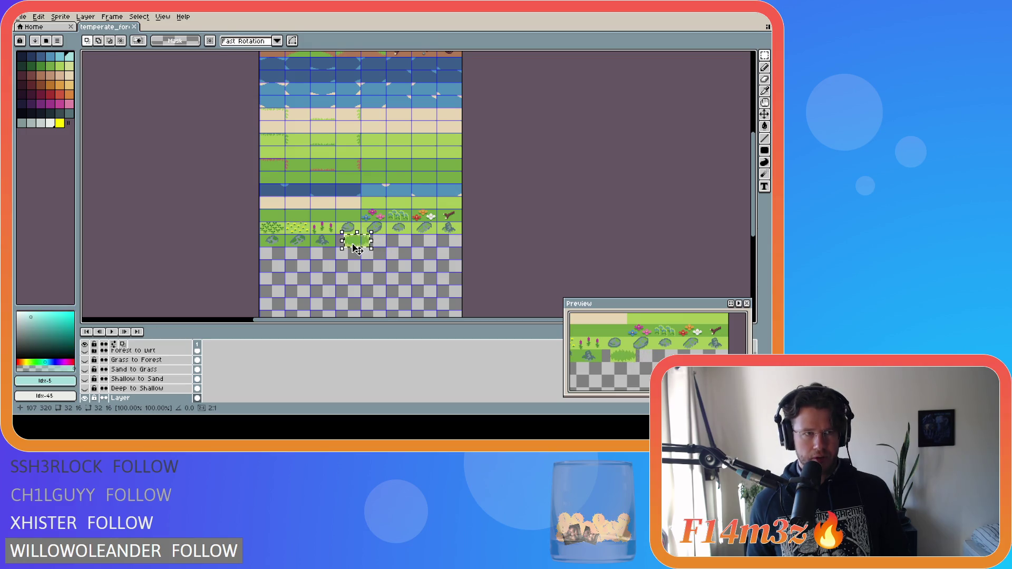
{"action": "scroll", "coordinate": [356, 249], "scroll_direction": "up", "scroll_amount": 2}
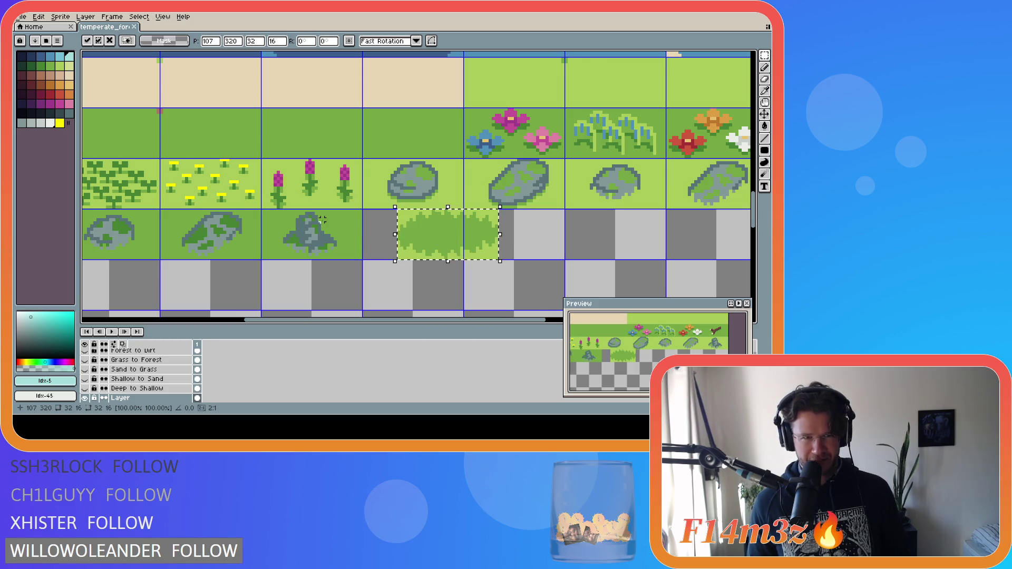
{"action": "left_click_drag", "start_coordinate": [446, 245], "coordinate": [410, 247]}
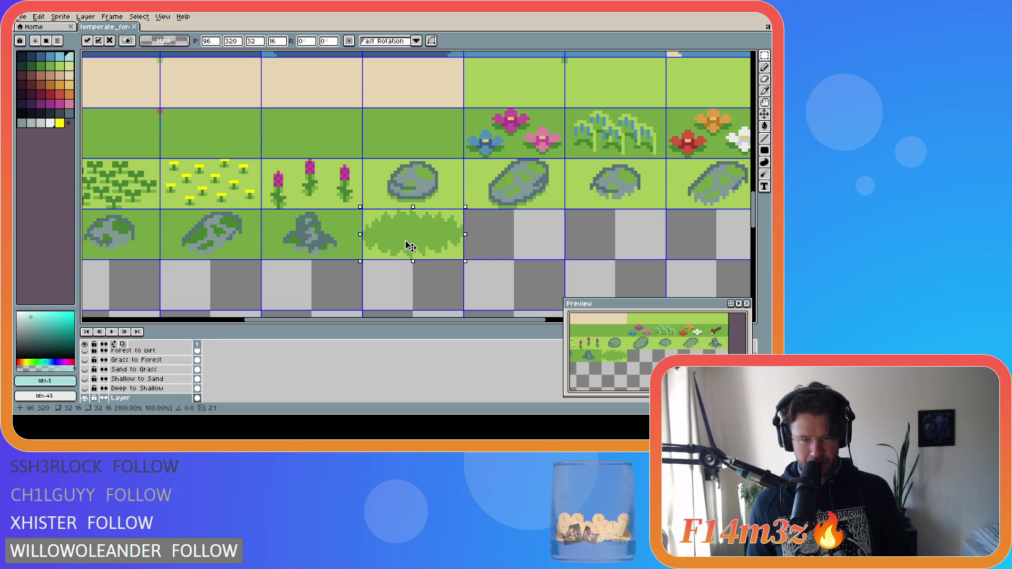
{"action": "left_click", "coordinate": [424, 295]}
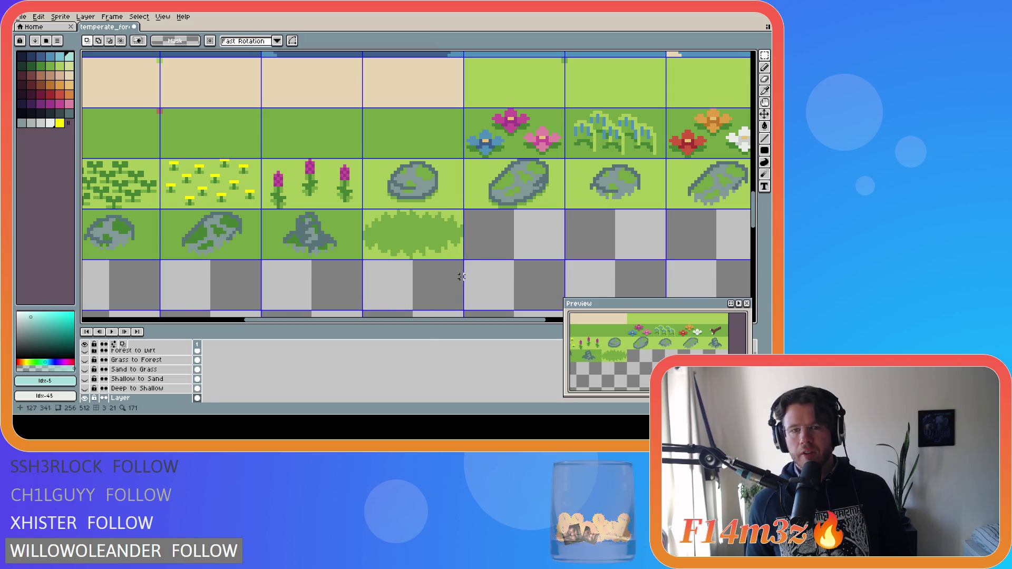
Fill the whole tile with flat light grass green.
{"action": "left_click", "coordinate": [379, 236], "text": "alt"}
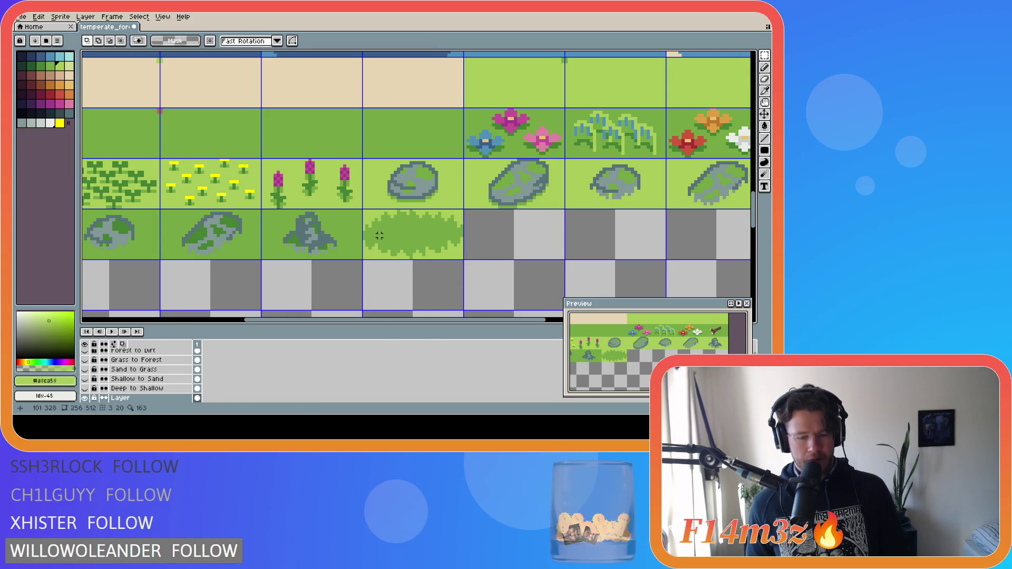
{"action": "key", "text": "g"}
{"action": "left_click", "coordinate": [379, 235]}
{"action": "key", "text": "ctrl+z"}
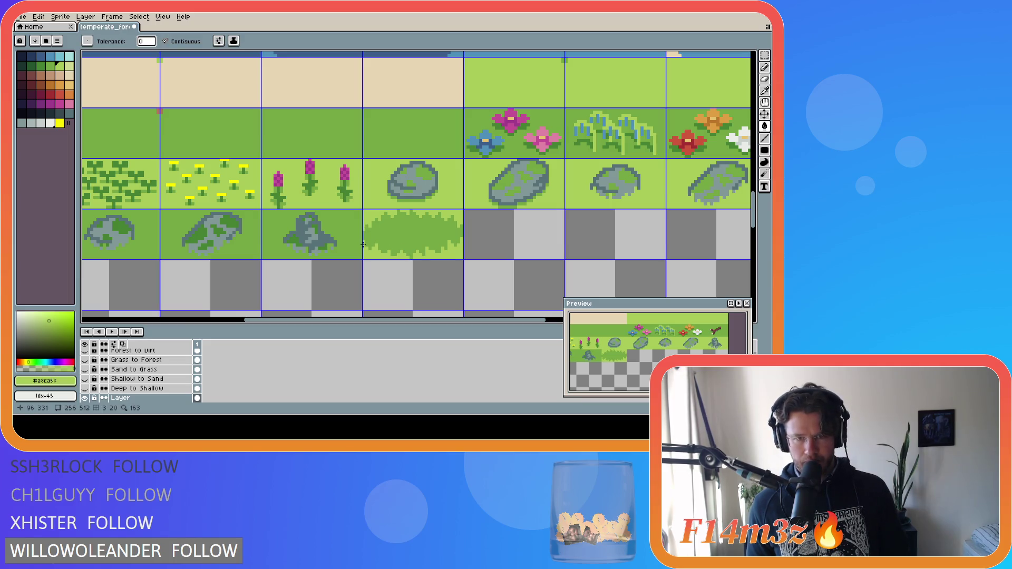
{"action": "key", "text": "l"}
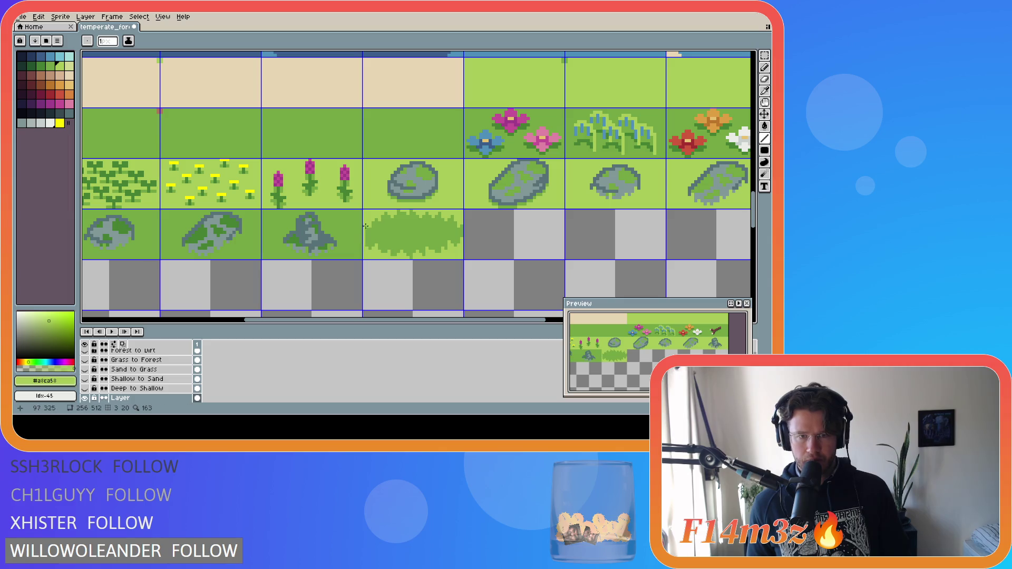
{"action": "key", "text": "g"}
{"action": "left_click", "coordinate": [388, 237]}
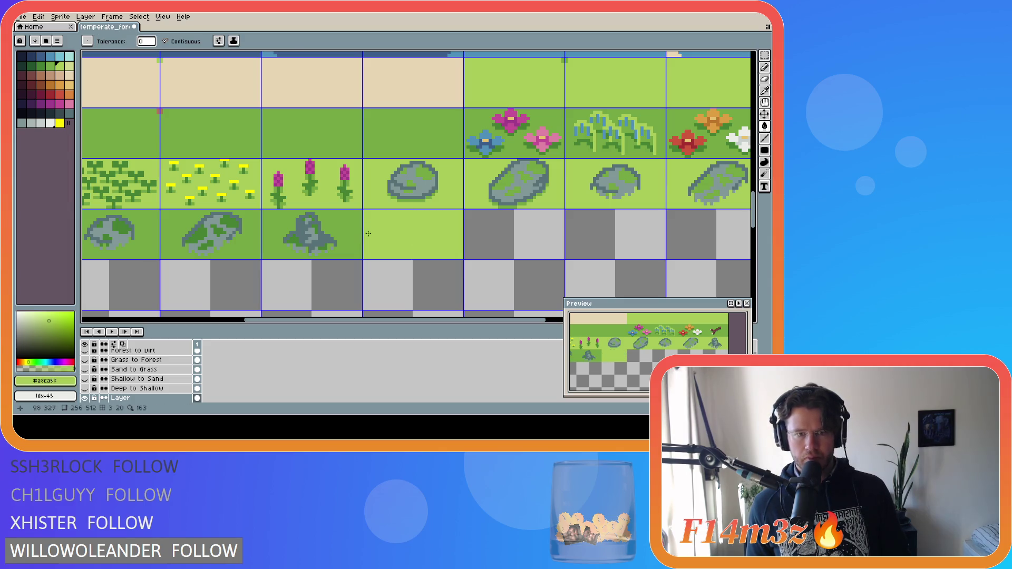
Outline a bush on the tile's right side in the darker green and fill it solid.
{"action": "key", "text": "i"}
{"action": "left_click", "coordinate": [358, 229]}
{"action": "key", "text": "b"}
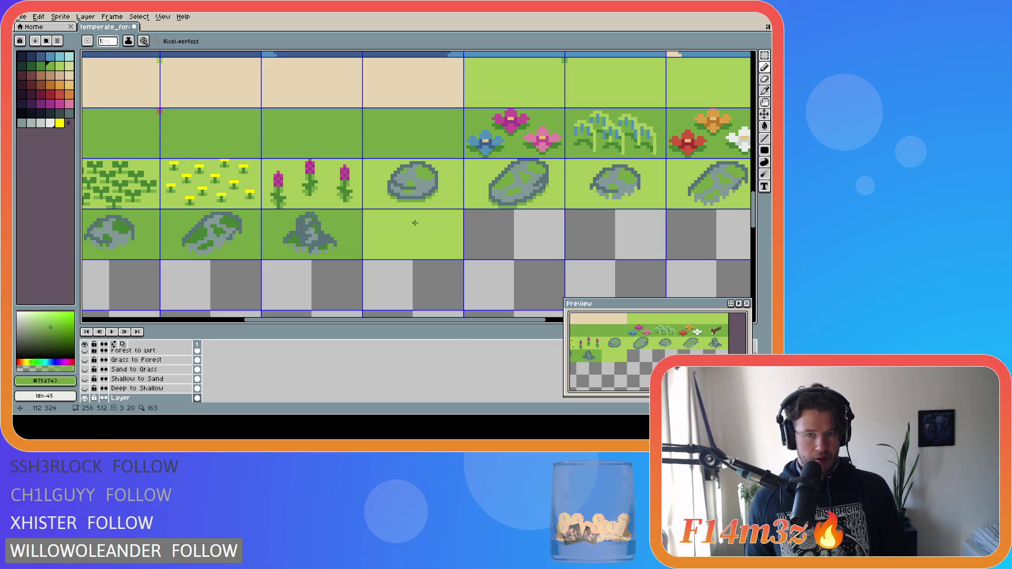
{"action": "left_click_drag", "start_coordinate": [410, 229], "coordinate": [447, 219]}
{"action": "key", "text": "ctrl+z"}
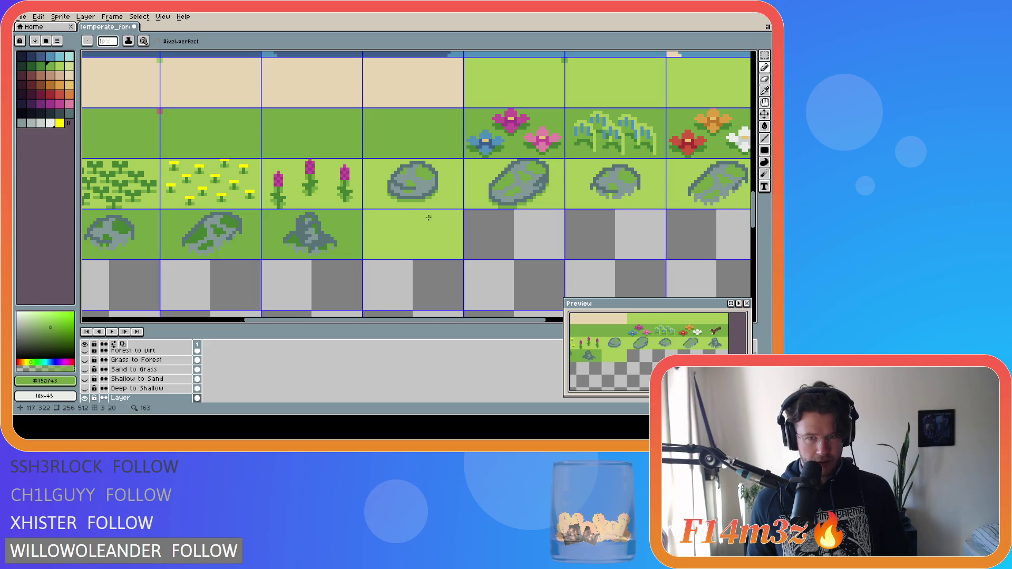
{"action": "mouse_move", "coordinate": [410, 230]}
{"action": "left_mouse_down"}
{"action": "mouse_move", "coordinate": [440, 214]}
{"action": "mouse_move", "coordinate": [461, 233]}
{"action": "mouse_move", "coordinate": [422, 244]}
{"action": "mouse_move", "coordinate": [411, 225]}
{"action": "left_mouse_up"}
{"action": "key", "text": "v"}
{"action": "key", "text": "b"}
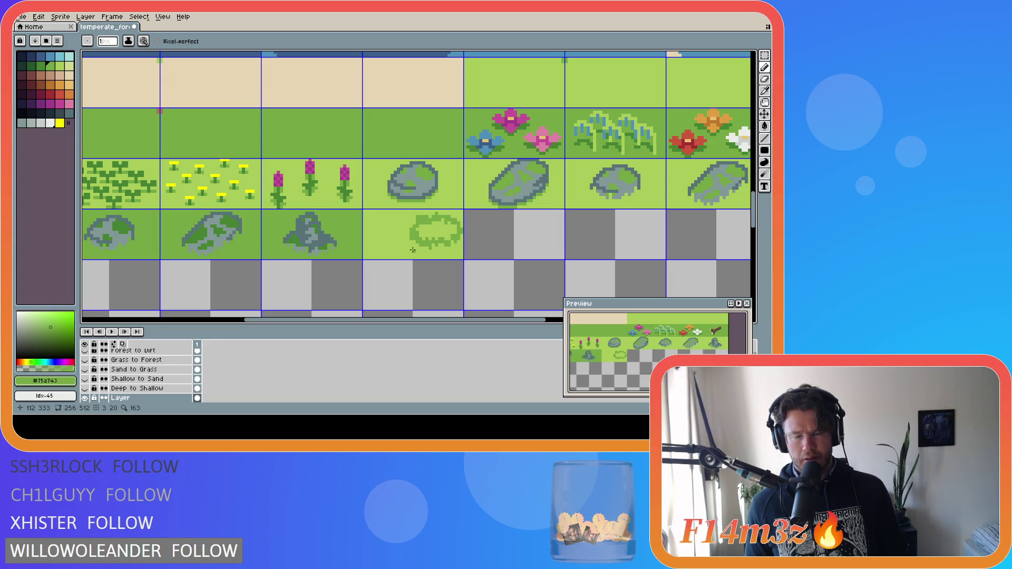
{"action": "key", "text": "g"}
{"action": "left_click", "coordinate": [422, 234]}
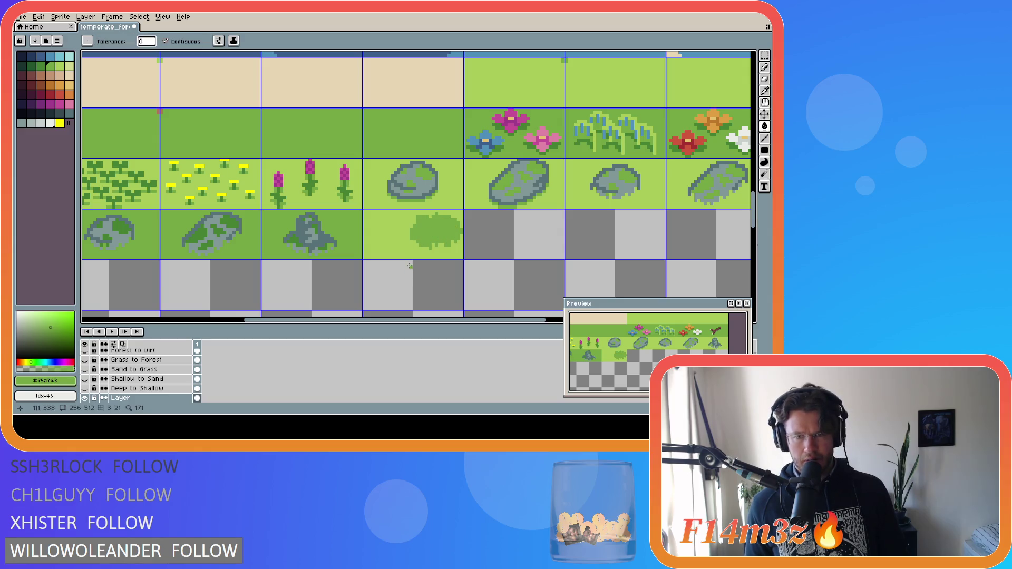
Touch up the bush outline and save the tileset.
{"action": "key", "text": "b"}
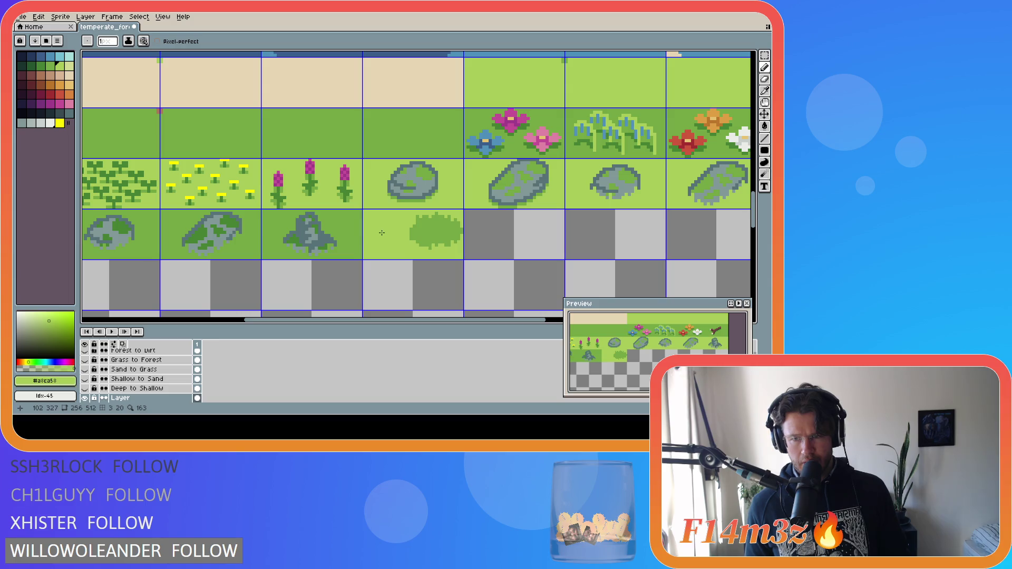
{"action": "left_click", "coordinate": [422, 244]}
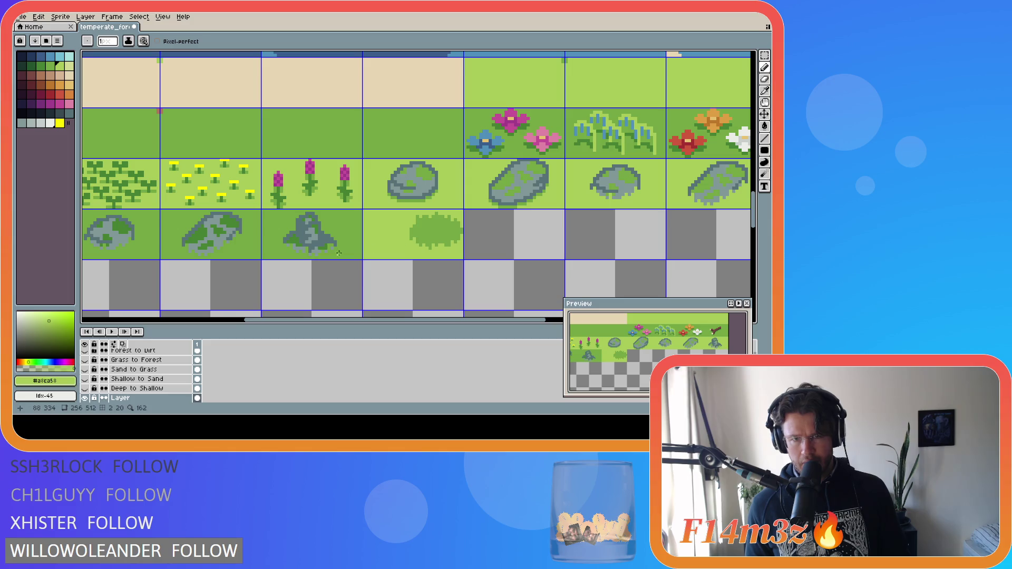
{"action": "key", "text": "ctrl+s"}
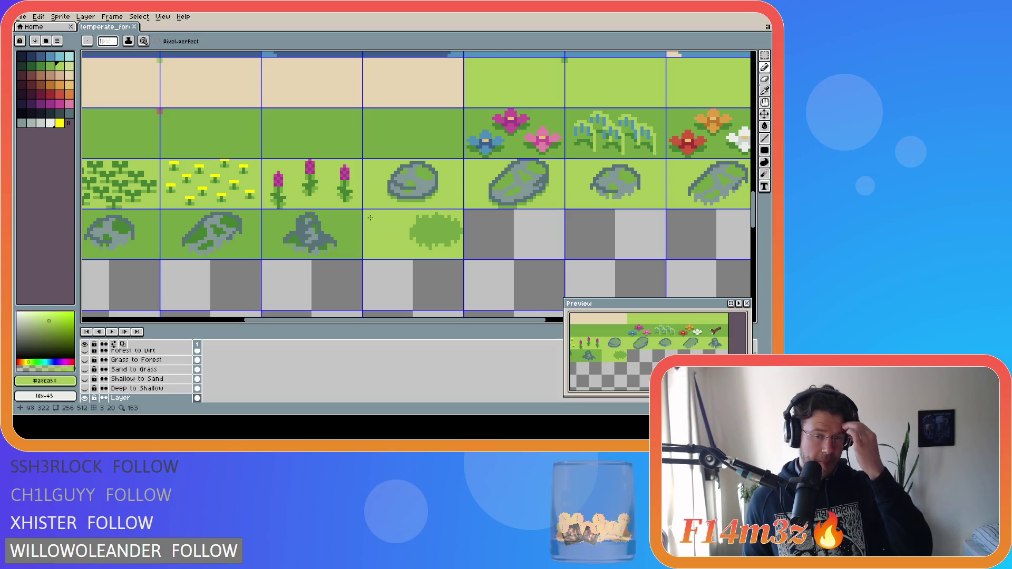
Shift the bush patch up one pixel and draw a line closing the gap beneath it.
{"action": "key", "text": "m"}
{"action": "mouse_move", "coordinate": [410, 214]}
{"action": "left_mouse_down"}
{"action": "mouse_move", "coordinate": [462, 252]}
{"action": "mouse_move", "coordinate": [457, 242]}
{"action": "left_mouse_up"}
{"action": "key", "text": "ctrl+d"}
{"action": "key", "text": "g"}
{"action": "left_click", "coordinate": [424, 249]}
{"action": "key", "text": "ctrl+z"}
{"action": "key", "text": "b"}
{"action": "left_click", "coordinate": [408, 249]}
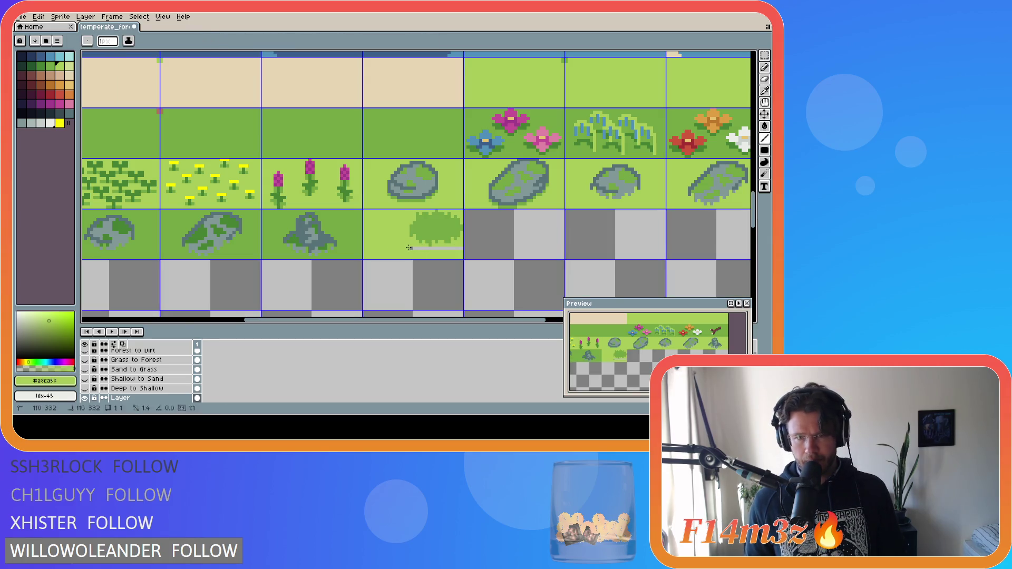
{"action": "left_click", "coordinate": [462, 248], "text": "shift"}
{"action": "left_click", "coordinate": [438, 237], "text": "alt"}
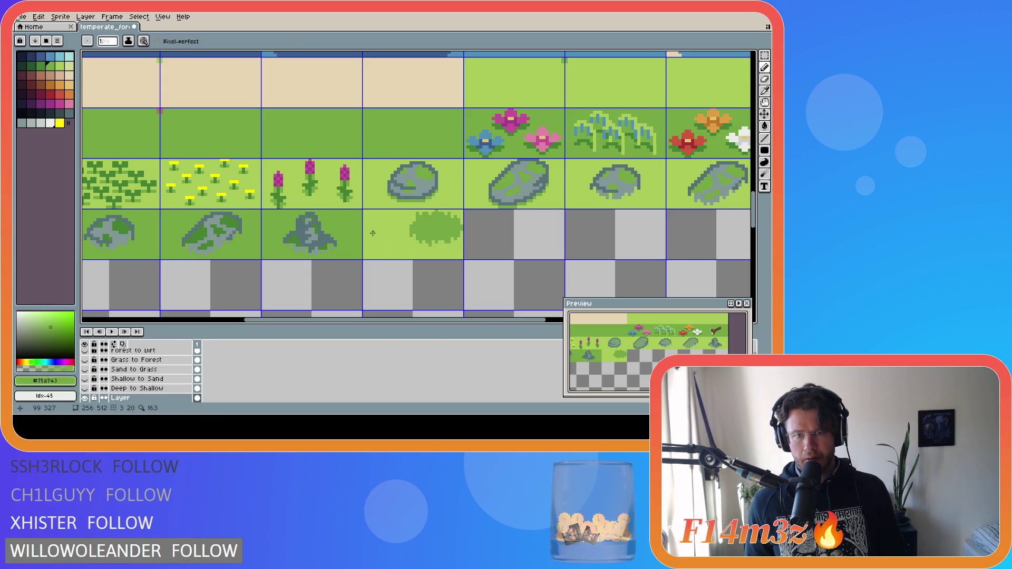
Outline a second, smaller bush on the left and fill it dark green.
{"action": "mouse_move", "coordinate": [372, 232]}
{"action": "left_mouse_down"}
{"action": "mouse_move", "coordinate": [395, 229]}
{"action": "mouse_move", "coordinate": [400, 241]}
{"action": "mouse_move", "coordinate": [369, 234]}
{"action": "left_mouse_up"}
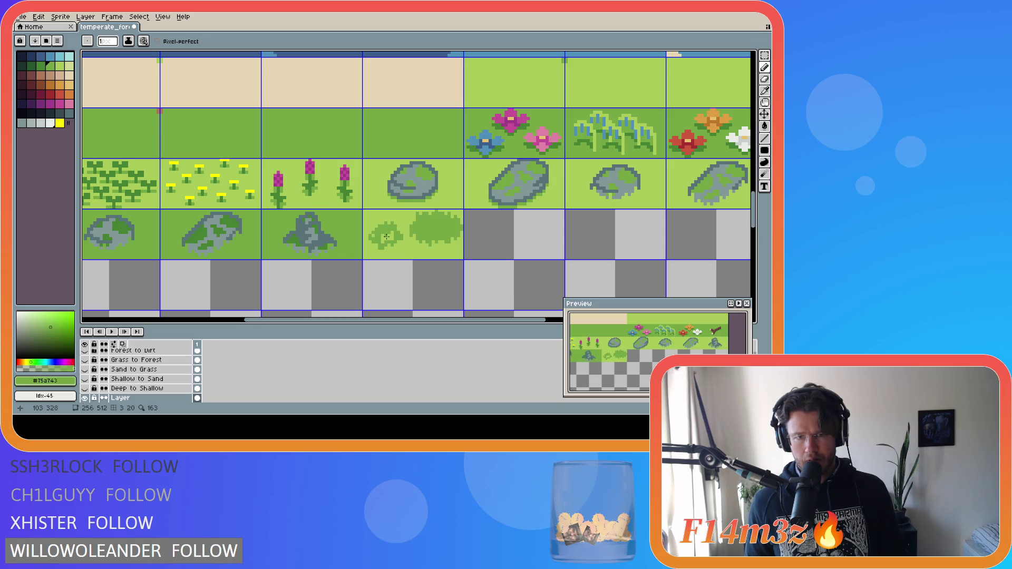
{"action": "key", "text": "g"}
{"action": "left_click", "coordinate": [384, 236]}
{"action": "key", "text": "b"}
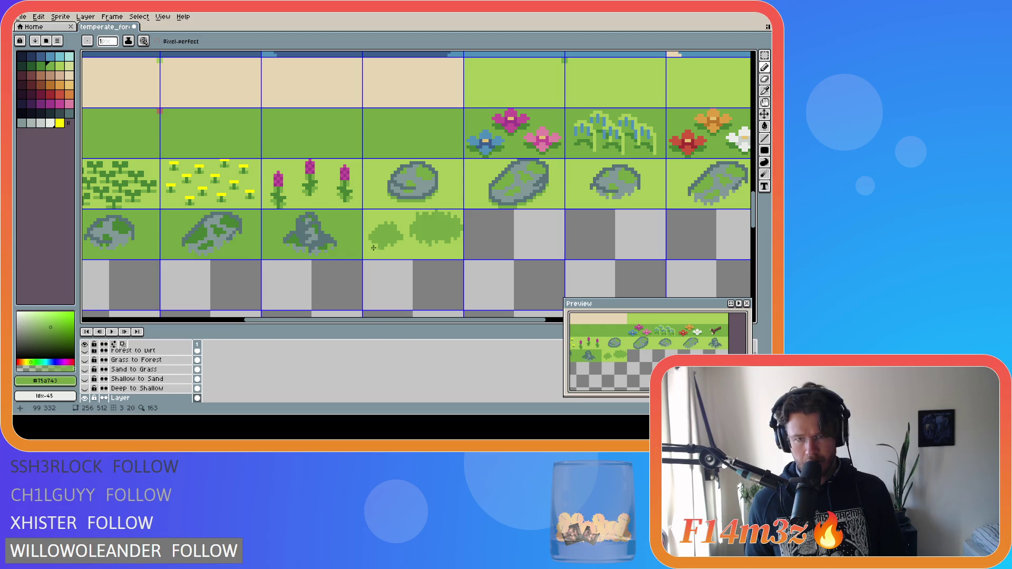
Touch up the small bush's edge pixels using the light and dark greens.
{"action": "key", "text": "i"}
{"action": "left_click", "coordinate": [376, 222]}
{"action": "key", "text": "b"}
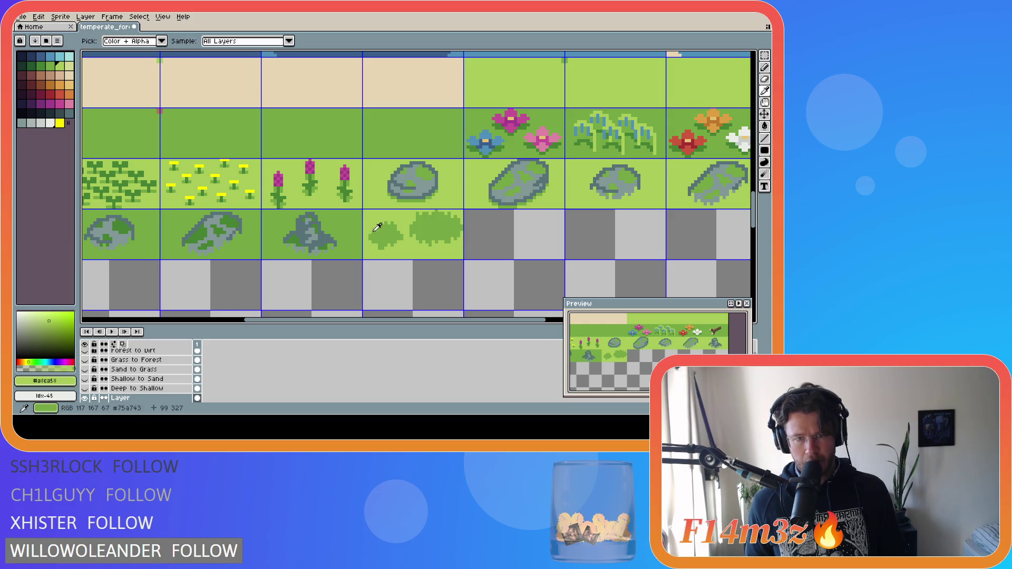
{"action": "left_click", "coordinate": [374, 230]}
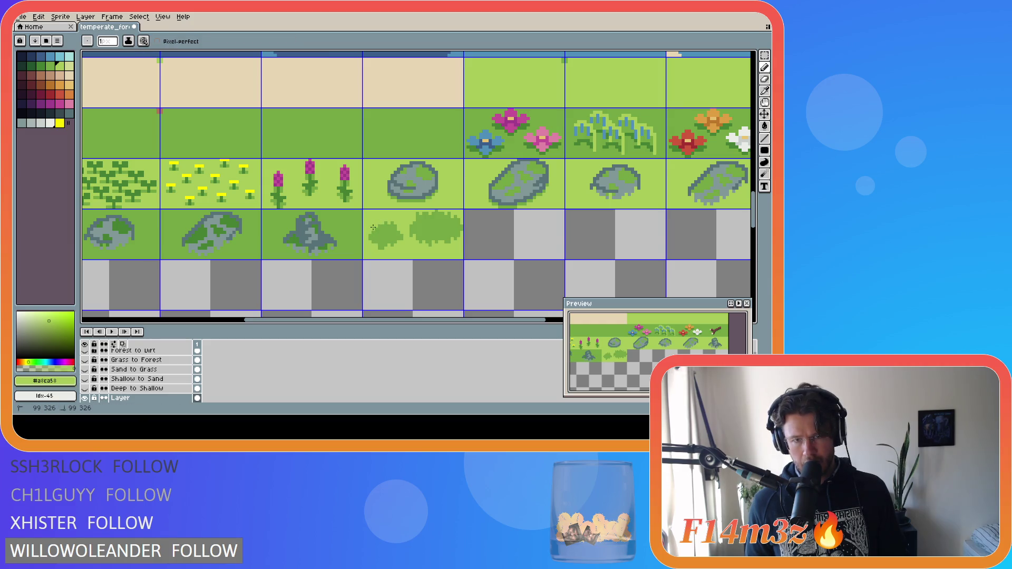
{"action": "left_click", "coordinate": [382, 233], "text": "alt"}
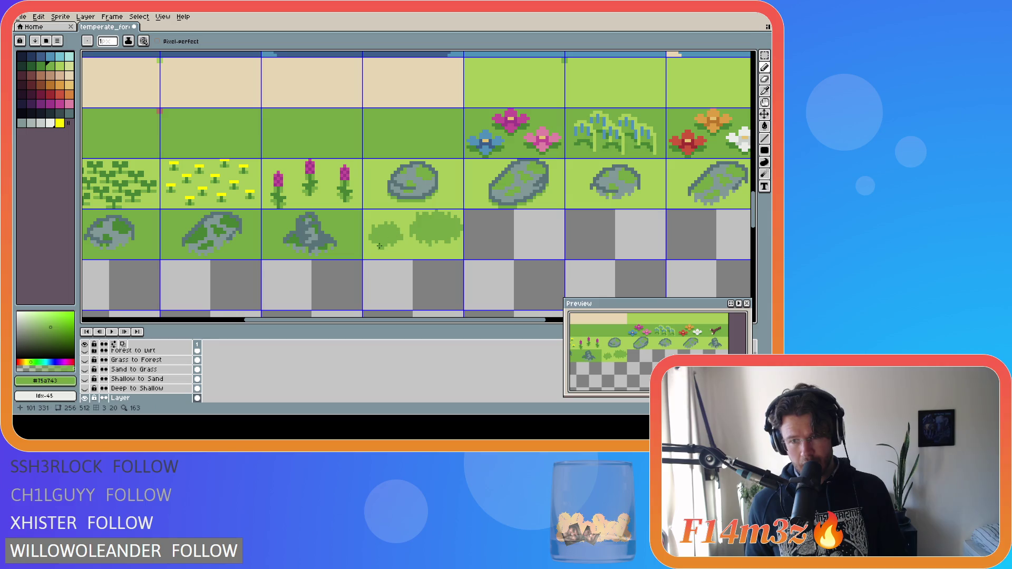
{"action": "key", "text": "v"}
{"action": "key", "text": "b"}
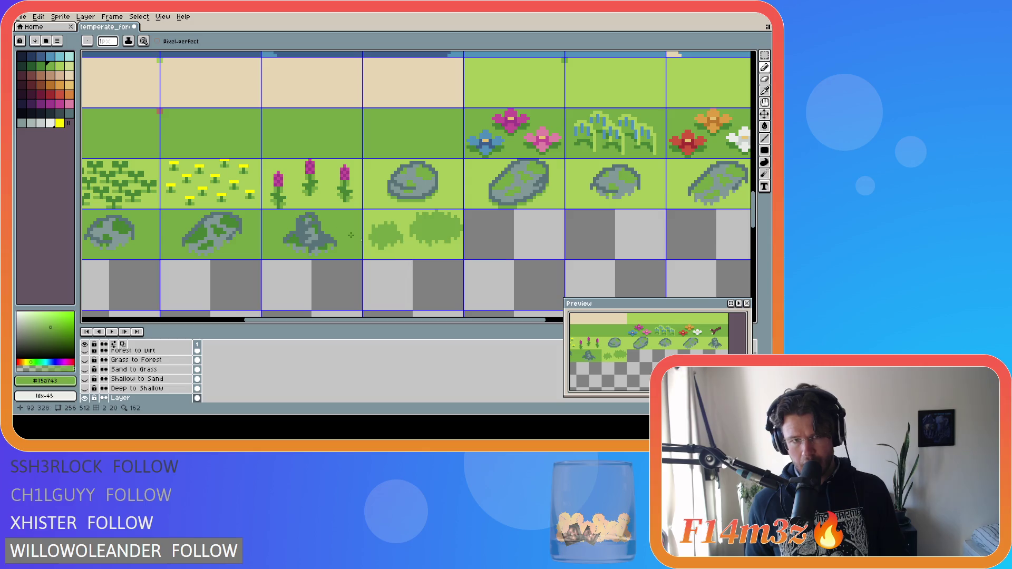
{"action": "key", "text": "b"}
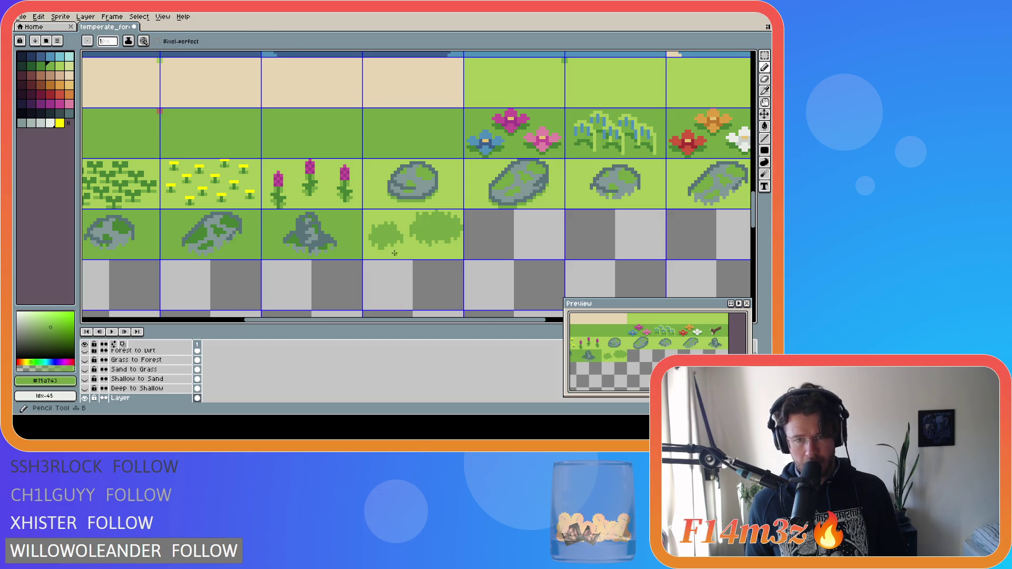
Add a small dark-green sprig of pixels beneath the bushes.
{"action": "left_click_drag", "start_coordinate": [396, 254], "coordinate": [416, 254]}
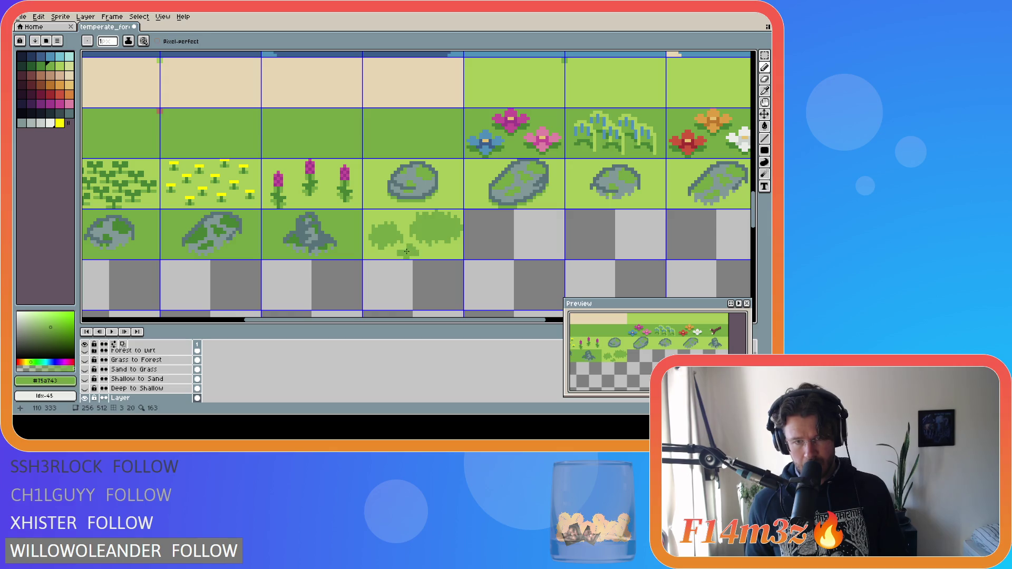
{"action": "key", "text": "e"}
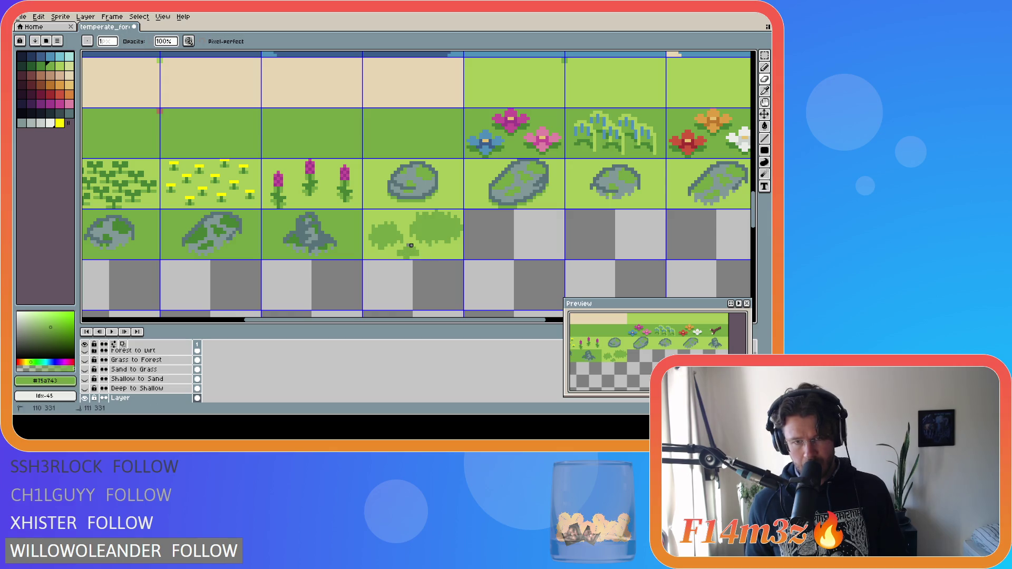
{"action": "left_click", "coordinate": [413, 246], "text": "alt"}
{"action": "key", "text": "b"}
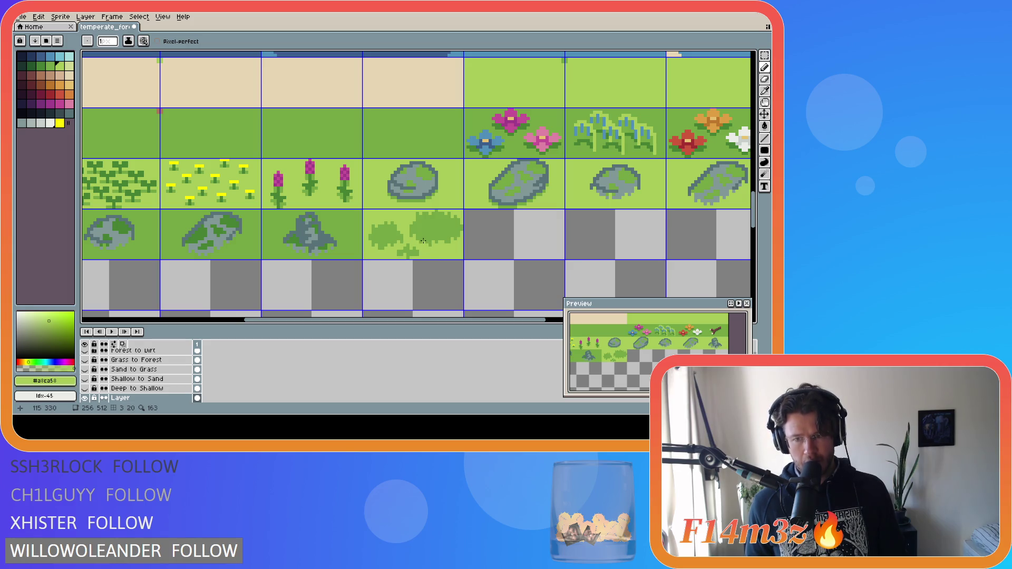
{"action": "left_click", "coordinate": [424, 253], "text": "alt"}
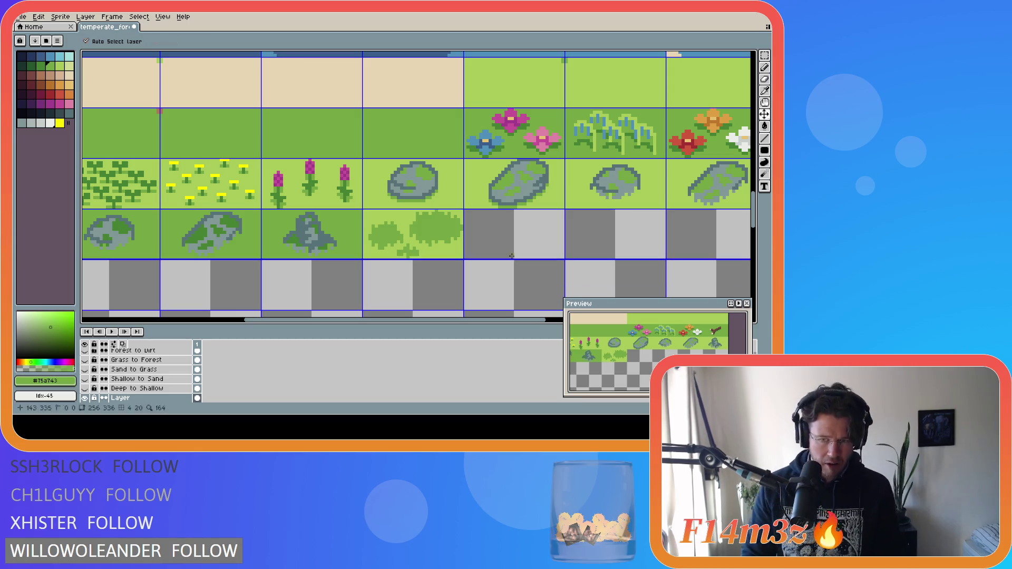
Select the 7x5 sprig under the bushes and move it one pixel right.
{"action": "key", "text": "m"}
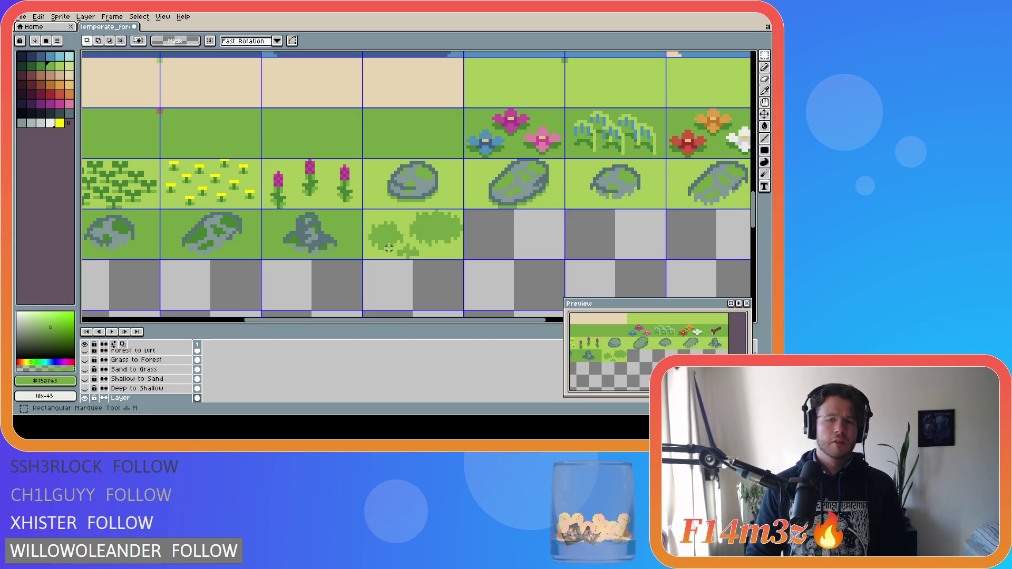
{"action": "left_click_drag", "start_coordinate": [396, 245], "coordinate": [419, 260]}
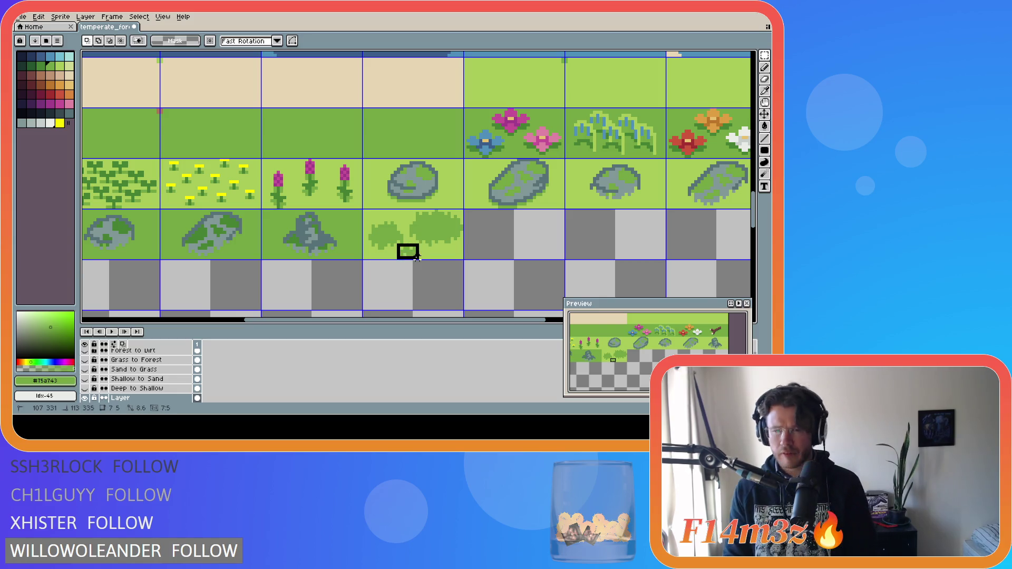
{"action": "left_click", "coordinate": [413, 258]}
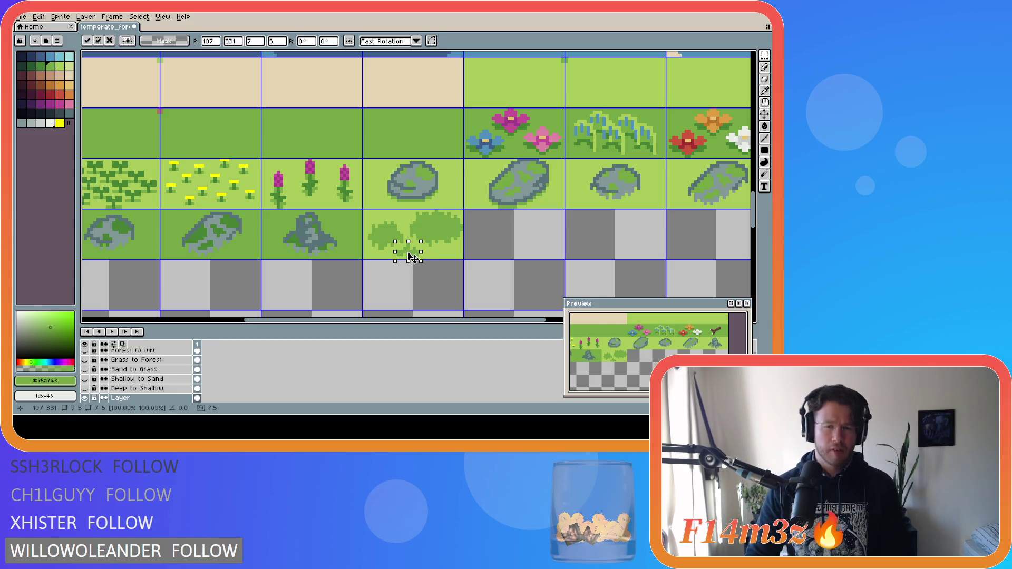
{"action": "left_click_drag", "start_coordinate": [413, 258], "coordinate": [417, 258]}
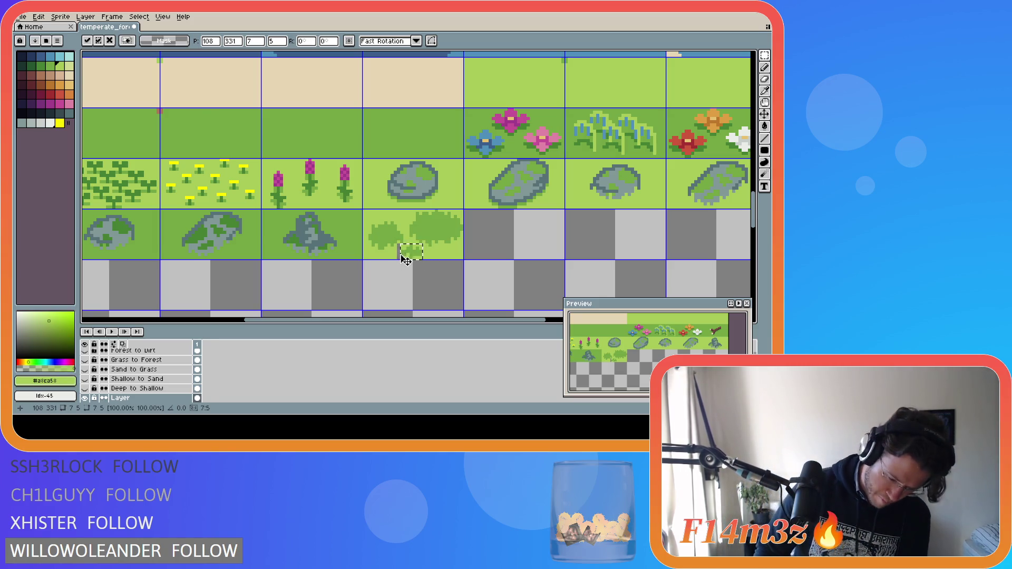
{"action": "left_click", "coordinate": [383, 248]}
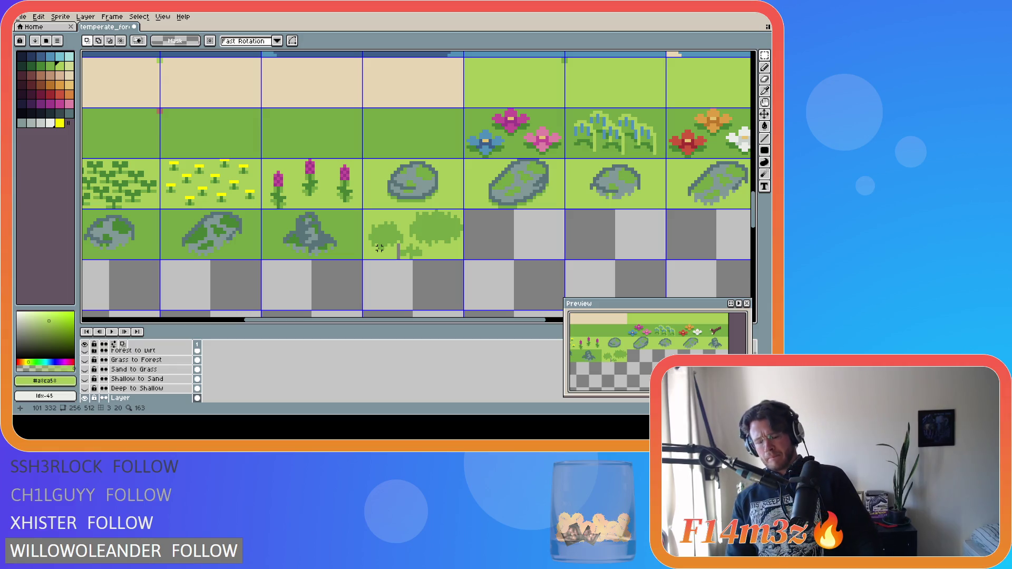
Undo the stray light-green fill, save the tileset, and dab a dark-green pixel below the bushes.
{"action": "left_click", "coordinate": [402, 257]}
{"action": "key", "text": "v"}
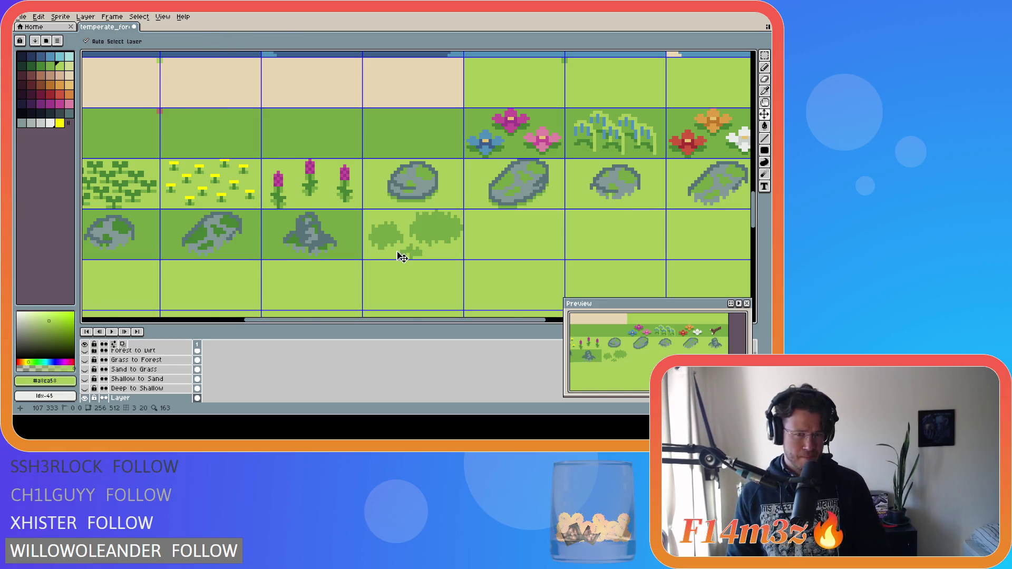
{"action": "key", "text": "ctrl+z"}
{"action": "key", "text": "b"}
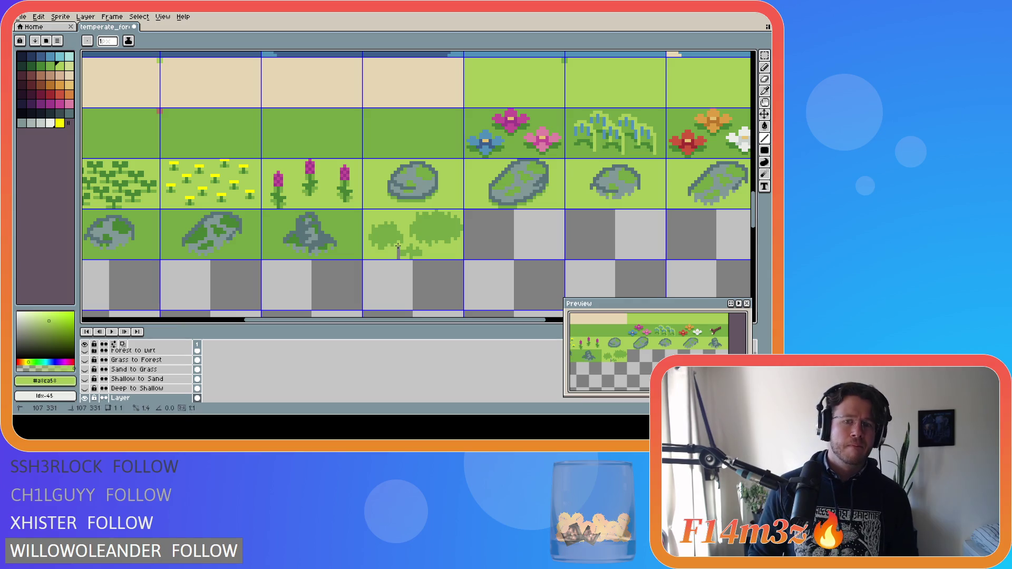
{"action": "key", "text": "ctrl+s"}
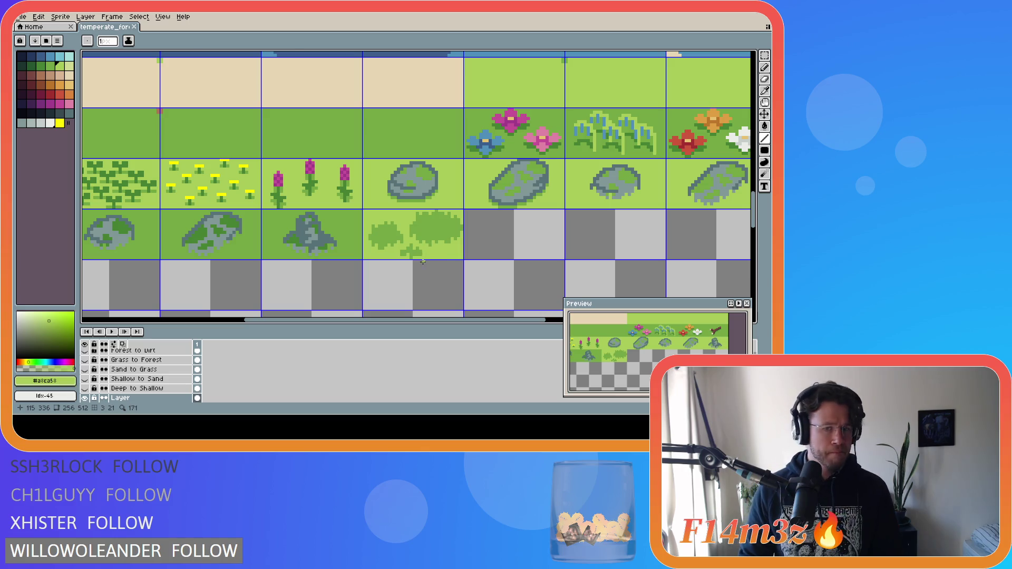
{"action": "left_click", "coordinate": [405, 254], "text": "alt"}
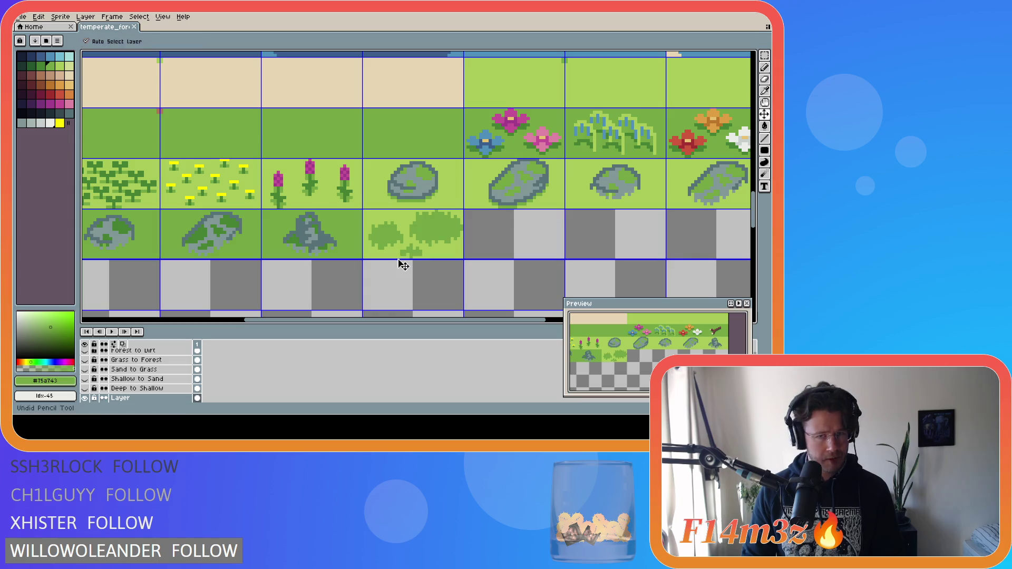
{"action": "left_click", "coordinate": [399, 256]}
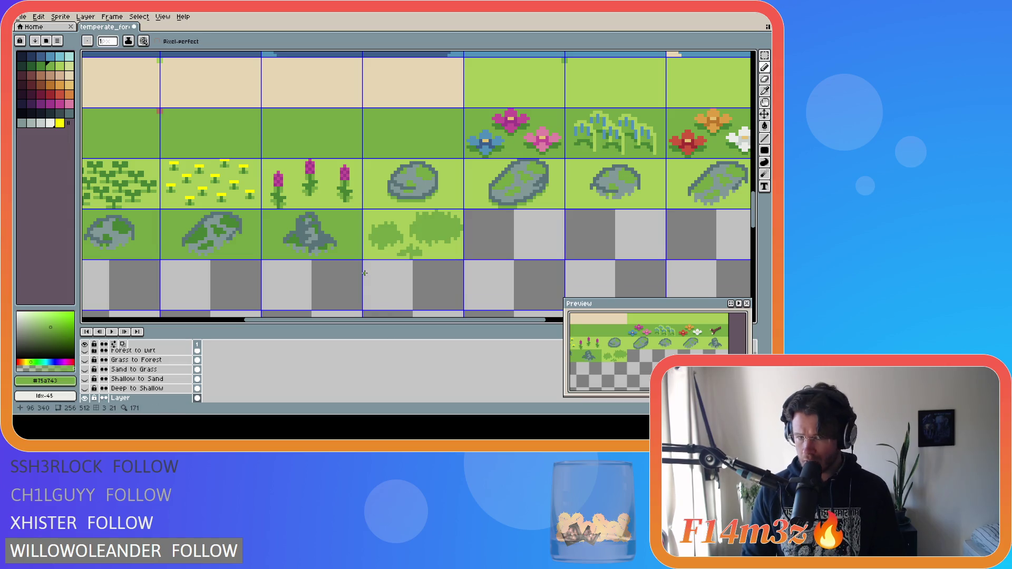
Undo the trial green pencil stroke, save the tileset, and marquee the whole bush tile.
{"action": "key", "text": "v"}
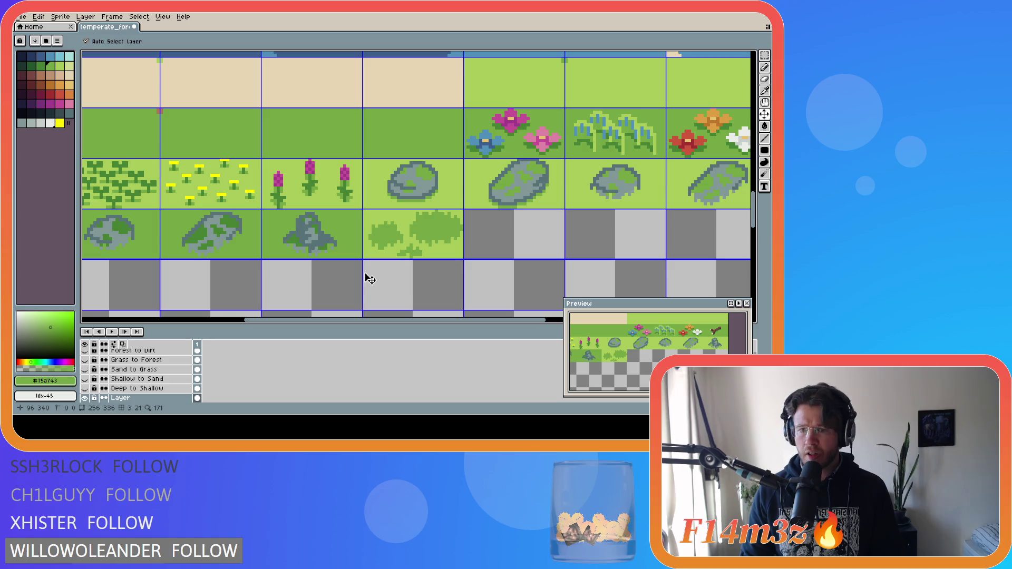
{"action": "key", "text": "b"}
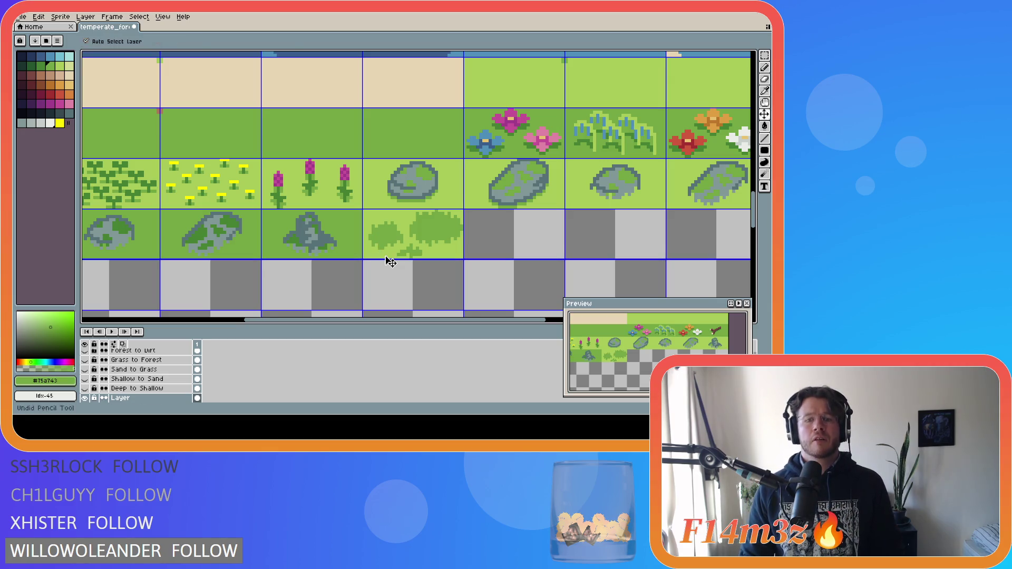
{"action": "left_click", "coordinate": [385, 247], "text": "alt"}
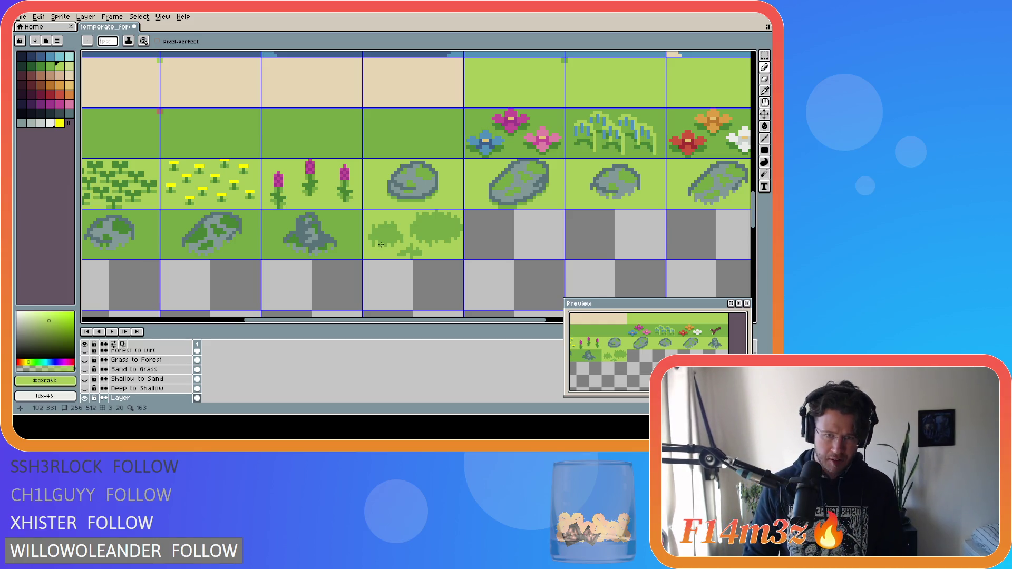
{"action": "left_click", "coordinate": [394, 258], "text": "alt"}
{"action": "left_click", "coordinate": [409, 252], "text": "alt"}
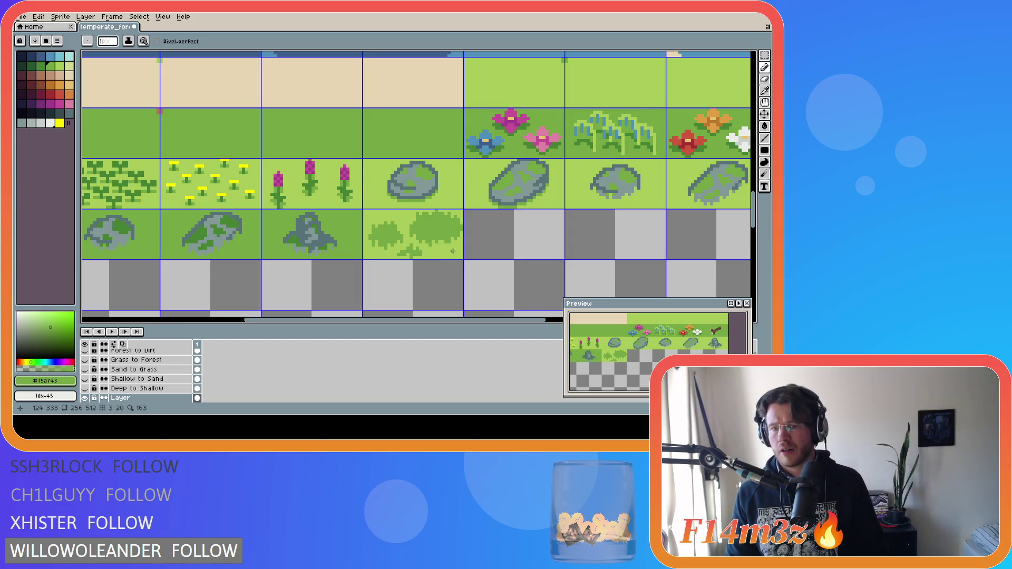
{"action": "key", "text": "ctrl+z"}
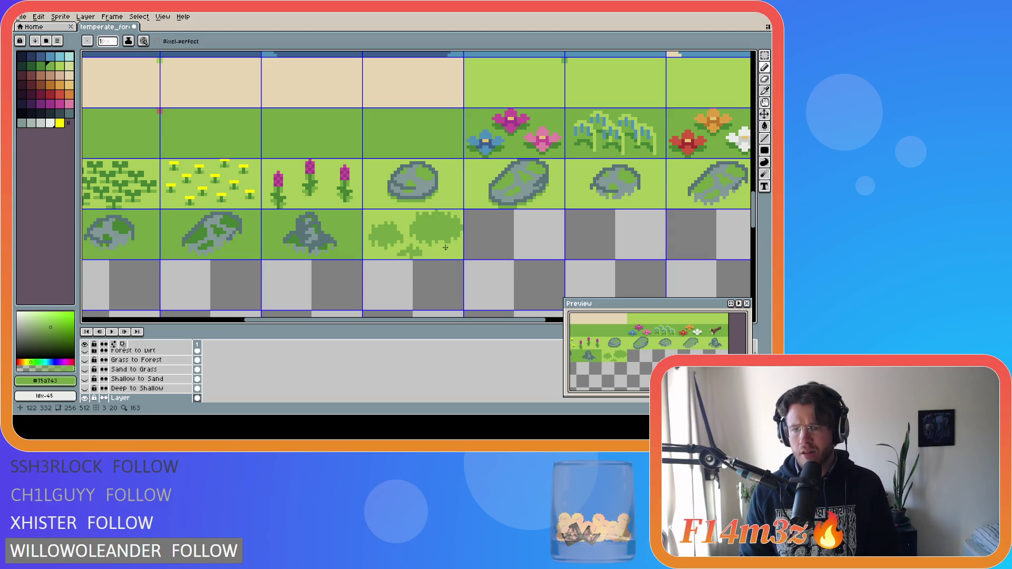
{"action": "key", "text": "ctrl+s"}
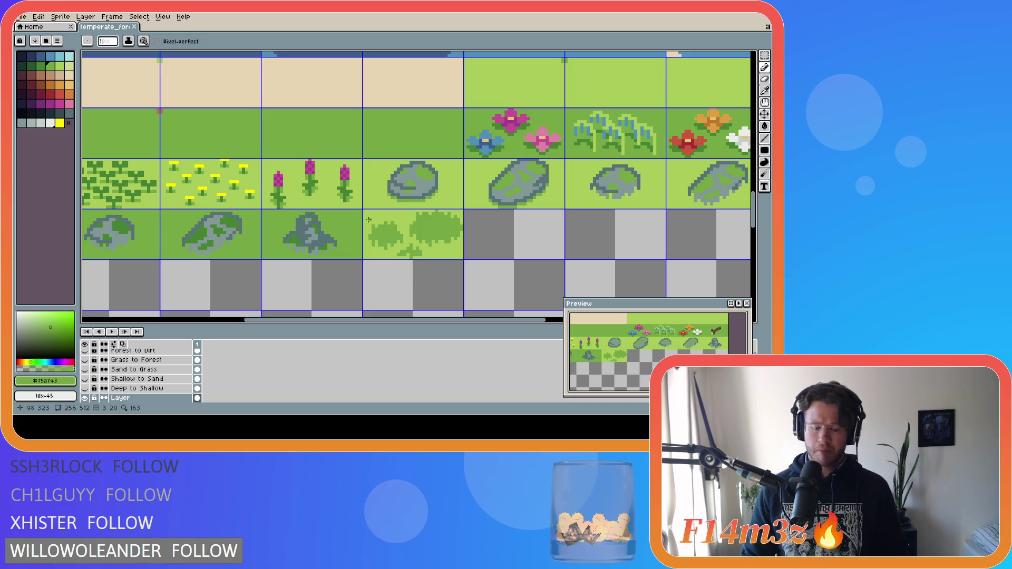
{"action": "key", "text": "m"}
{"action": "mouse_move", "coordinate": [365, 209]}
{"action": "left_mouse_down"}
{"action": "mouse_move", "coordinate": [462, 258]}
{"action": "mouse_move", "coordinate": [428, 248]}
{"action": "mouse_move", "coordinate": [512, 248]}
{"action": "left_mouse_up"}
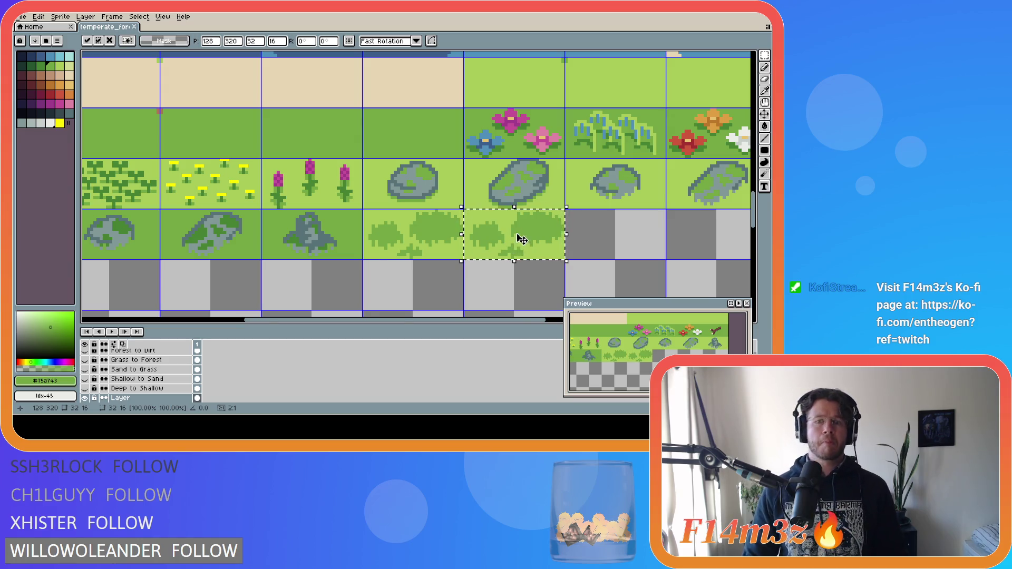
Drop a copy of the bush tile into the empty slot beside the original.
{"action": "scroll", "coordinate": [514, 232], "scroll_direction": "down", "scroll_amount": 2}
{"action": "scroll", "coordinate": [506, 164], "scroll_direction": "down", "scroll_amount": 1}
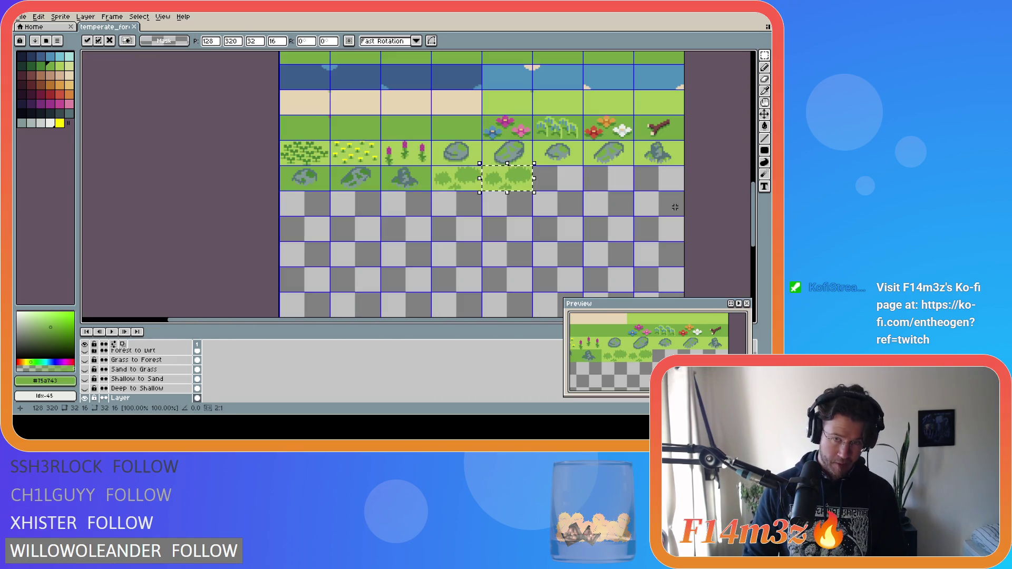
{"action": "left_click", "coordinate": [708, 210]}
{"action": "left_click_drag", "start_coordinate": [753, 214], "coordinate": [754, 174]}
Recolour the copy's small bush, large bush and sprig reddish brown #ad7757.
{"action": "key", "text": "i"}
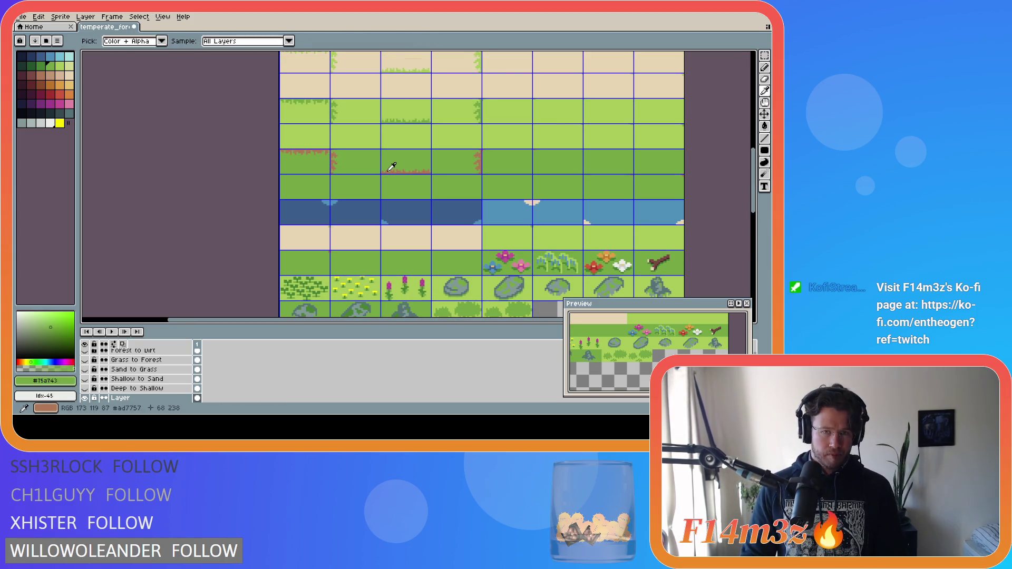
{"action": "left_click", "coordinate": [389, 171]}
{"action": "key", "text": "m"}
{"action": "left_click_drag", "start_coordinate": [754, 175], "coordinate": [757, 188]}
{"action": "key", "text": "g"}
{"action": "left_click", "coordinate": [510, 230]}
{"action": "left_click", "coordinate": [495, 228]}
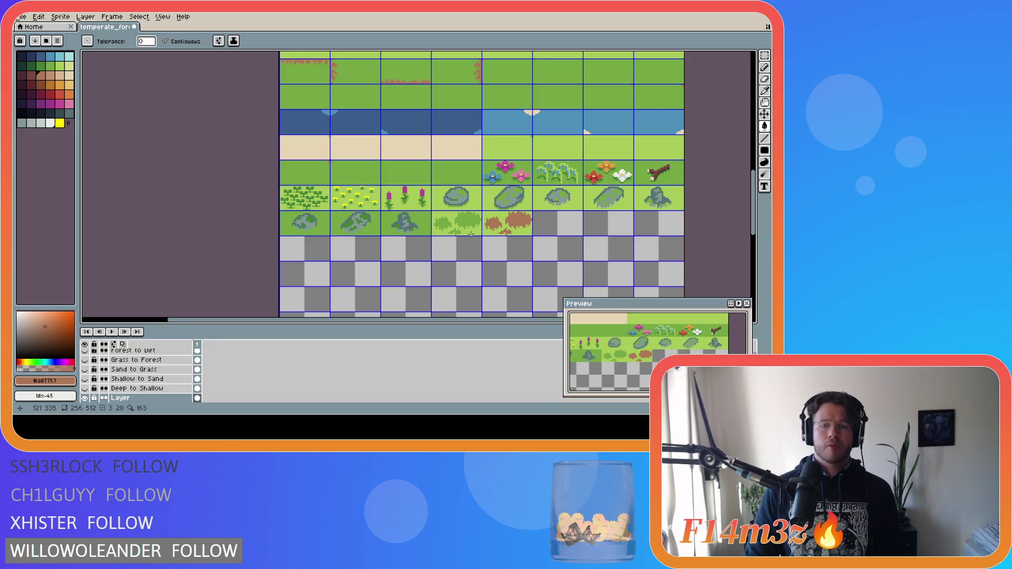
{"action": "key", "text": "i"}
{"action": "left_click", "coordinate": [454, 231]}
{"action": "key", "text": "g"}
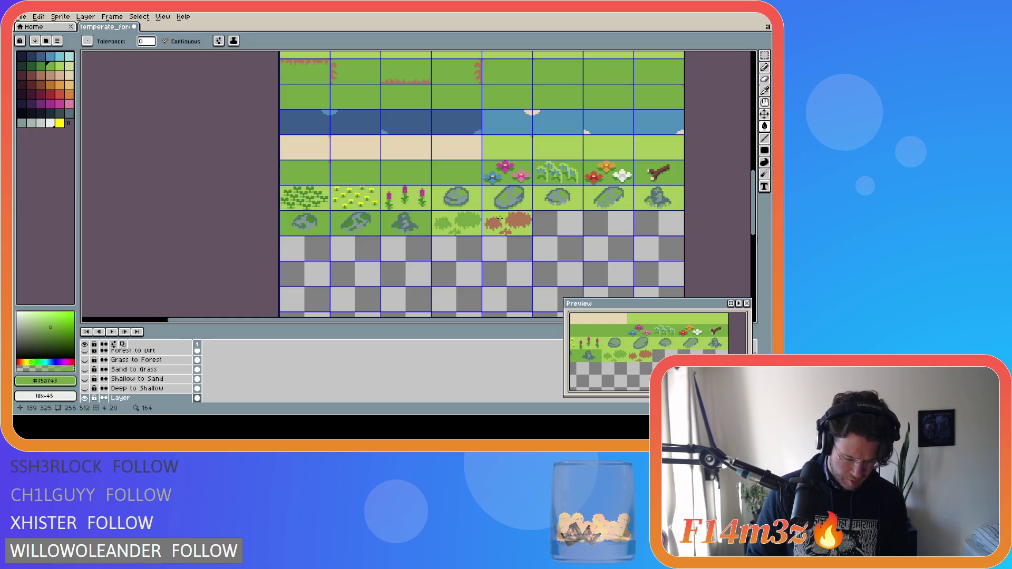
Draw a straight line across the dirt-patch tile.
{"action": "key", "text": "b"}
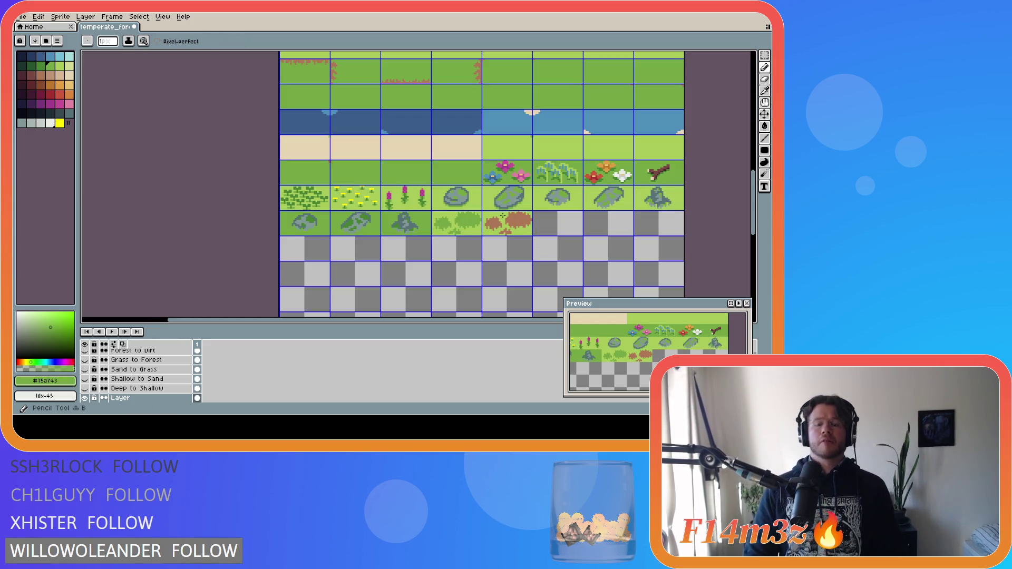
{"action": "key", "text": "g"}
{"action": "key", "text": "b"}
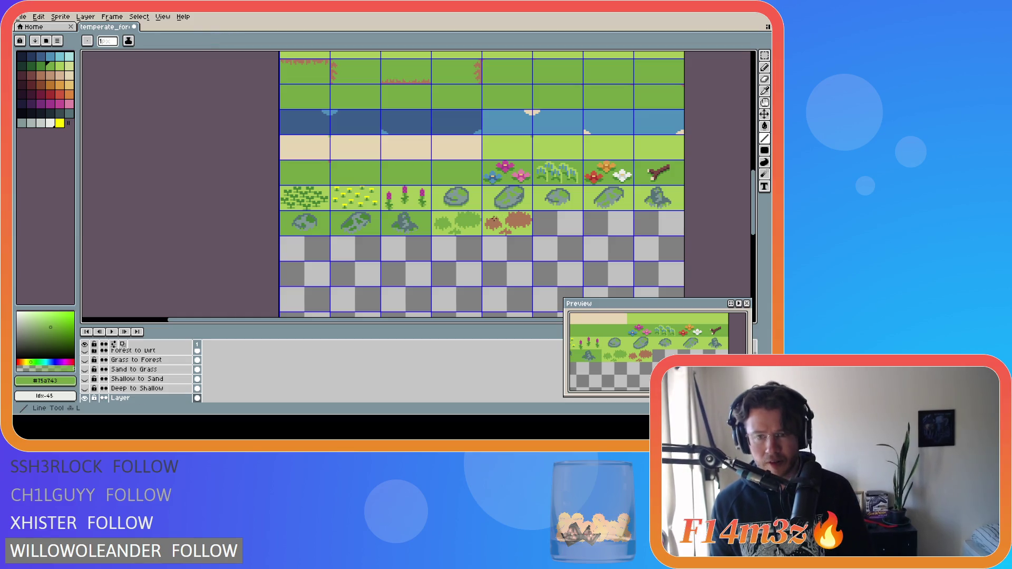
{"action": "key", "text": "shift"}
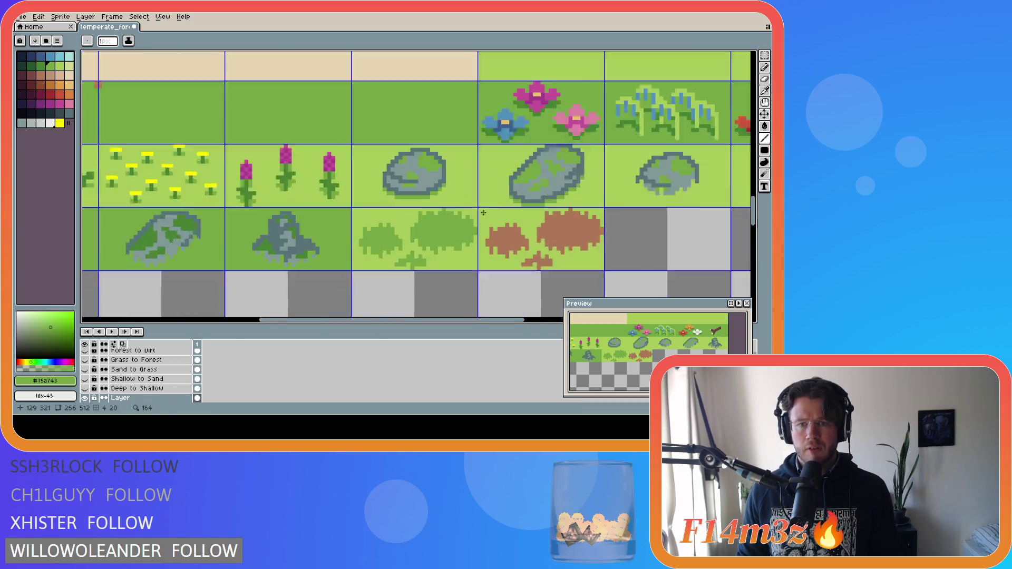
{"action": "scroll", "coordinate": [484, 227], "scroll_direction": "up", "scroll_amount": 3}
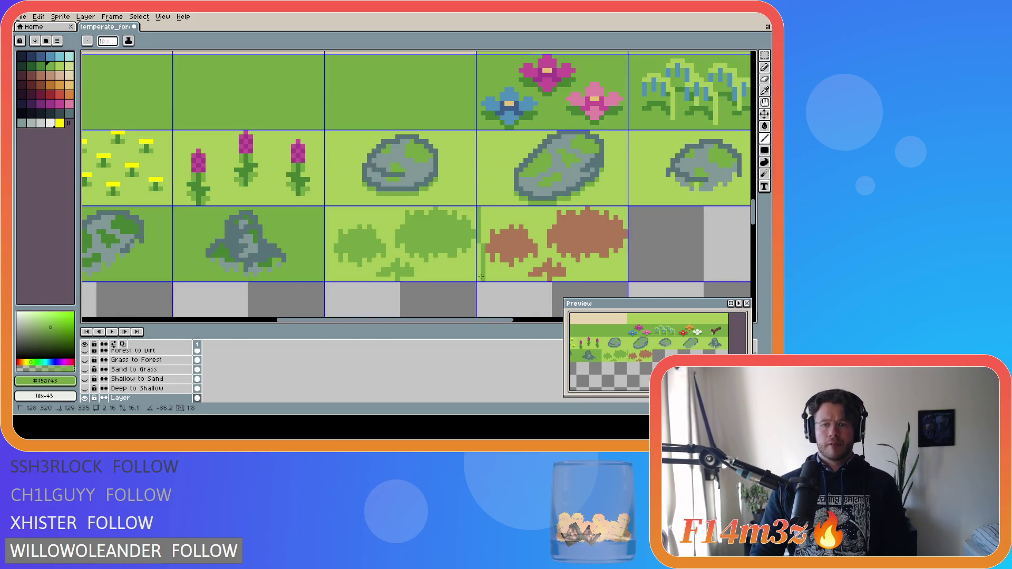
{"action": "key", "text": "shift"}
{"action": "left_click", "coordinate": [592, 208], "text": "shift"}
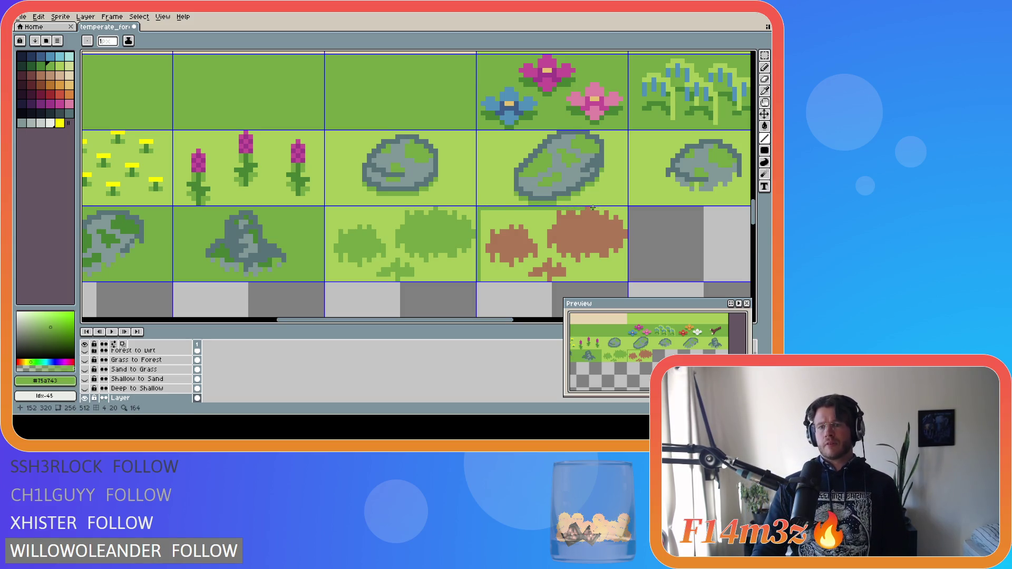
Fill the dirt tile's light-green background with darker green and save the tileset.
{"action": "key", "text": "g"}
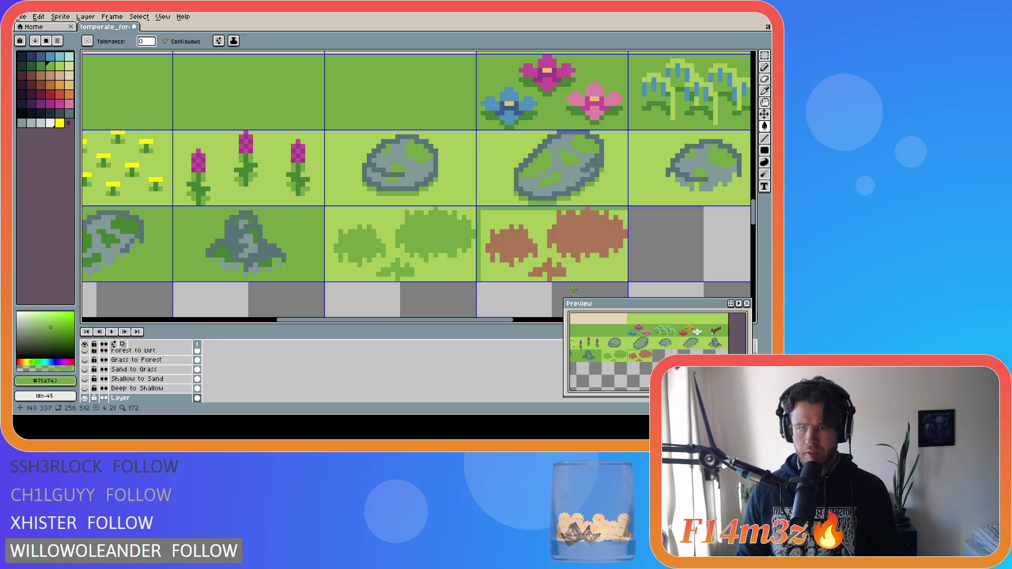
{"action": "left_click", "coordinate": [626, 223]}
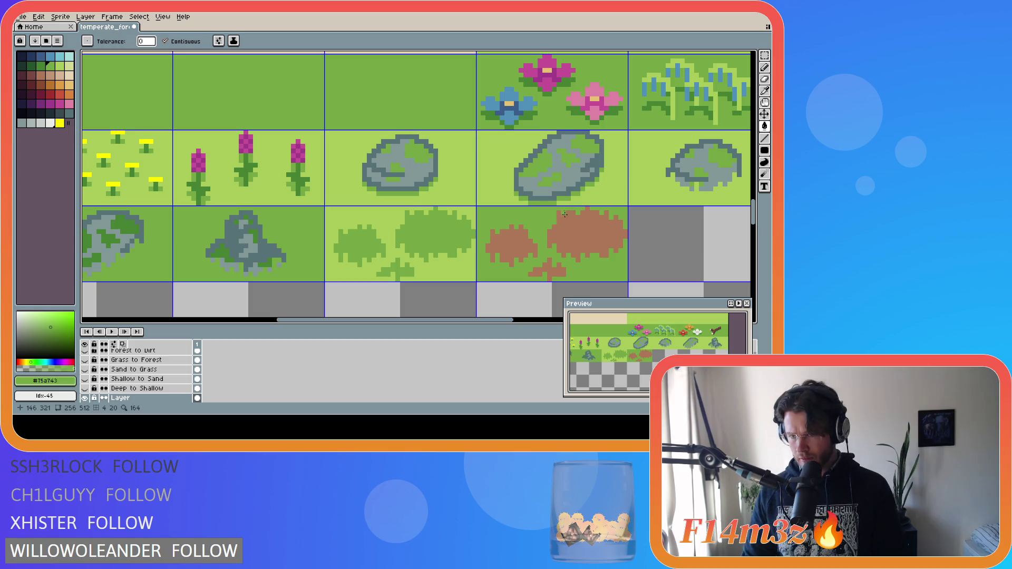
{"action": "key", "text": "ctrl+s"}
{"action": "scroll", "coordinate": [564, 214], "scroll_direction": "up", "scroll_amount": 2}
{"action": "scroll", "coordinate": [529, 263], "scroll_direction": "down", "scroll_amount": 3}
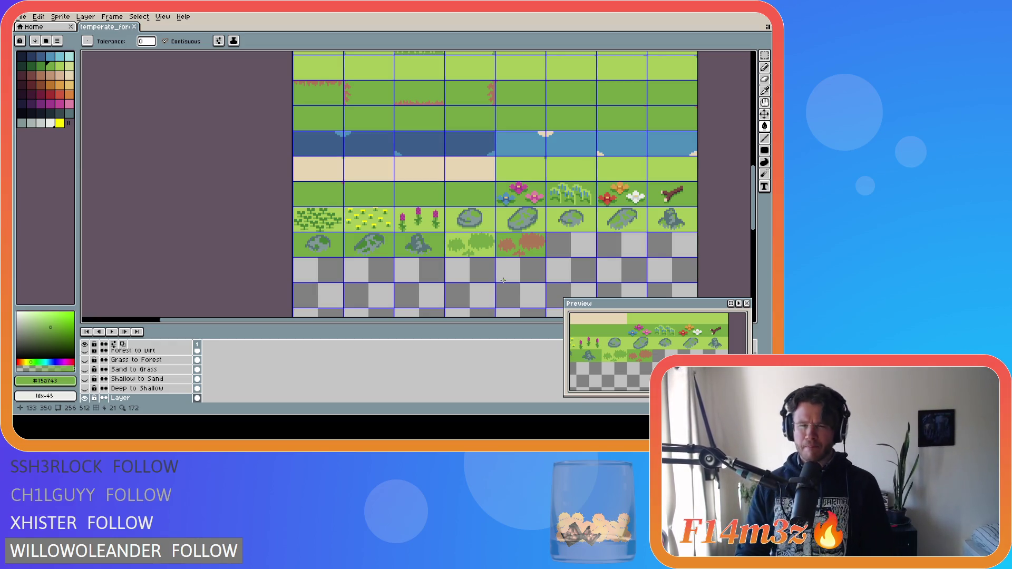
Save, pick the grass green #75a743, and zoom in on the flower and twig tiles.
{"action": "key", "text": "ctrl+s"}
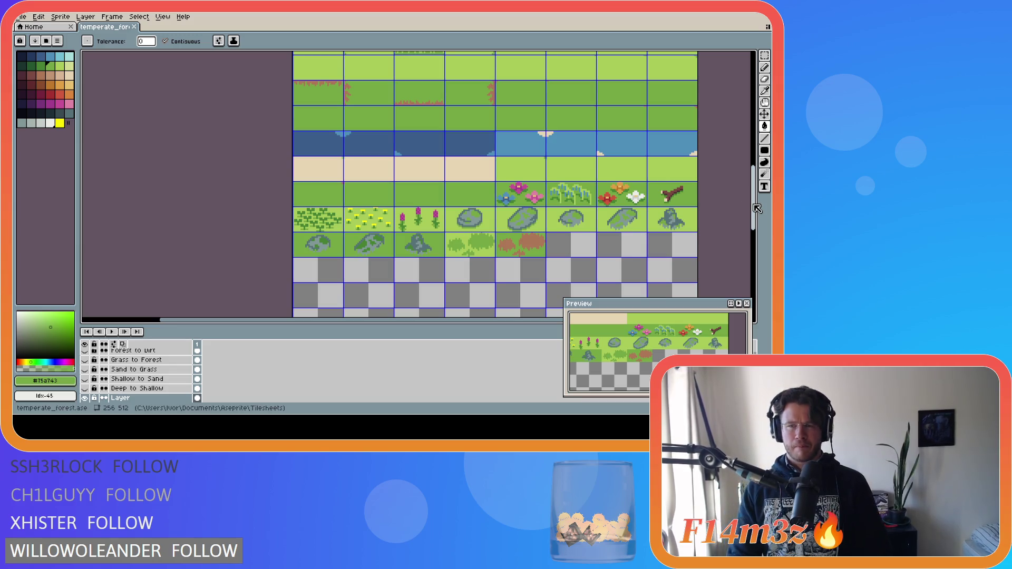
{"action": "left_click_drag", "start_coordinate": [755, 210], "coordinate": [755, 194]}
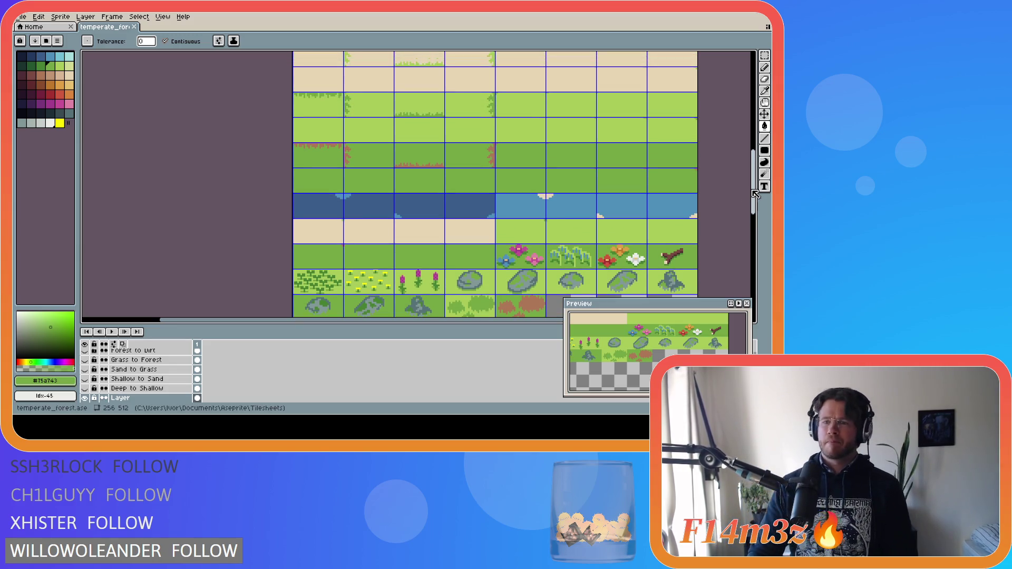
{"action": "left_click_drag", "start_coordinate": [755, 194], "coordinate": [756, 198]}
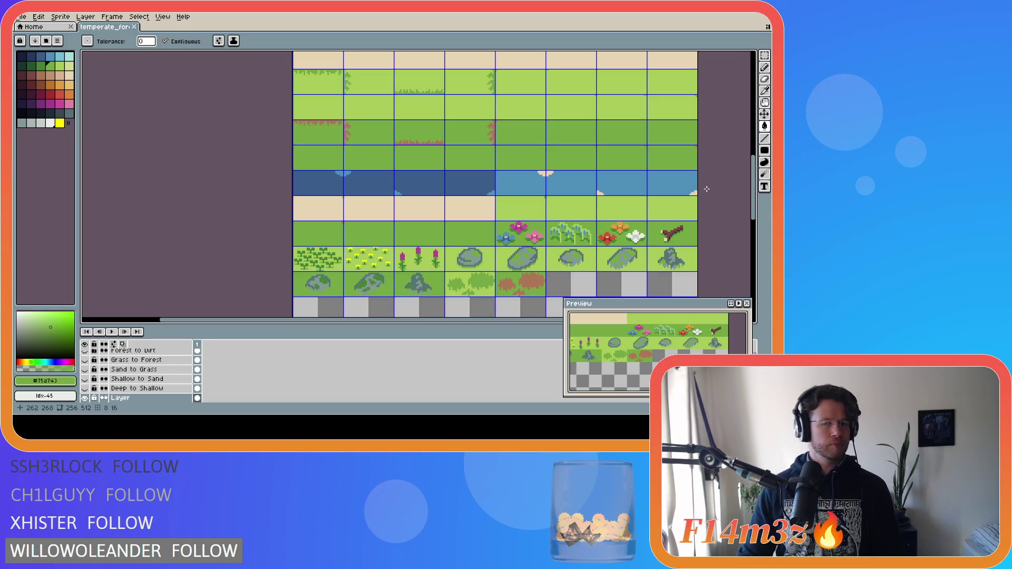
{"action": "key", "text": "i"}
{"action": "left_click", "coordinate": [693, 234]}
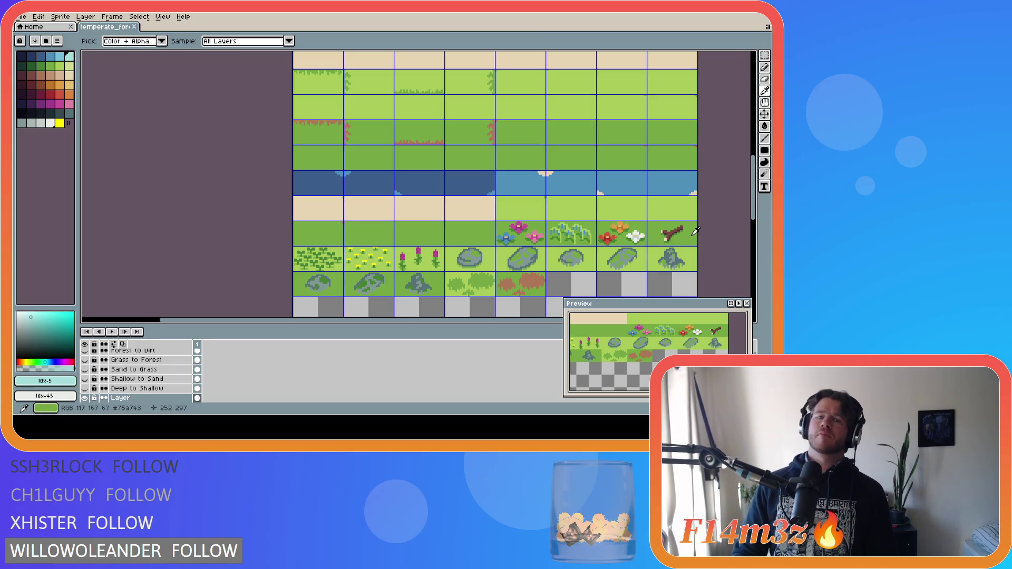
{"action": "left_click", "coordinate": [692, 234]}
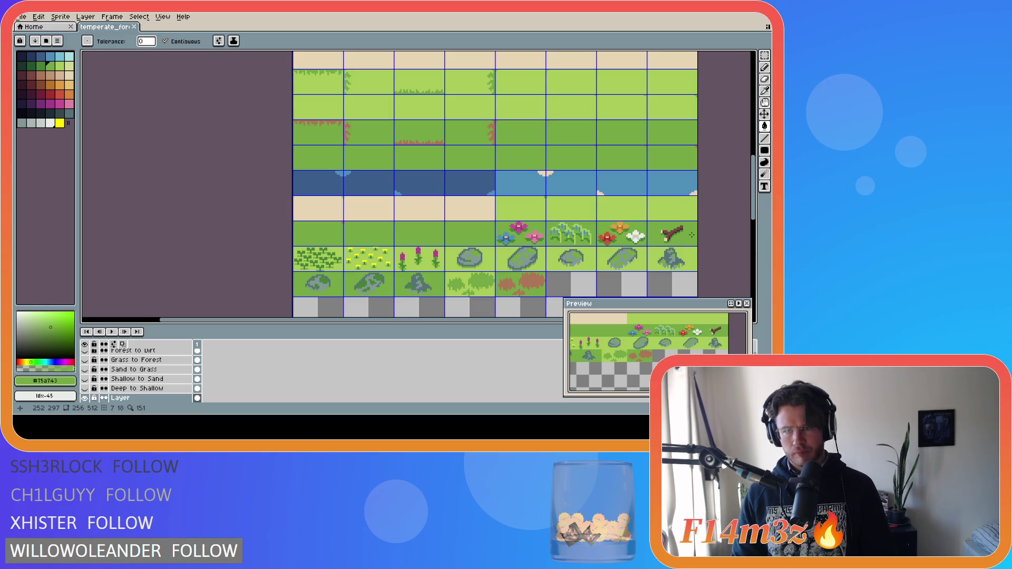
{"action": "scroll", "coordinate": [693, 234], "scroll_direction": "up", "scroll_amount": 6}
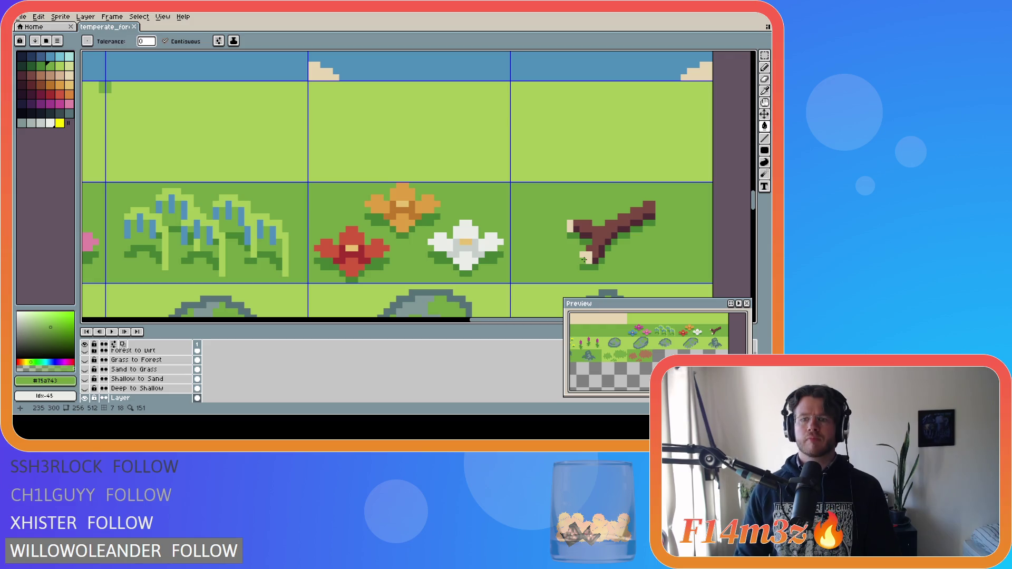
Fill the shadow pixels under the twig's end with green, undoing the last fill.
{"action": "left_click", "coordinate": [583, 266]}
{"action": "left_click", "coordinate": [590, 268]}
{"action": "left_click", "coordinate": [602, 263]}
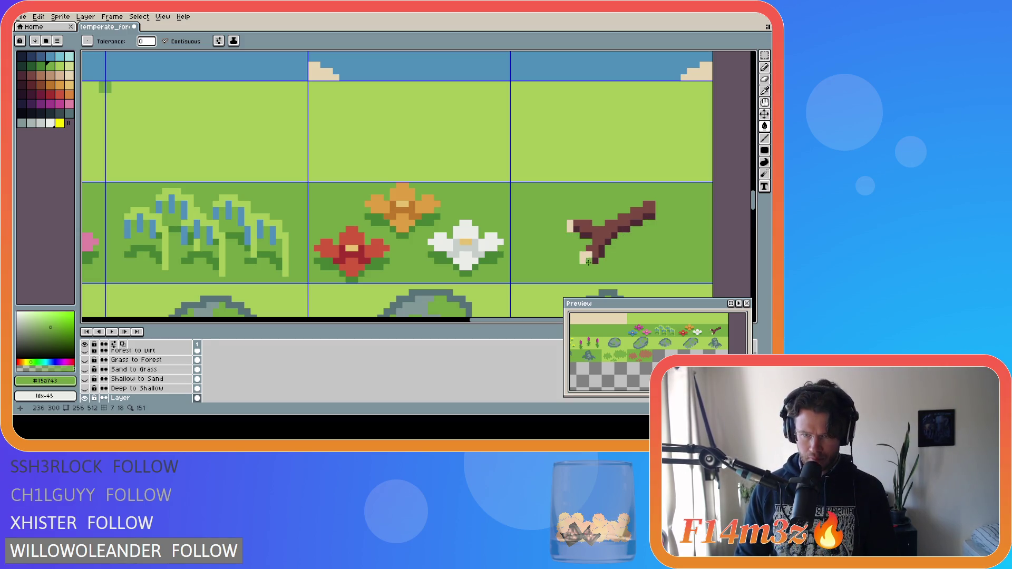
{"action": "key", "text": "ctrl+z"}
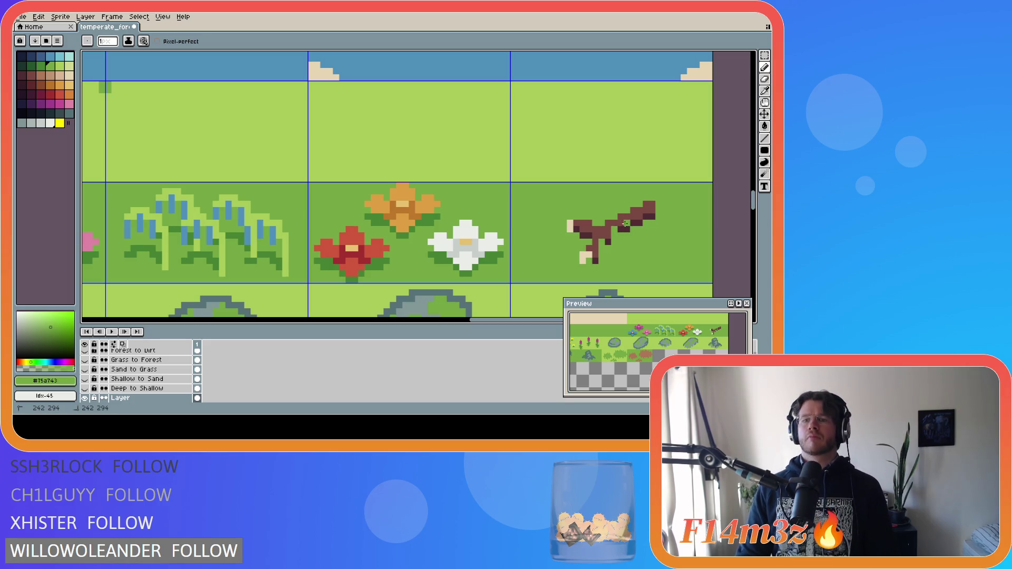
{"action": "key", "text": "ctrl"}
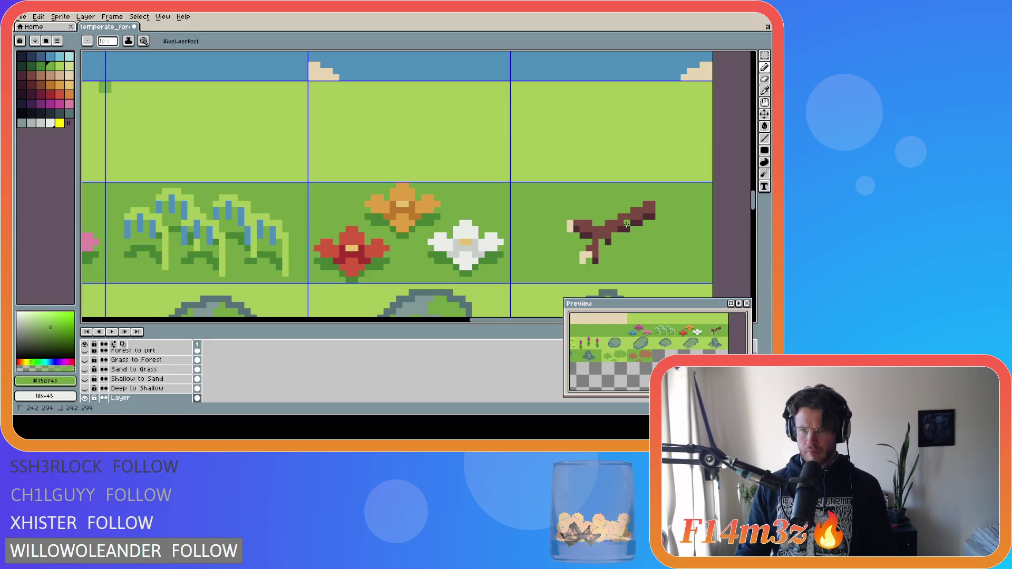
Try repainting twig pixels and its beige base pixel, undo both, and take the twig's brown as drawing colour.
{"action": "left_click", "coordinate": [639, 224]}
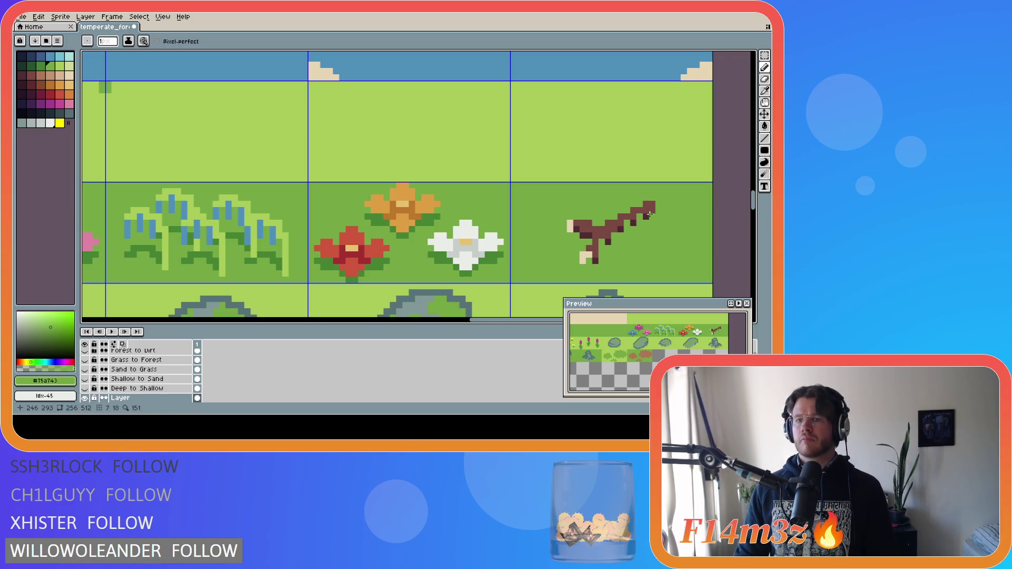
{"action": "key", "text": "ctrl+z"}
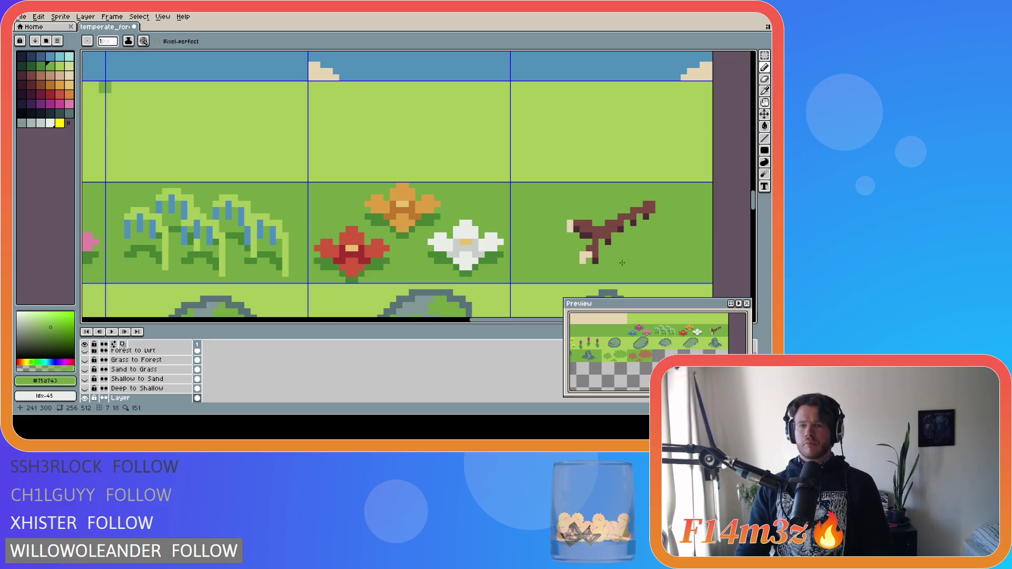
{"action": "left_click_drag", "start_coordinate": [581, 262], "coordinate": [580, 255]}
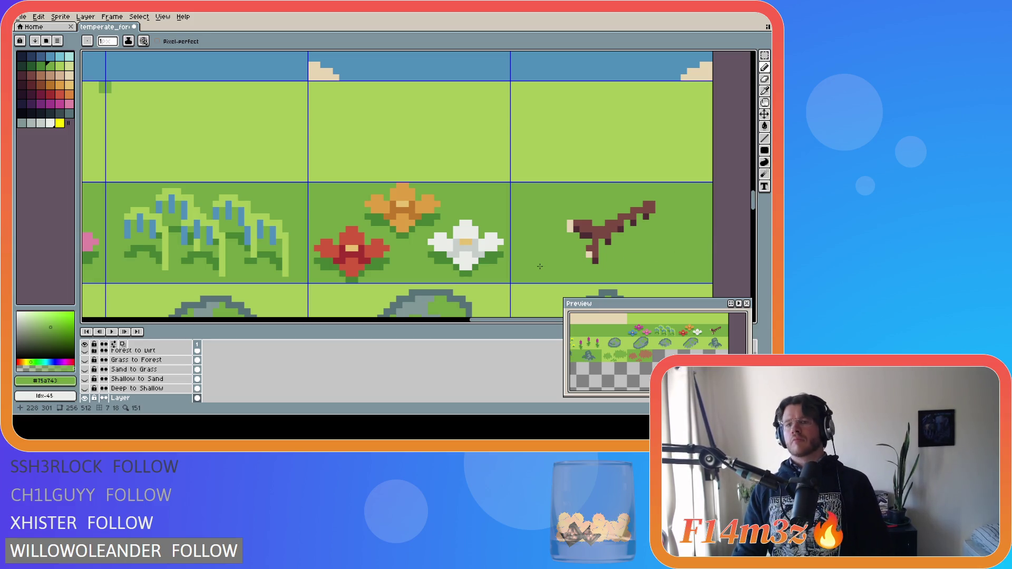
{"action": "key", "text": "ctrl+z"}
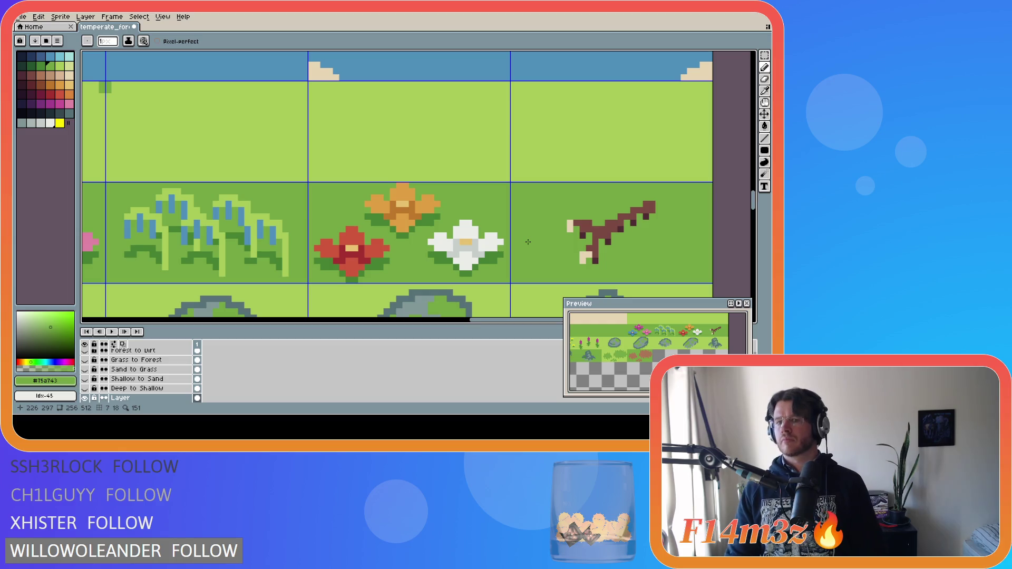
{"action": "left_click", "coordinate": [629, 214], "text": "alt"}
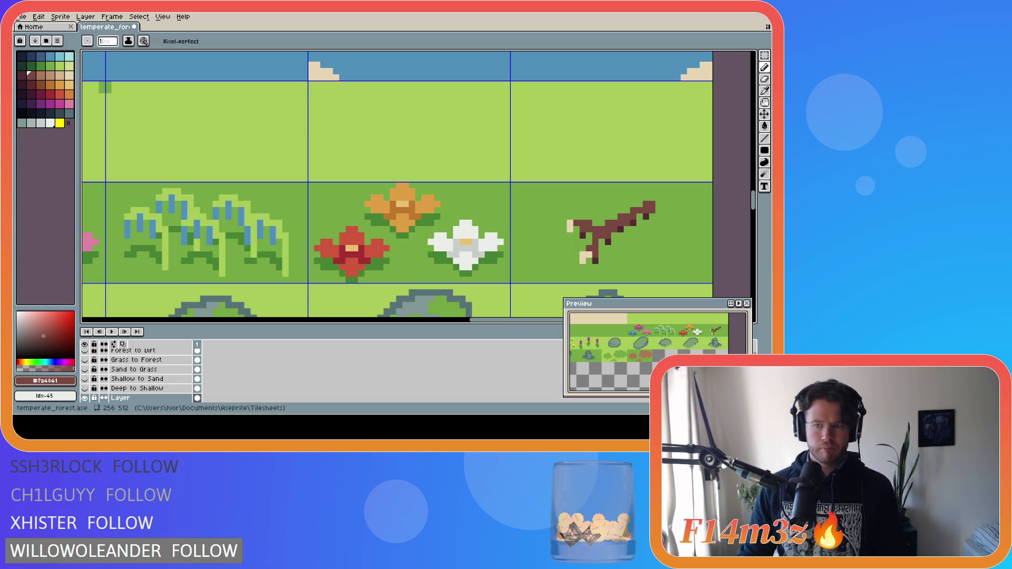
Save the tileset and zoom in on the sand shell and starfish tiles.
{"action": "key", "text": "ctrl+s"}
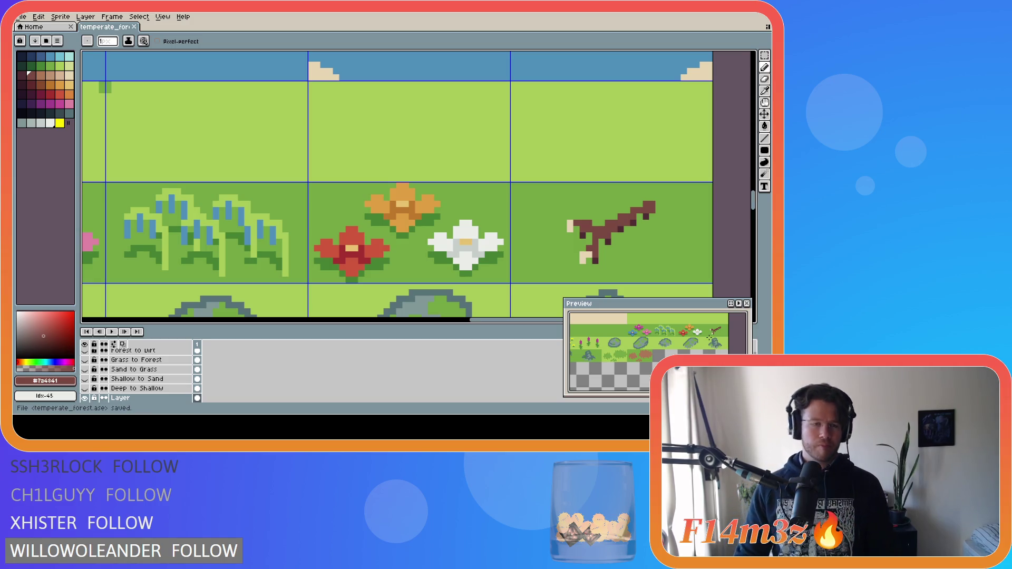
{"action": "mouse_move", "coordinate": [753, 200]}
{"action": "left_mouse_down"}
{"action": "mouse_move", "coordinate": [755, 220]}
{"action": "mouse_move", "coordinate": [755, 166]}
{"action": "left_mouse_up"}
{"action": "scroll", "coordinate": [408, 183], "scroll_direction": "down", "scroll_amount": 4}
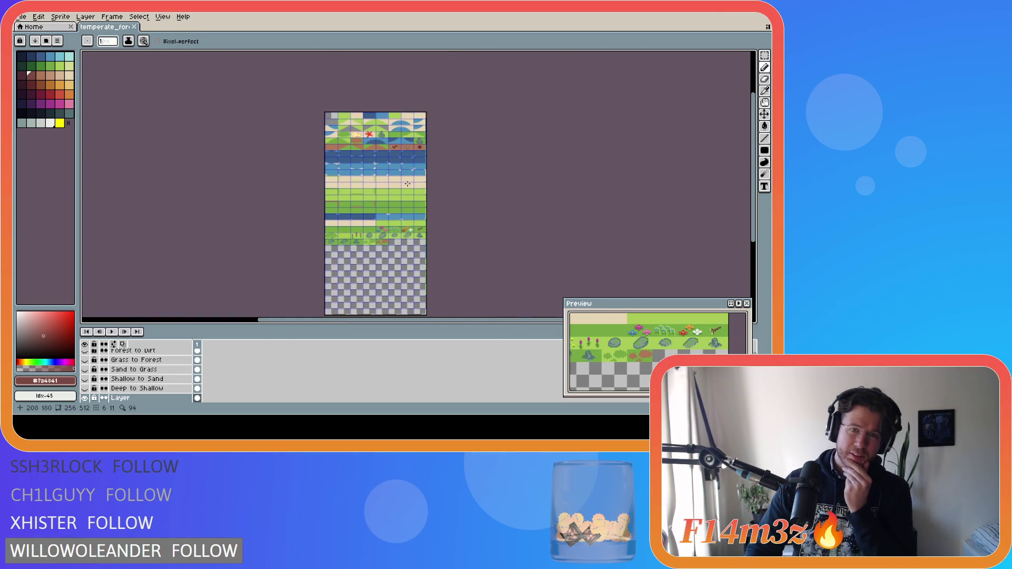
{"action": "scroll", "coordinate": [352, 117], "scroll_direction": "up", "scroll_amount": 4}
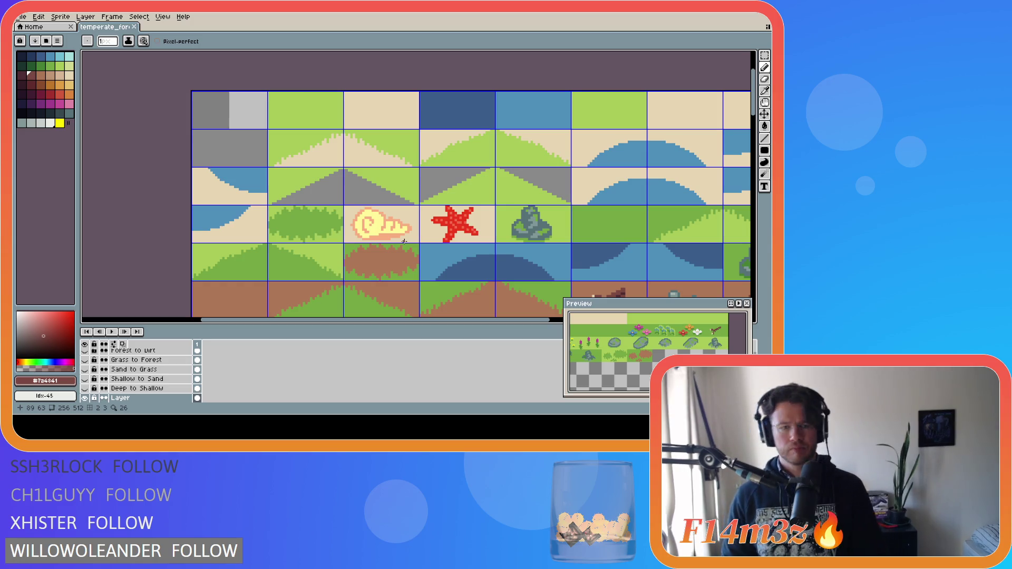
Save the tileset, then zoom out and scroll to review the entire tilesheet.
{"action": "key", "text": "ctrl+s"}
{"action": "scroll", "coordinate": [404, 242], "scroll_direction": "down", "scroll_amount": 3}
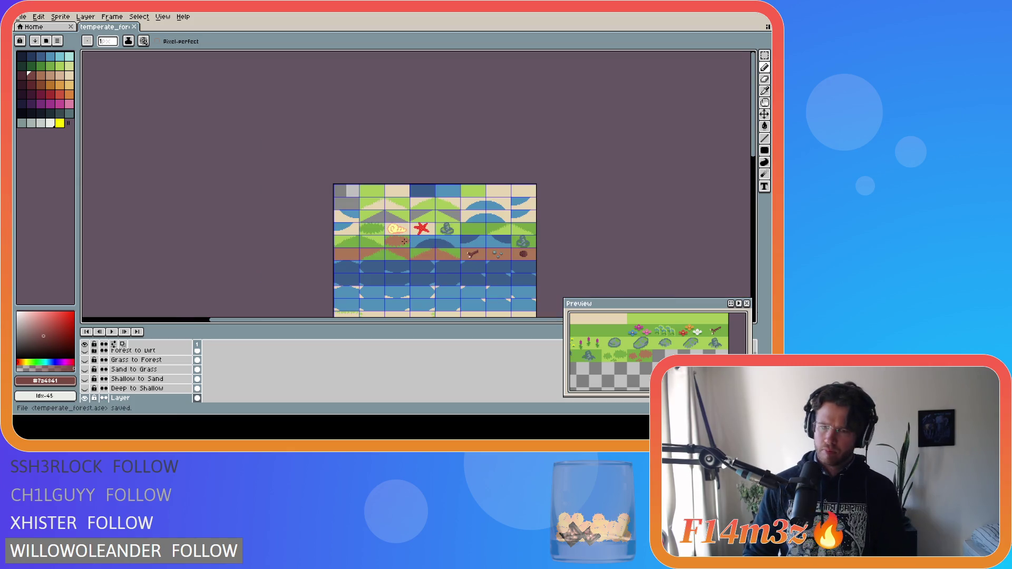
{"action": "mouse_move", "coordinate": [753, 143]}
{"action": "left_mouse_down"}
{"action": "mouse_move", "coordinate": [751, 197]}
{"action": "mouse_move", "coordinate": [750, 186]}
{"action": "left_mouse_up"}
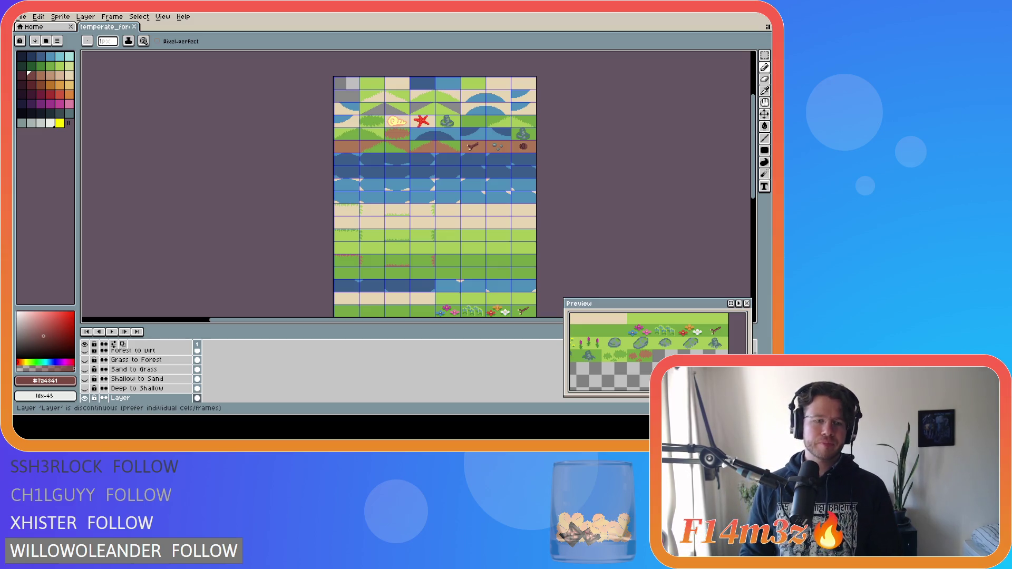
{"action": "scroll", "coordinate": [394, 129], "scroll_direction": "up", "scroll_amount": 2}
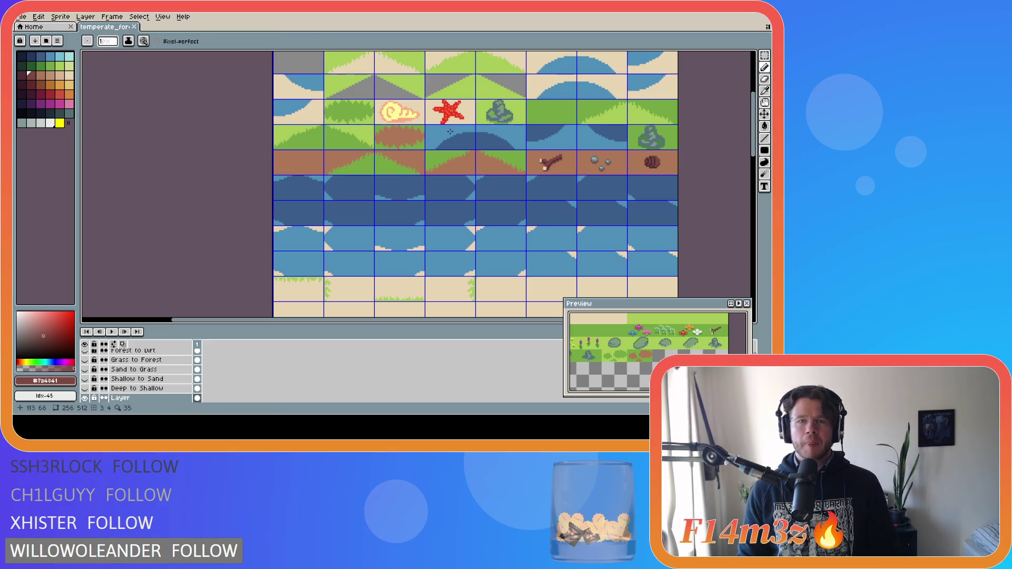
Eyedrop the sand colour and paint a filled sand rectangle over the shell and starfish tiles.
{"action": "left_click", "coordinate": [389, 108], "text": "alt"}
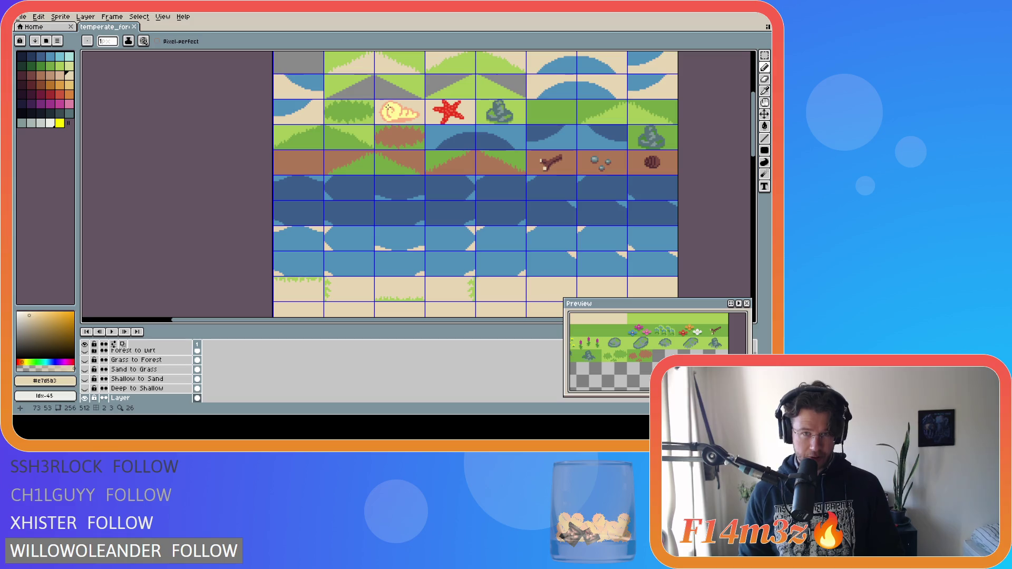
{"action": "key", "text": "i"}
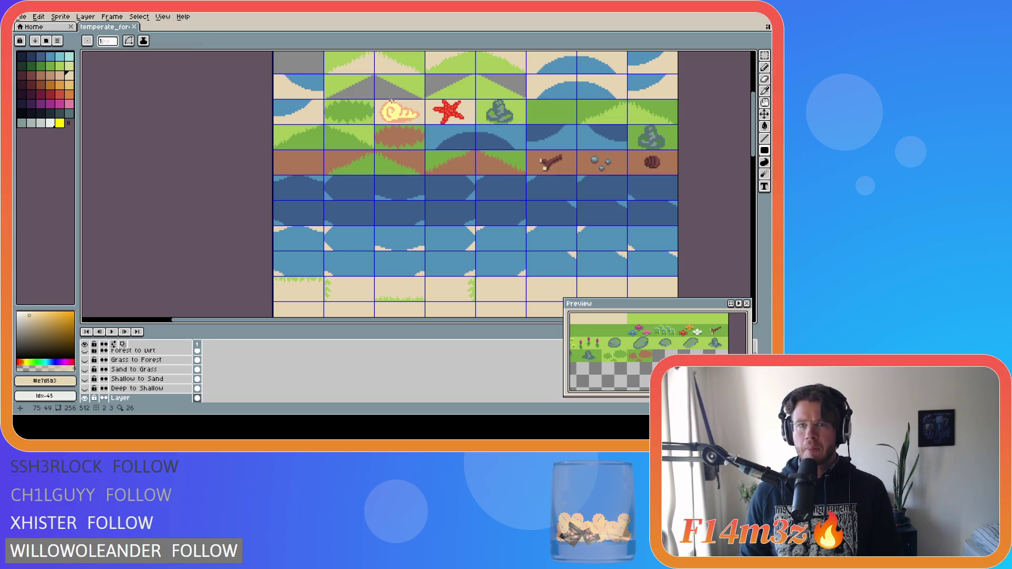
{"action": "left_click_drag", "start_coordinate": [375, 100], "coordinate": [475, 123]}
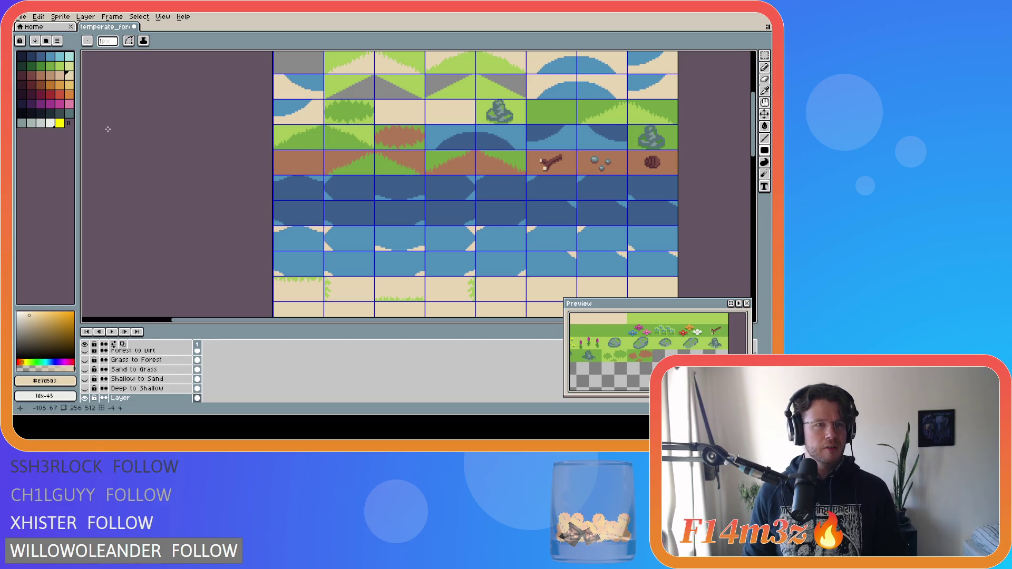
Try orange and grey palette swatches, settling on the near-white swatch (index 45) as drawing colour.
{"action": "left_click", "coordinate": [60, 85]}
{"action": "left_click", "coordinate": [60, 75]}
{"action": "left_click", "coordinate": [58, 105]}
{"action": "left_click", "coordinate": [41, 123]}
{"action": "left_click", "coordinate": [68, 86]}
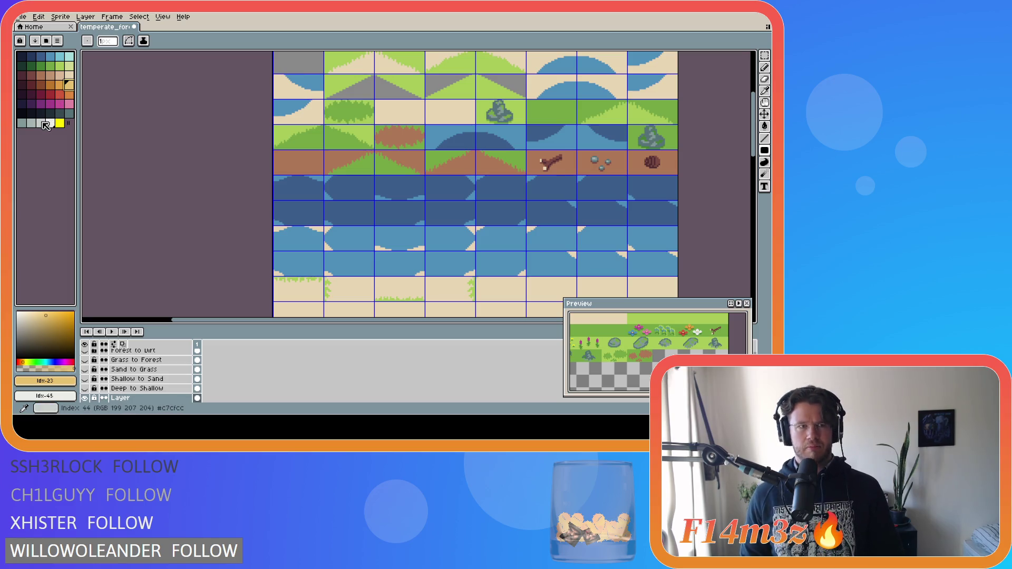
{"action": "left_click", "coordinate": [42, 125]}
{"action": "left_click", "coordinate": [50, 125]}
{"action": "left_click", "coordinate": [42, 124]}
{"action": "left_click", "coordinate": [51, 125]}
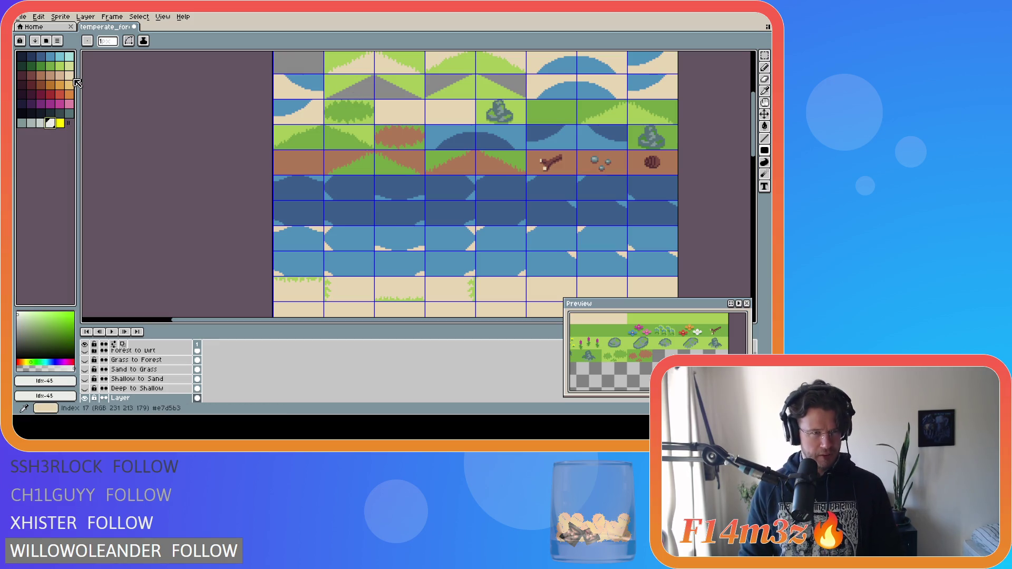
{"action": "left_click", "coordinate": [382, 114], "text": "alt"}
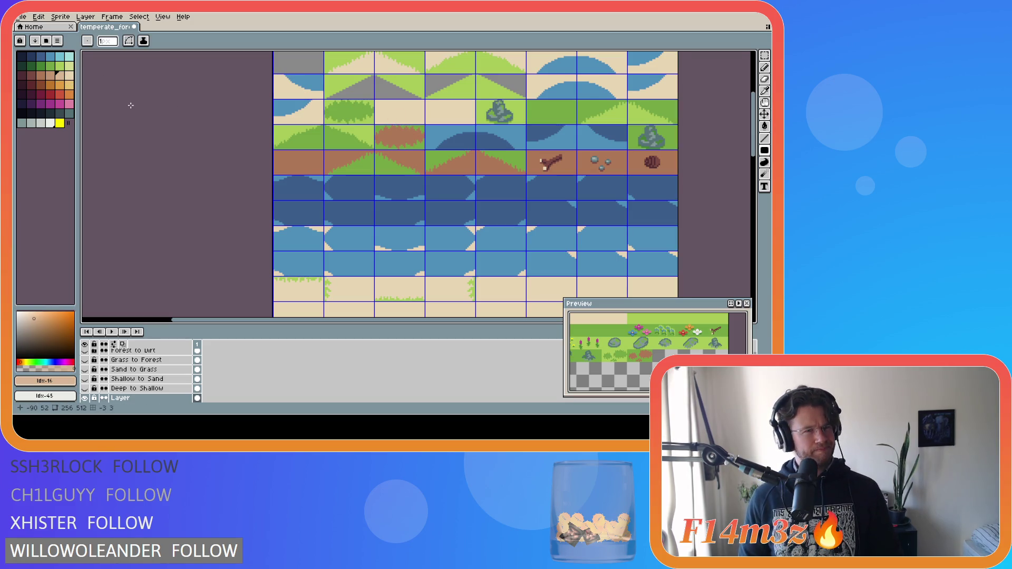
{"action": "left_click", "coordinate": [50, 124]}
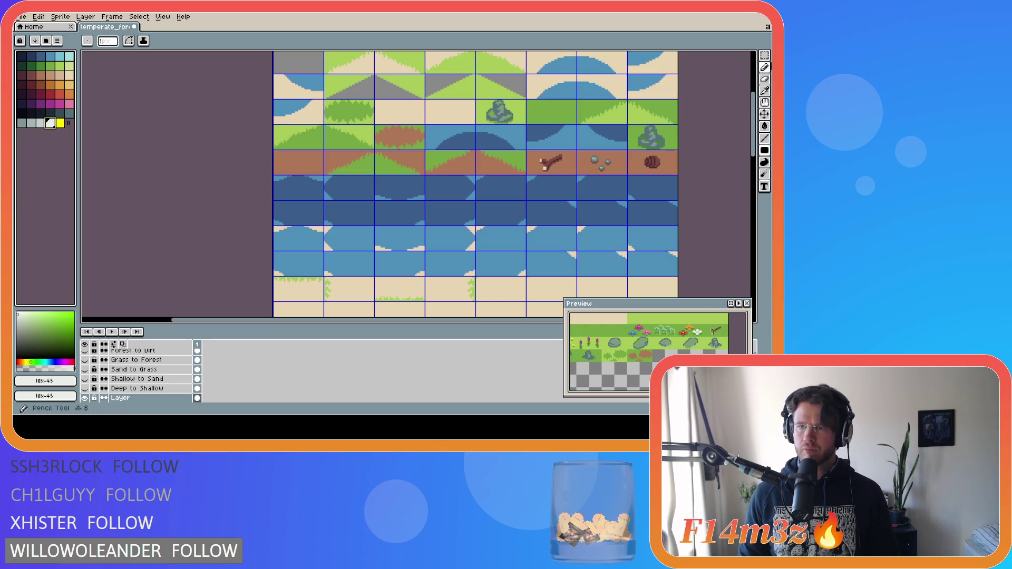
With the Pencil, draw a first oval outline on the sand tile, then undo it.
{"action": "key", "text": "b"}
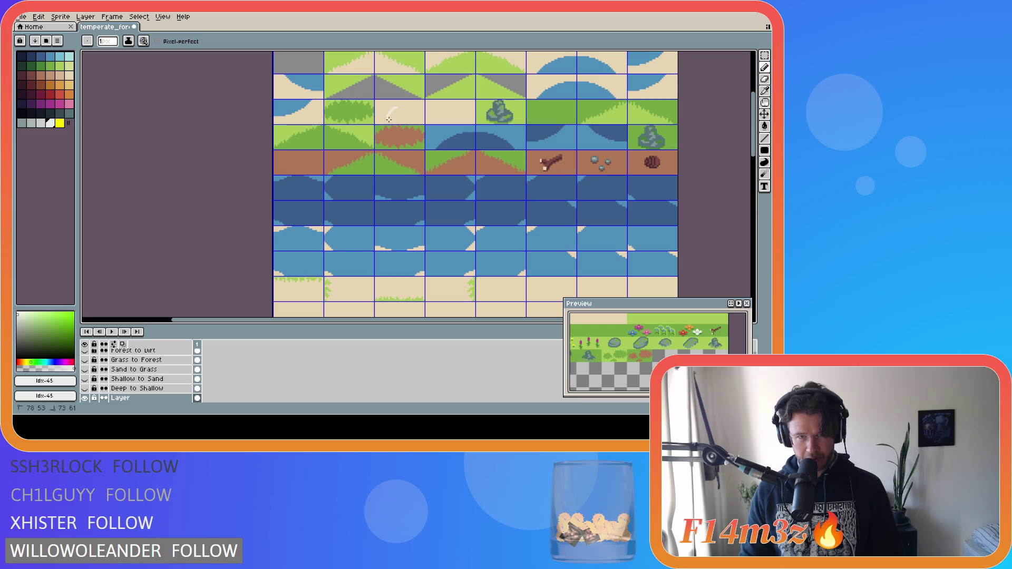
{"action": "key", "text": "ctrl"}
{"action": "key", "text": "shift"}
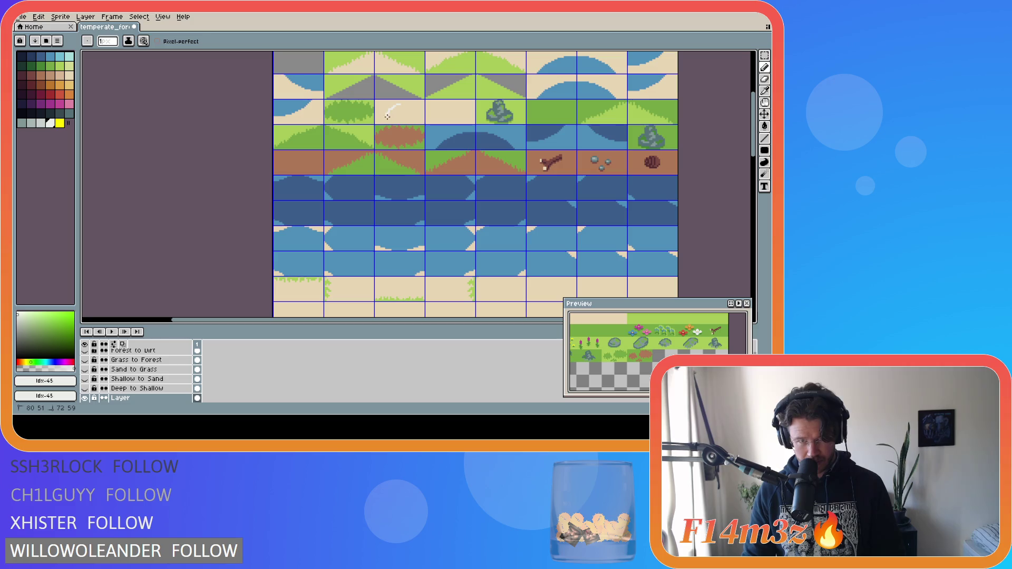
{"action": "key", "text": "shift"}
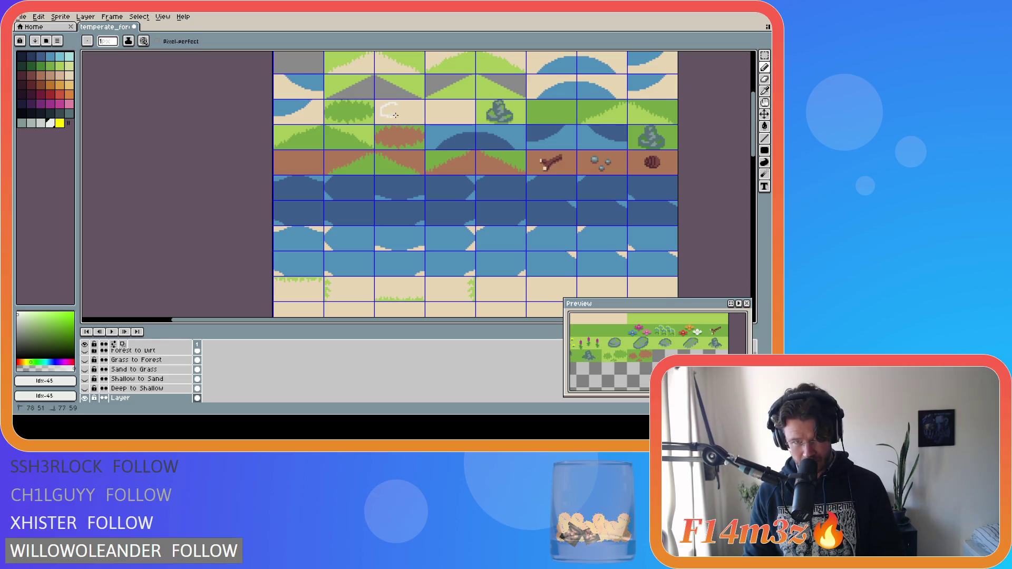
{"action": "left_click", "coordinate": [400, 104], "text": "shift"}
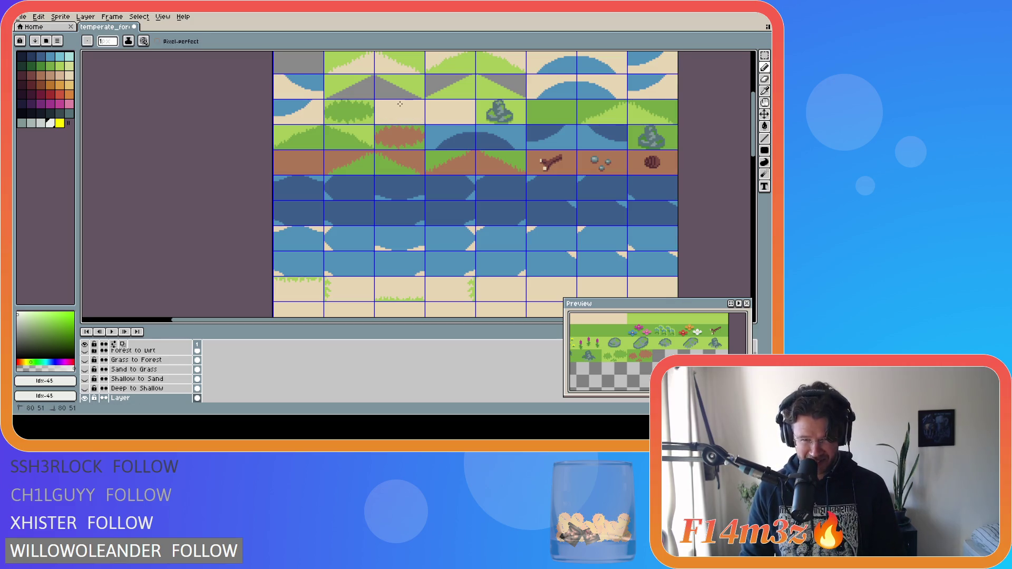
{"action": "left_click", "coordinate": [394, 104]}
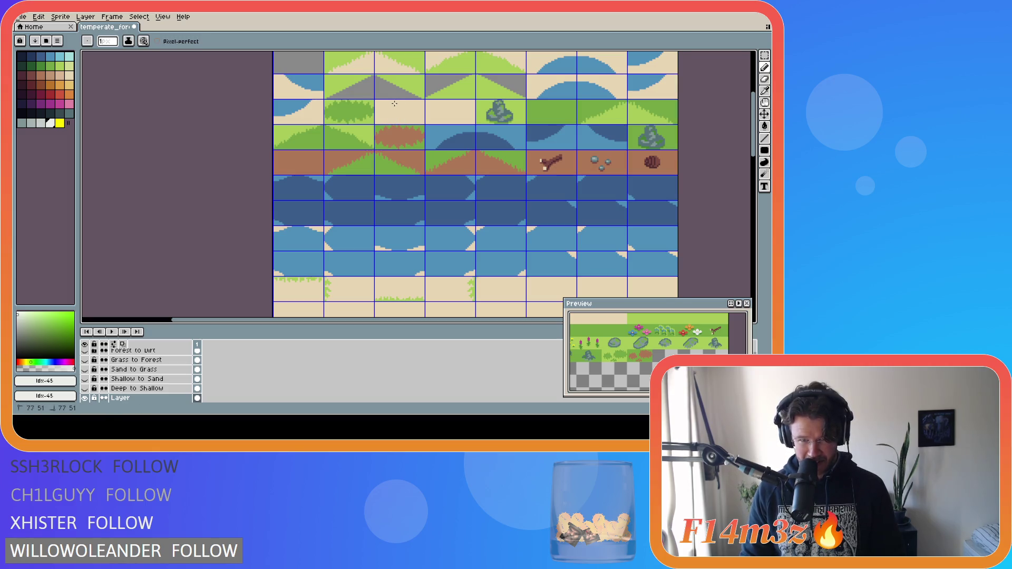
{"action": "mouse_move", "coordinate": [406, 117]}
{"action": "left_mouse_down"}
{"action": "mouse_move", "coordinate": [414, 101]}
{"action": "mouse_move", "coordinate": [400, 100]}
{"action": "left_mouse_up"}
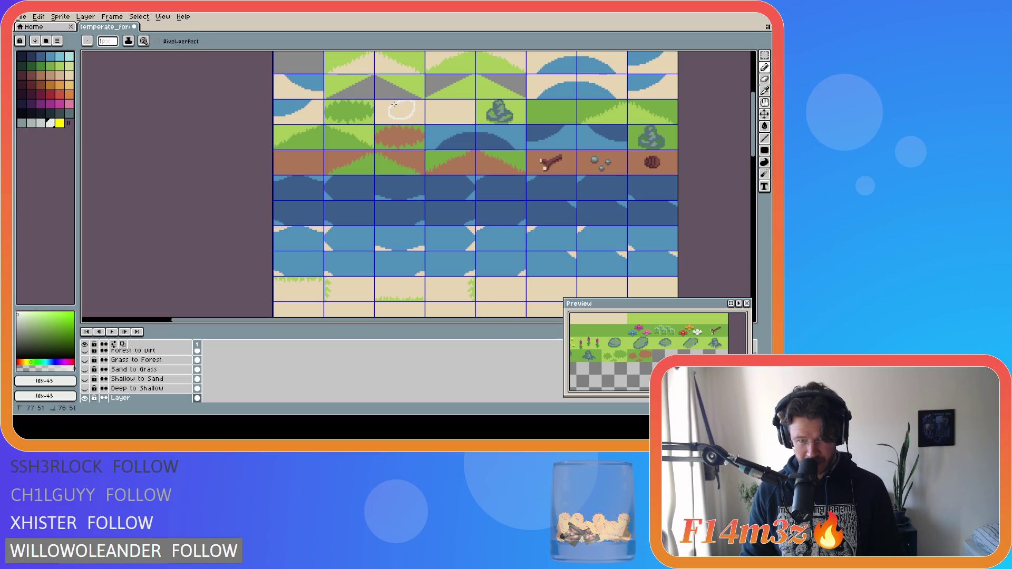
{"action": "key", "text": "ctrl+z"}
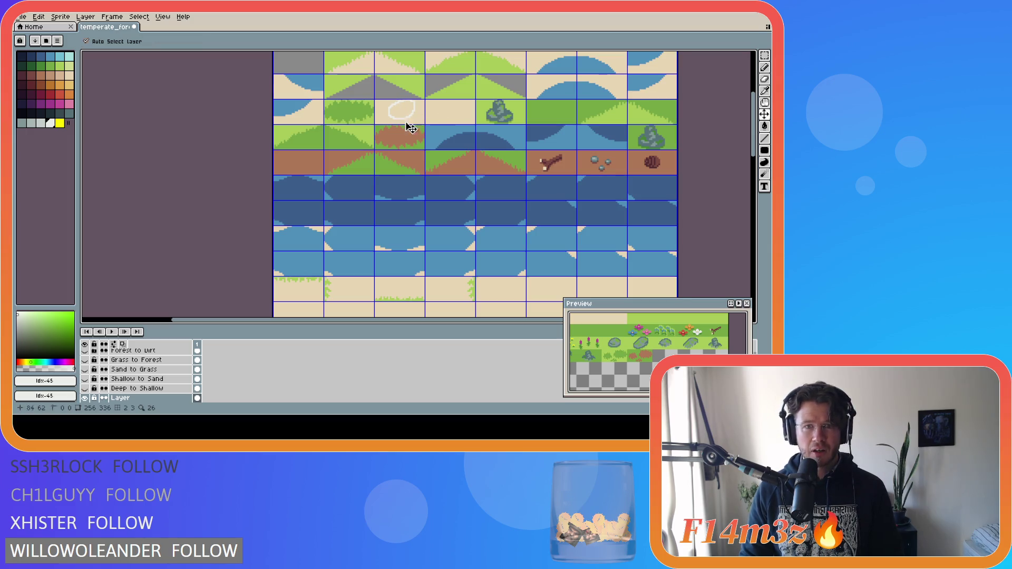
Redraw the near-white oval outline on the sand tile and eyedrop its off-white colour.
{"action": "mouse_move", "coordinate": [382, 116]}
{"action": "left_mouse_down"}
{"action": "mouse_move", "coordinate": [406, 102]}
{"action": "mouse_move", "coordinate": [393, 103]}
{"action": "left_mouse_up"}
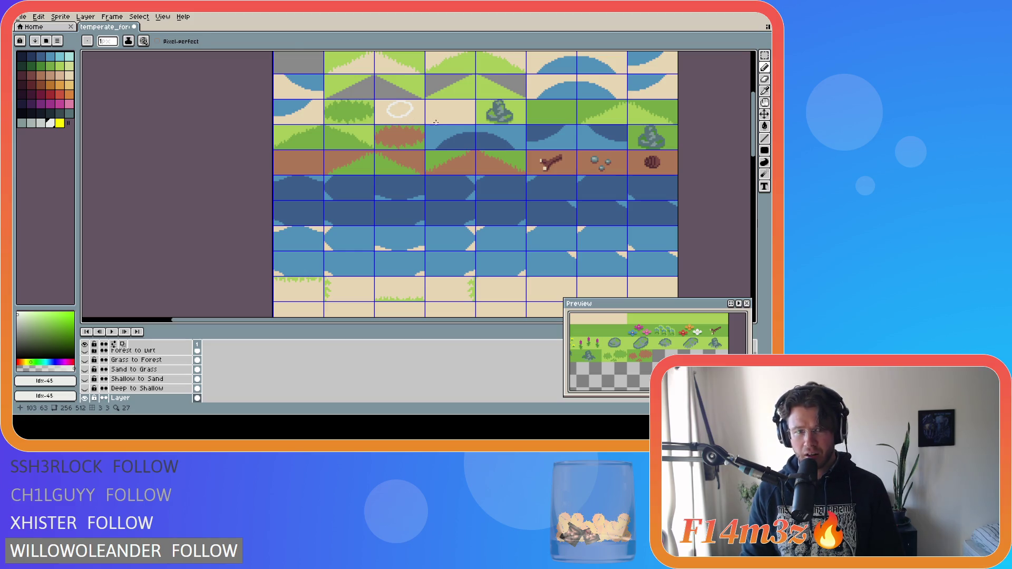
{"action": "key", "text": "i"}
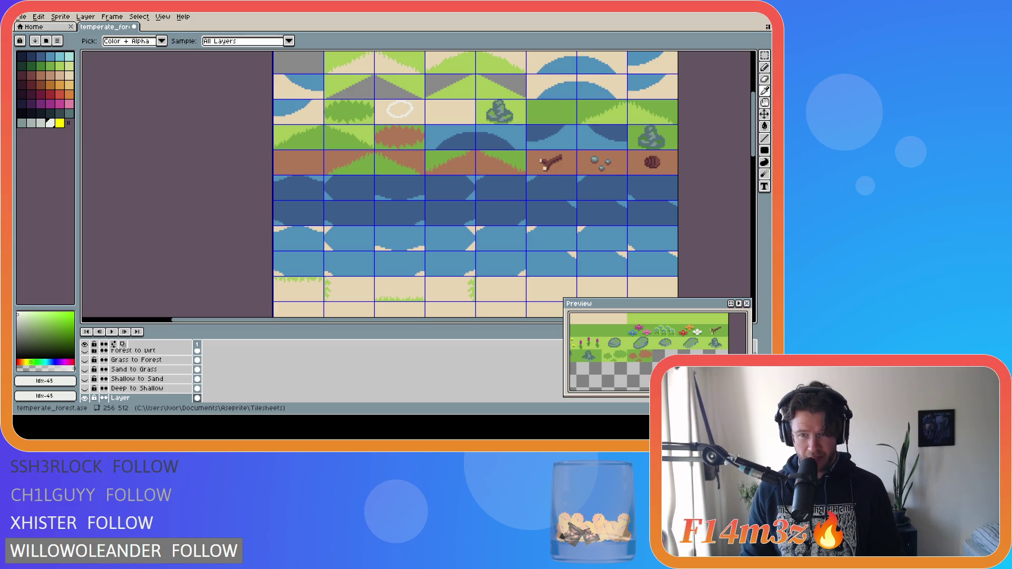
{"action": "key", "text": "b"}
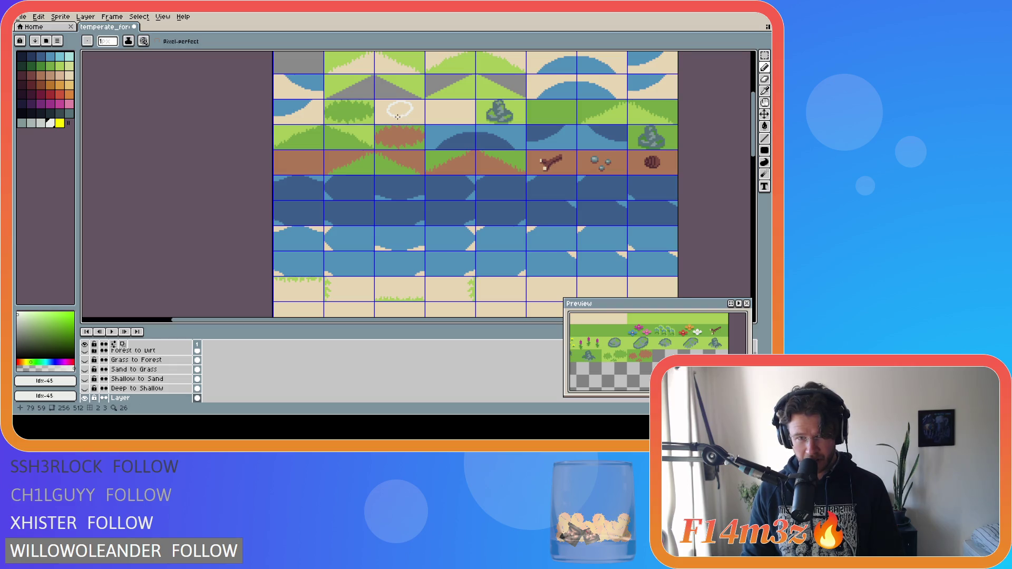
{"action": "left_click_drag", "start_coordinate": [408, 116], "coordinate": [413, 113]}
{"action": "key", "text": "i"}
{"action": "left_click", "coordinate": [409, 115]}
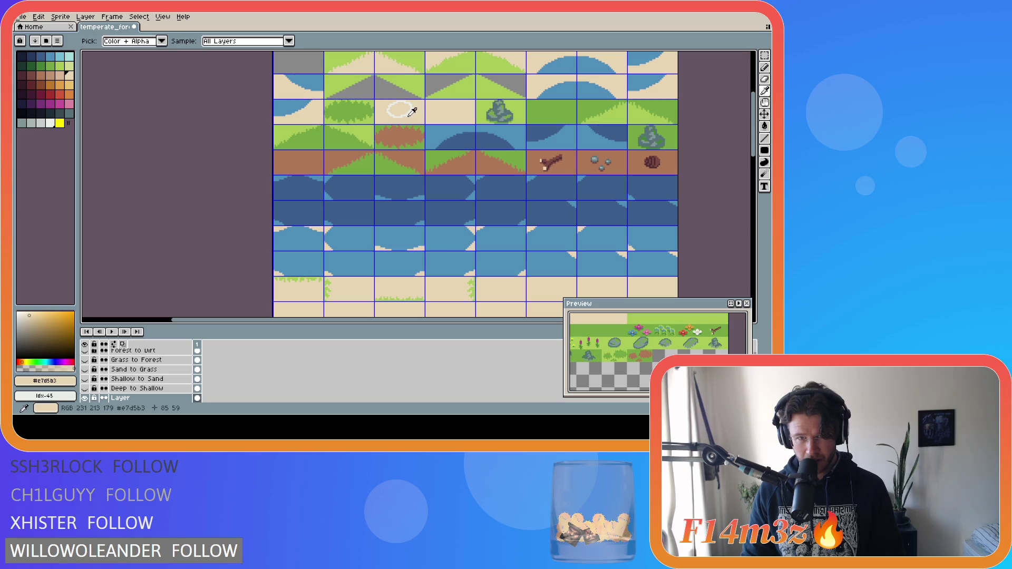
{"action": "scroll", "coordinate": [410, 114], "scroll_direction": "up", "scroll_amount": 3}
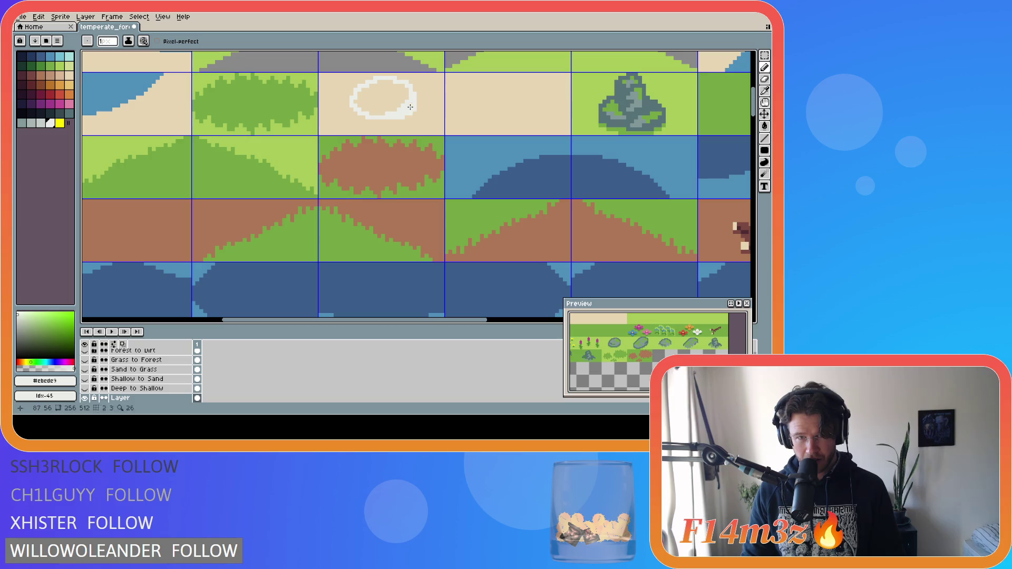
Flood-fill the oval off-white and try a grey stroke across it, undoing the stroke.
{"action": "key", "text": "g"}
{"action": "left_click", "coordinate": [386, 99]}
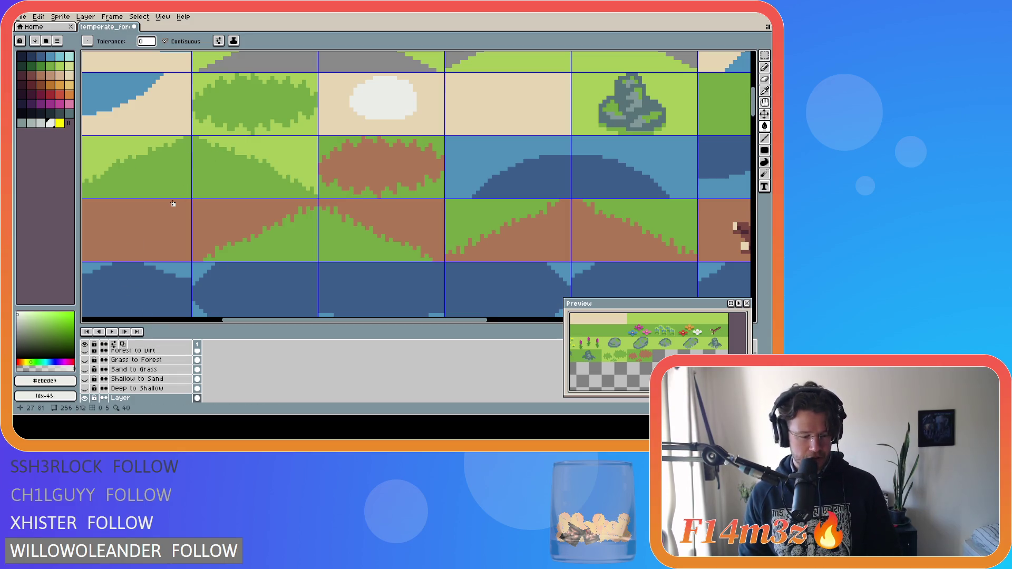
{"action": "left_click", "coordinate": [41, 123]}
{"action": "key", "text": "b"}
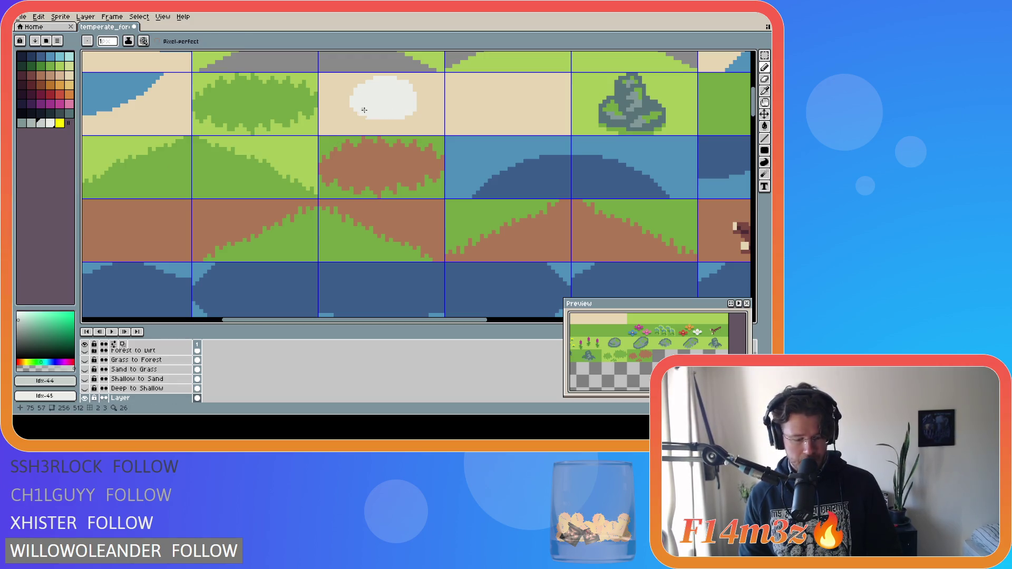
{"action": "left_click_drag", "start_coordinate": [379, 101], "coordinate": [355, 97]}
{"action": "key", "text": "ctrl+z"}
{"action": "key", "text": "ctrl+z"}
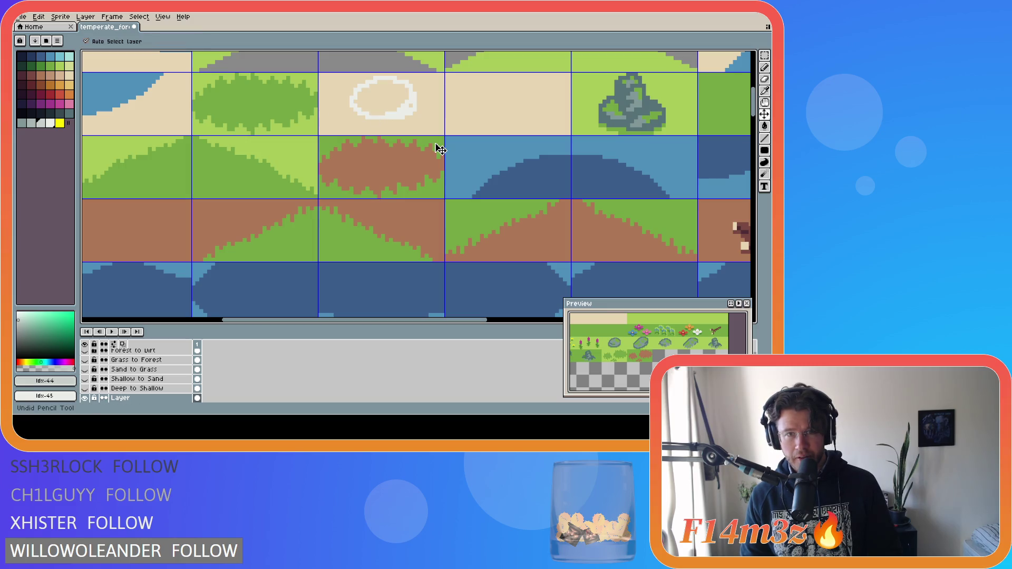
Refill the blob solid off-white and draw a grey shading line across its lower half.
{"action": "left_click", "coordinate": [409, 112], "text": "alt"}
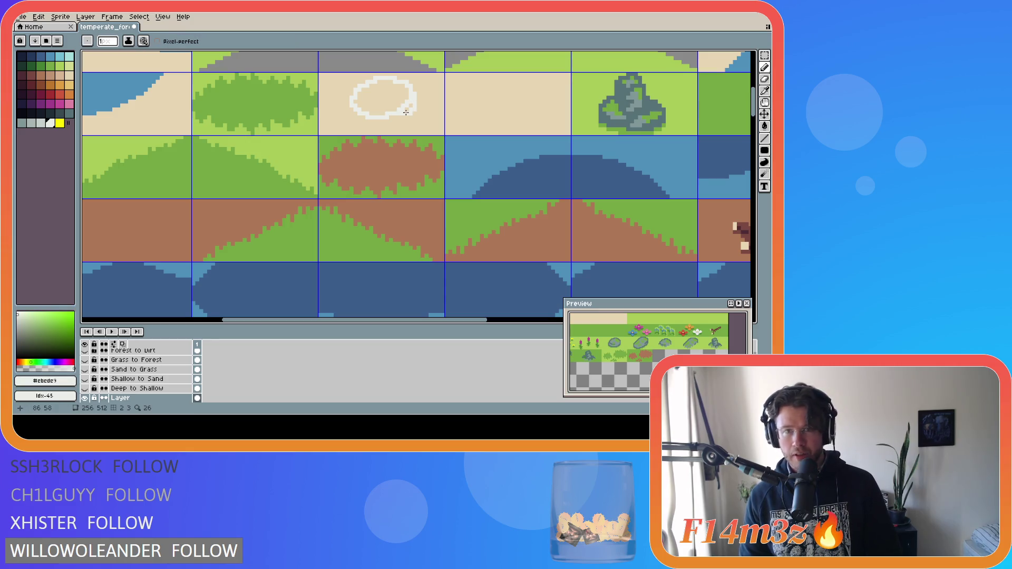
{"action": "key", "text": "g"}
{"action": "left_click", "coordinate": [392, 103]}
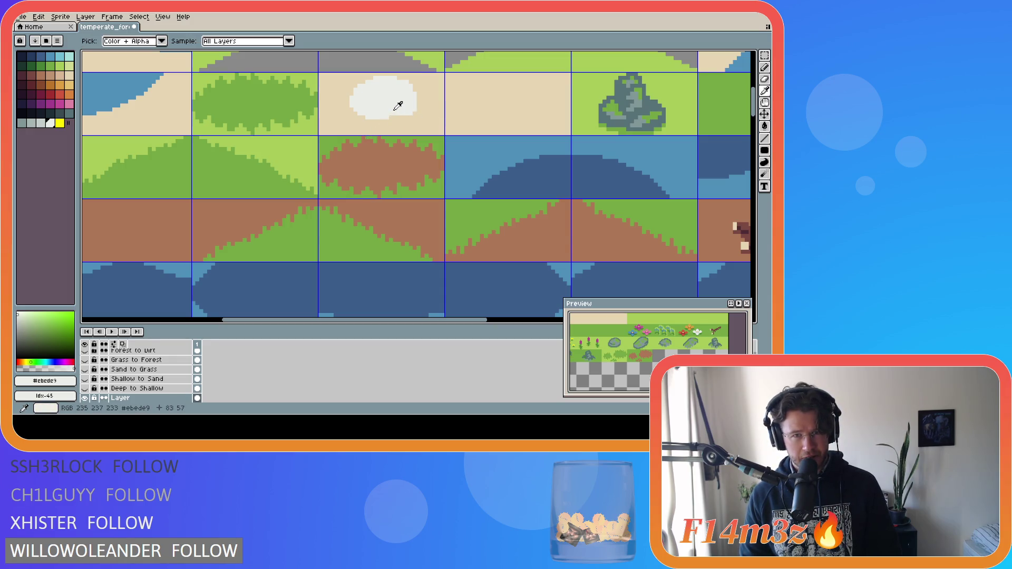
{"action": "key", "text": "b"}
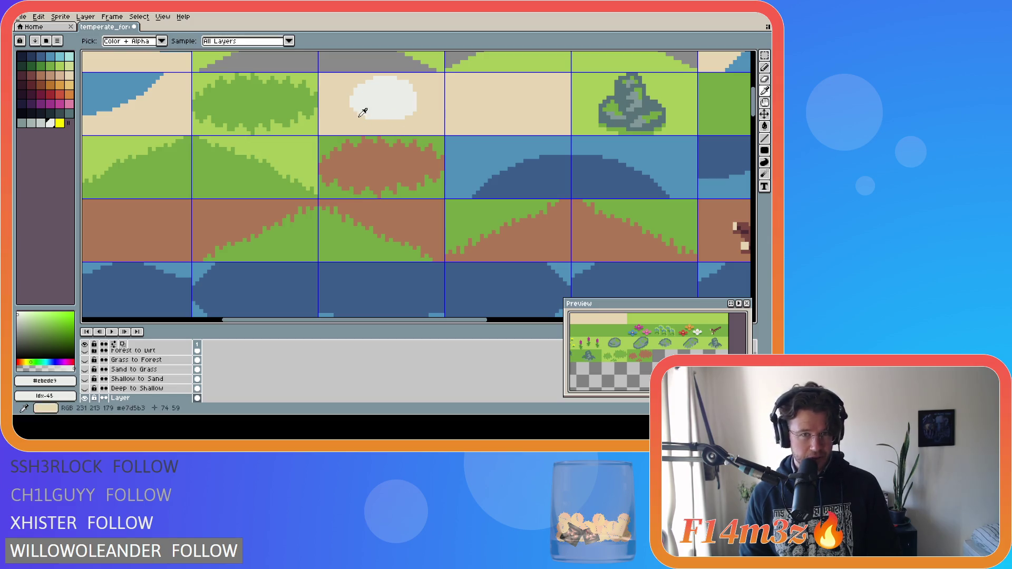
{"action": "key", "text": "bracketleft"}
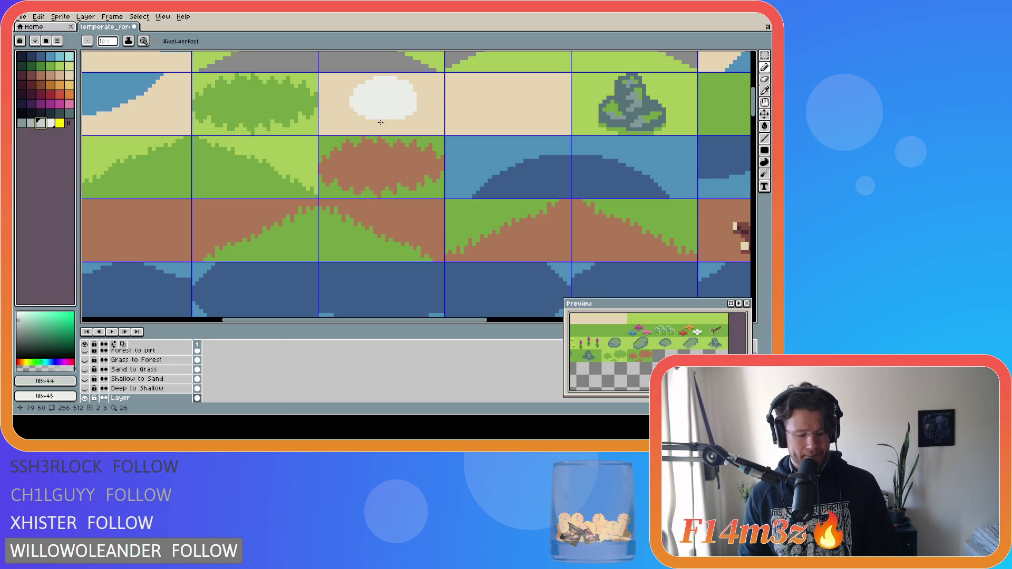
{"action": "left_click_drag", "start_coordinate": [402, 116], "coordinate": [353, 106]}
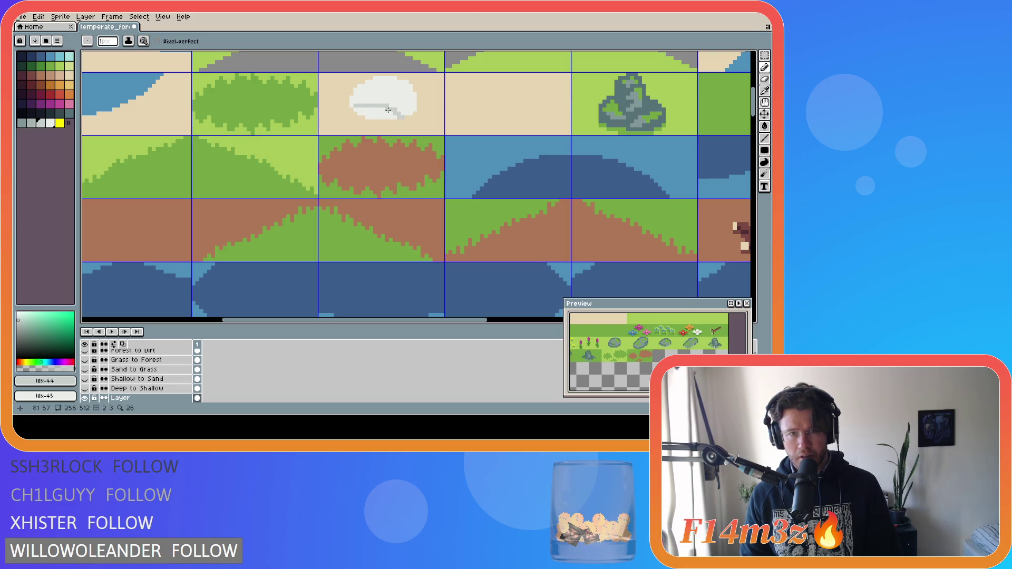
Draw grey diagonal ridges fanning up-left across the shell, undoing misfits and adding a single grey pixel.
{"action": "left_click_drag", "start_coordinate": [405, 114], "coordinate": [356, 93]}
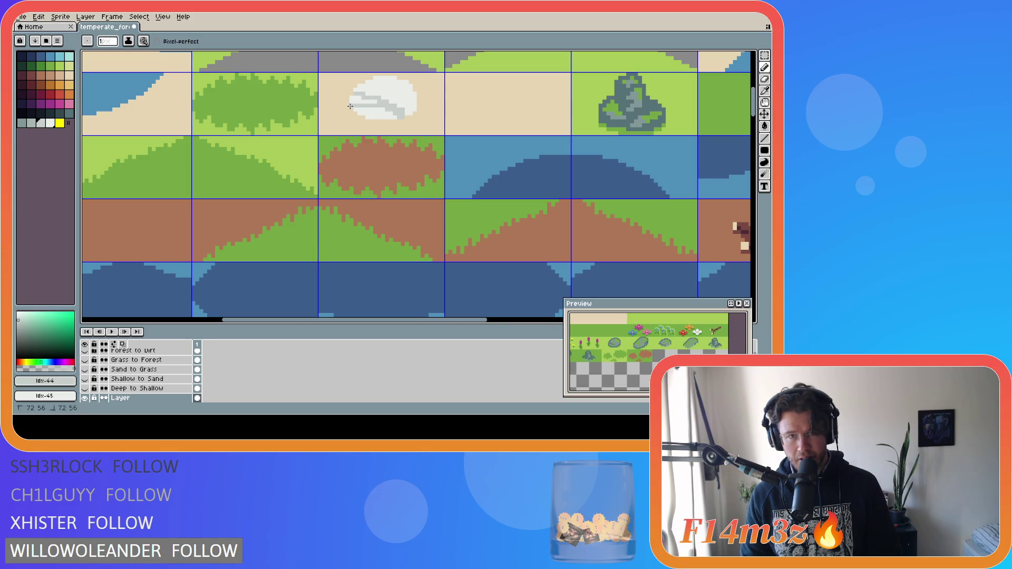
{"action": "left_click_drag", "start_coordinate": [402, 112], "coordinate": [367, 85]}
{"action": "key", "text": "ctrl+z"}
{"action": "left_click_drag", "start_coordinate": [396, 100], "coordinate": [366, 84]}
{"action": "key", "text": "ctrl+z"}
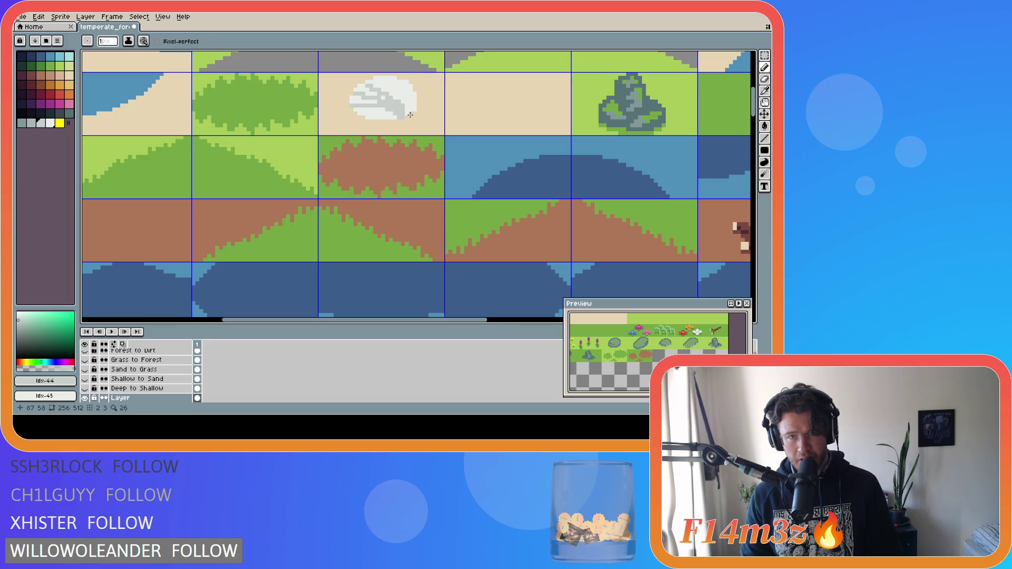
{"action": "mouse_move", "coordinate": [400, 104]}
{"action": "left_mouse_down"}
{"action": "mouse_move", "coordinate": [375, 77]}
{"action": "mouse_move", "coordinate": [404, 100]}
{"action": "mouse_move", "coordinate": [408, 87]}
{"action": "left_mouse_up"}
{"action": "key", "text": "ctrl+z"}
{"action": "key", "text": "ctrl+z"}
{"action": "key", "text": "ctrl+z"}
{"action": "key", "text": "ctrl+z"}
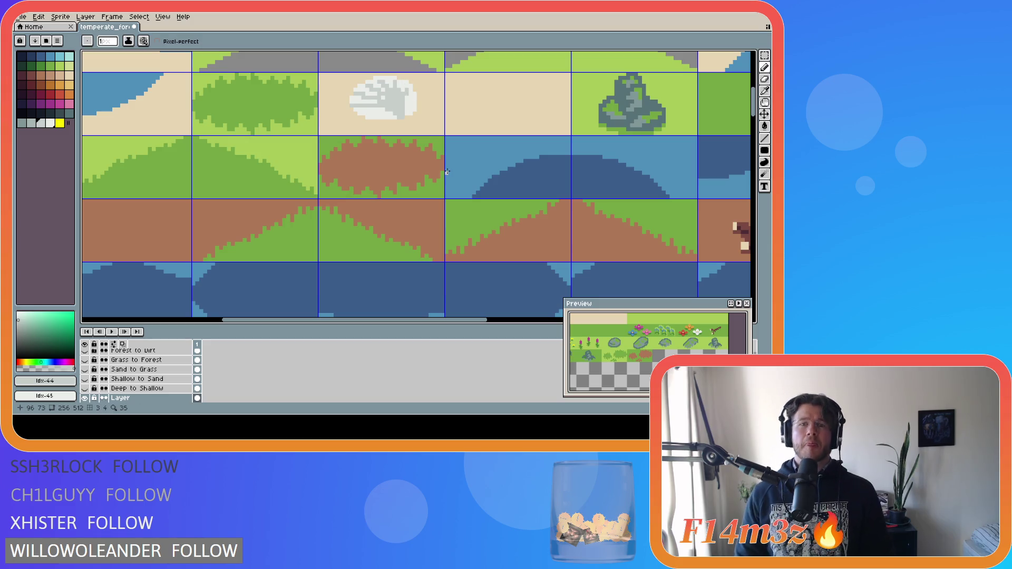
{"action": "key", "text": "ctrl+z"}
{"action": "key", "text": "ctrl+z"}
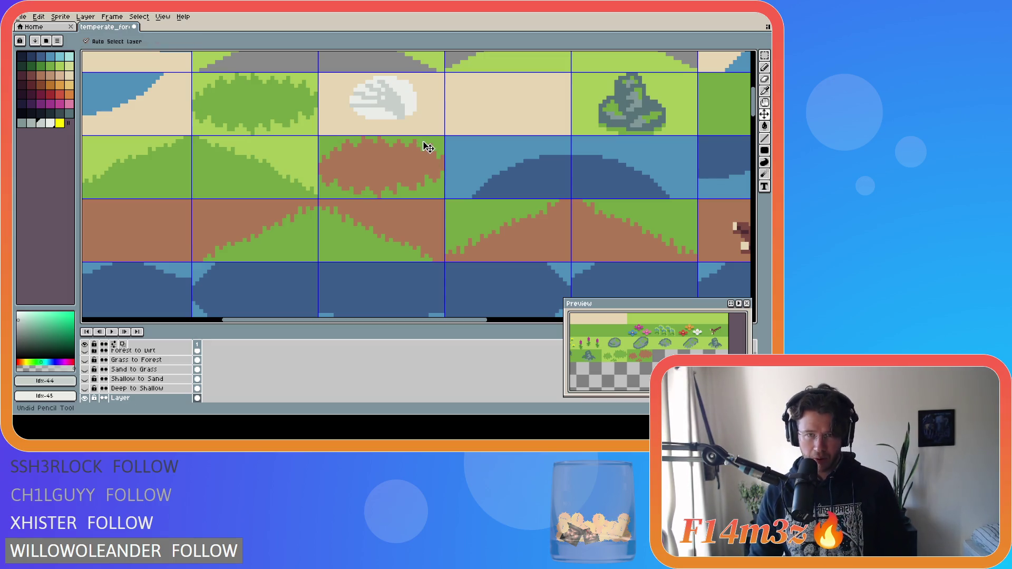
{"action": "mouse_move", "coordinate": [403, 108]}
{"action": "left_mouse_down"}
{"action": "mouse_move", "coordinate": [367, 84]}
{"action": "mouse_move", "coordinate": [400, 103]}
{"action": "mouse_move", "coordinate": [383, 78]}
{"action": "mouse_move", "coordinate": [401, 87]}
{"action": "mouse_move", "coordinate": [410, 109]}
{"action": "left_mouse_up"}
{"action": "key", "text": "ctrl+z"}
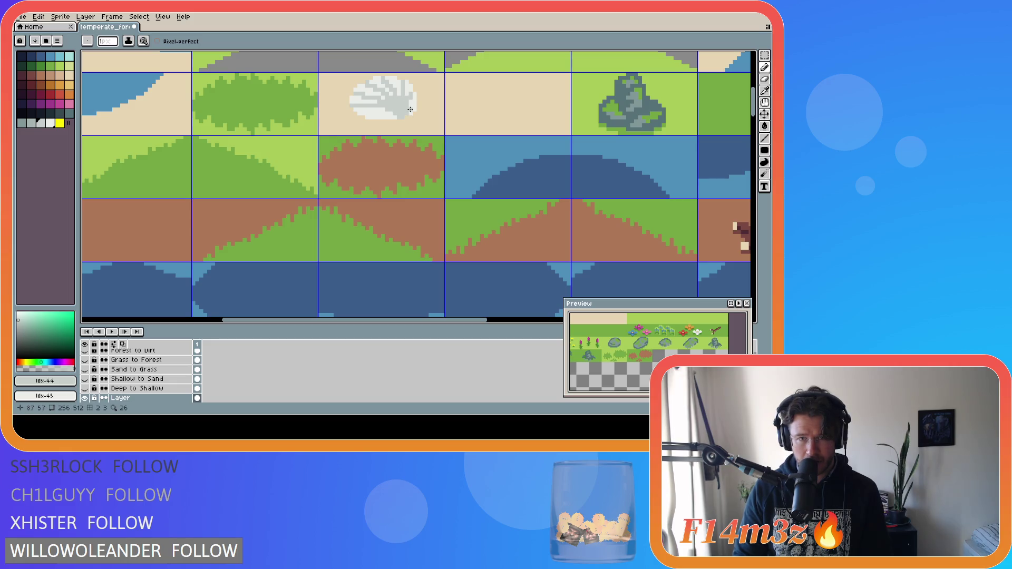
{"action": "left_click", "coordinate": [414, 110]}
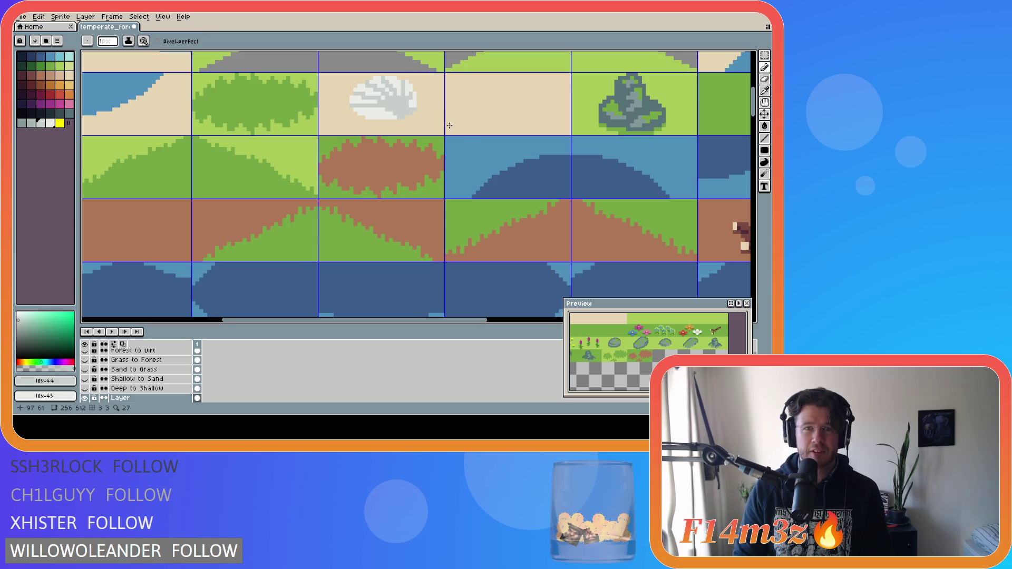
{"action": "scroll", "coordinate": [426, 165], "scroll_direction": "down", "scroll_amount": 4}
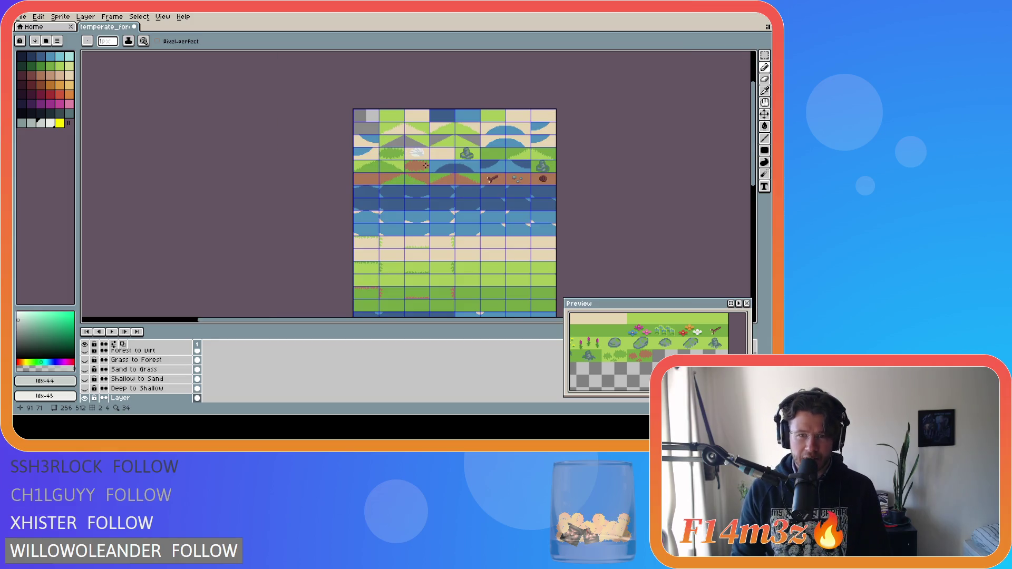
{"action": "scroll", "coordinate": [415, 157], "scroll_direction": "up", "scroll_amount": 4}
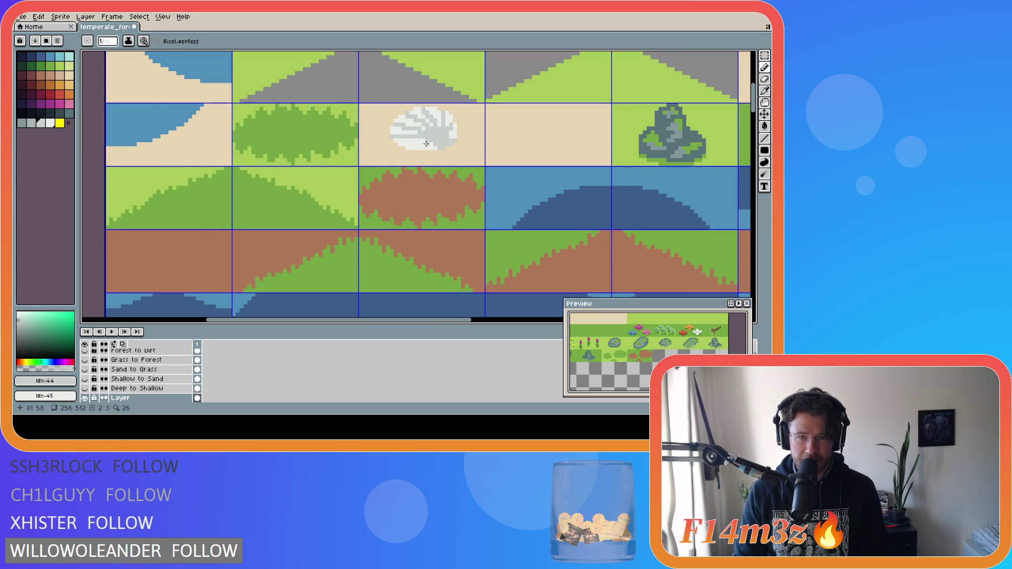
{"action": "left_click", "coordinate": [414, 155], "text": "alt"}
{"action": "key", "text": "g"}
{"action": "key", "text": "b"}
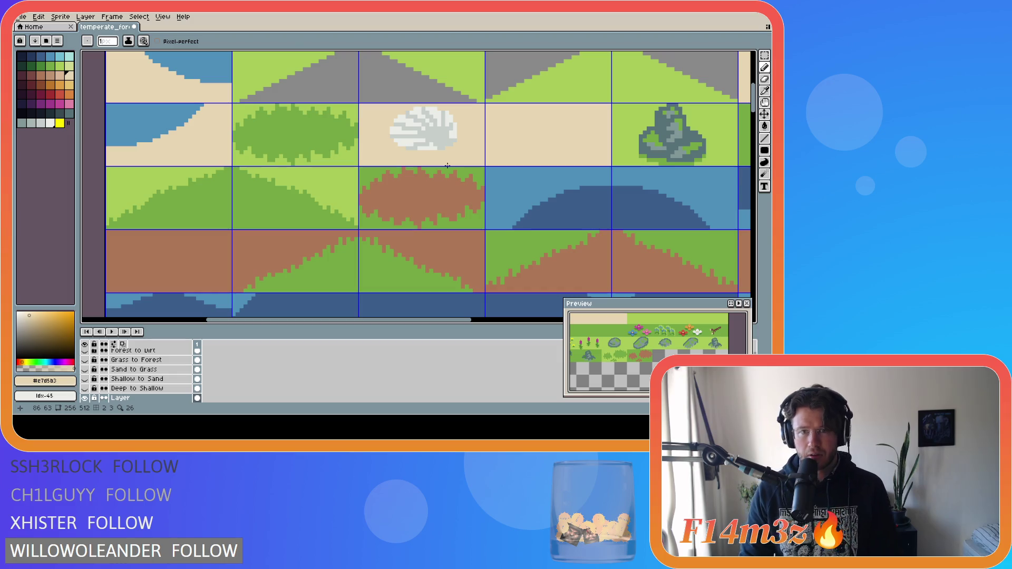
{"action": "left_click", "coordinate": [69, 104]}
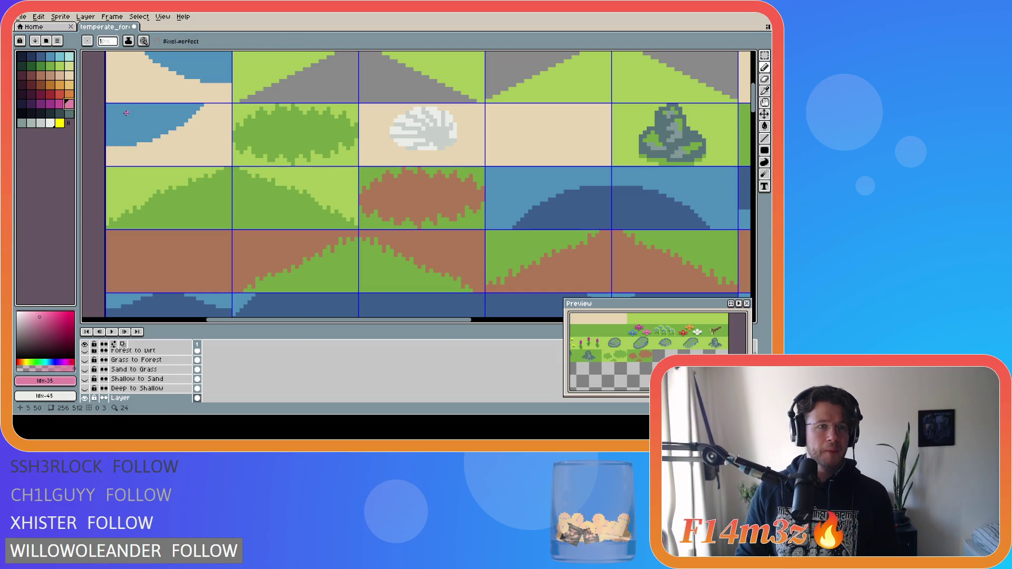
{"action": "key", "text": "g"}
{"action": "left_click", "coordinate": [445, 131]}
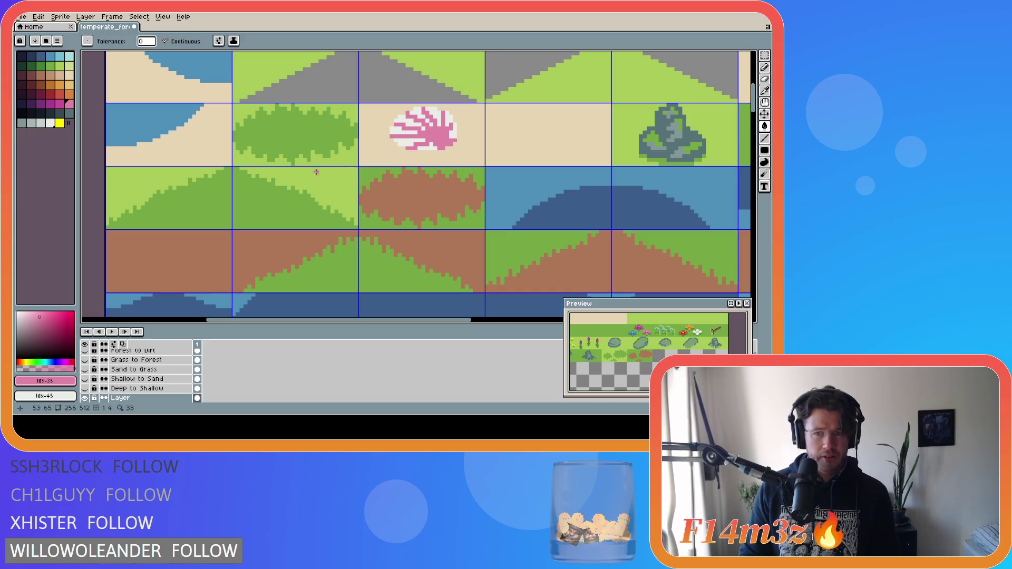
{"action": "scroll", "coordinate": [638, 353], "scroll_direction": "up", "scroll_amount": 2}
{"action": "scroll", "coordinate": [638, 354], "scroll_direction": "down", "scroll_amount": 4}
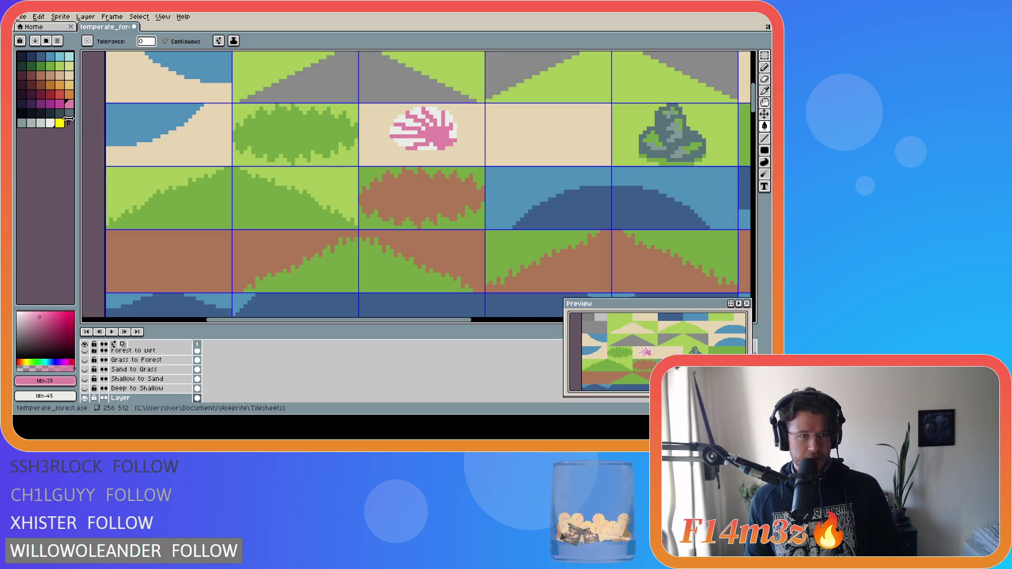
{"action": "key", "text": "ctrl+z"}
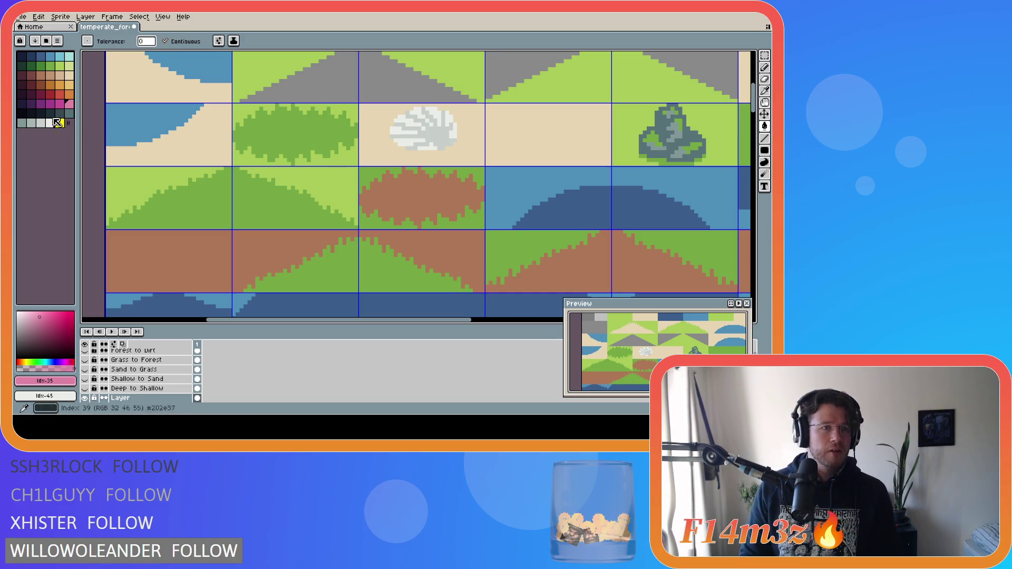
{"action": "left_click", "coordinate": [69, 75]}
{"action": "left_click", "coordinate": [59, 76]}
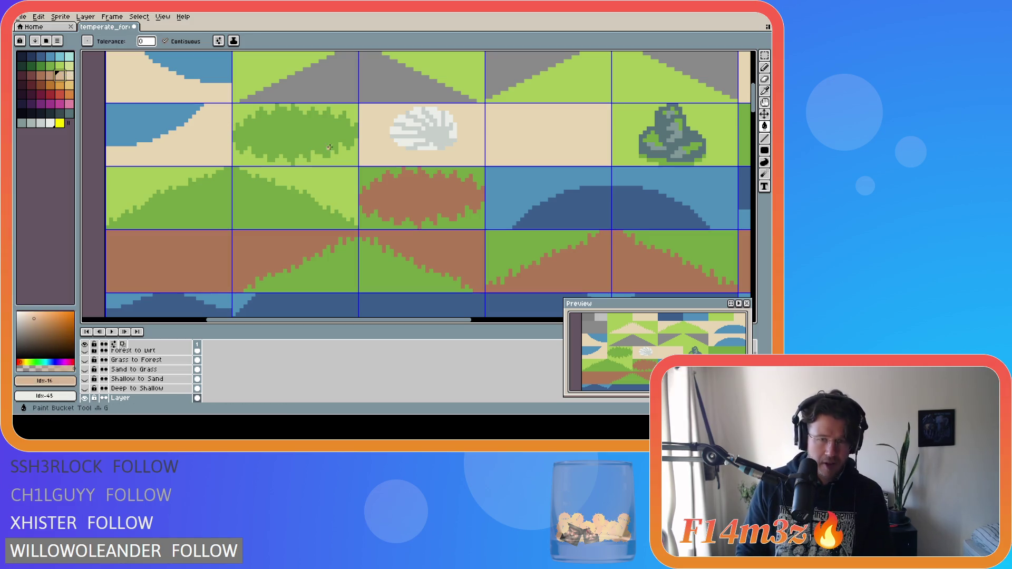
{"action": "left_click", "coordinate": [430, 143]}
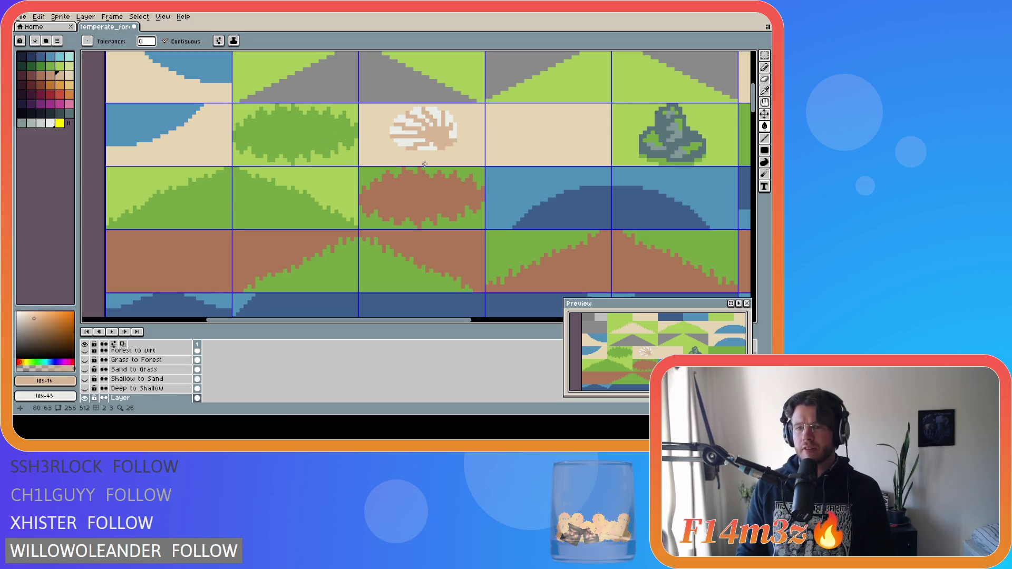
{"action": "left_click", "coordinate": [69, 75]}
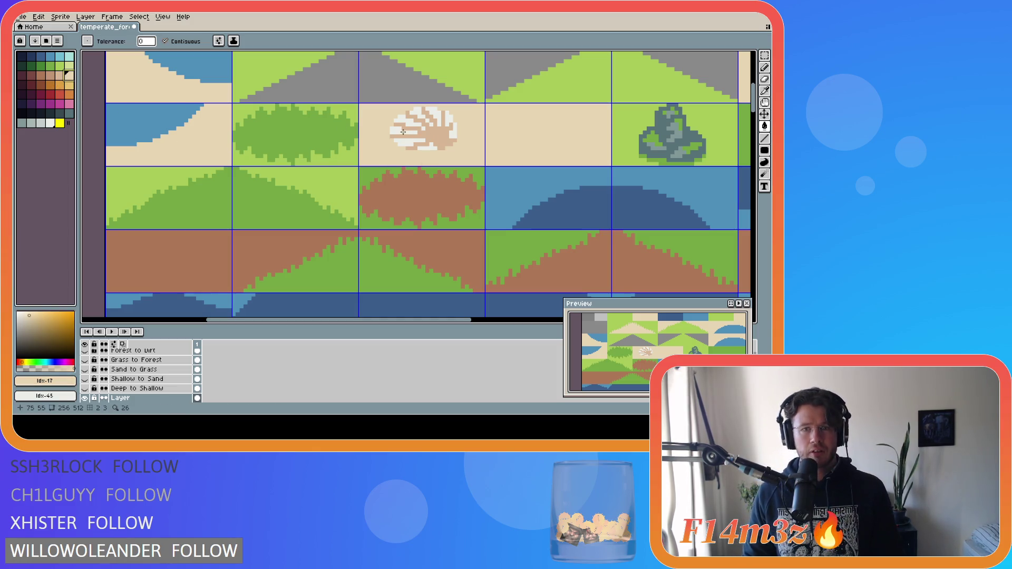
{"action": "left_click", "coordinate": [44, 124]}
{"action": "left_click", "coordinate": [411, 142]}
{"action": "left_click", "coordinate": [394, 131]}
{"action": "left_click", "coordinate": [394, 131]}
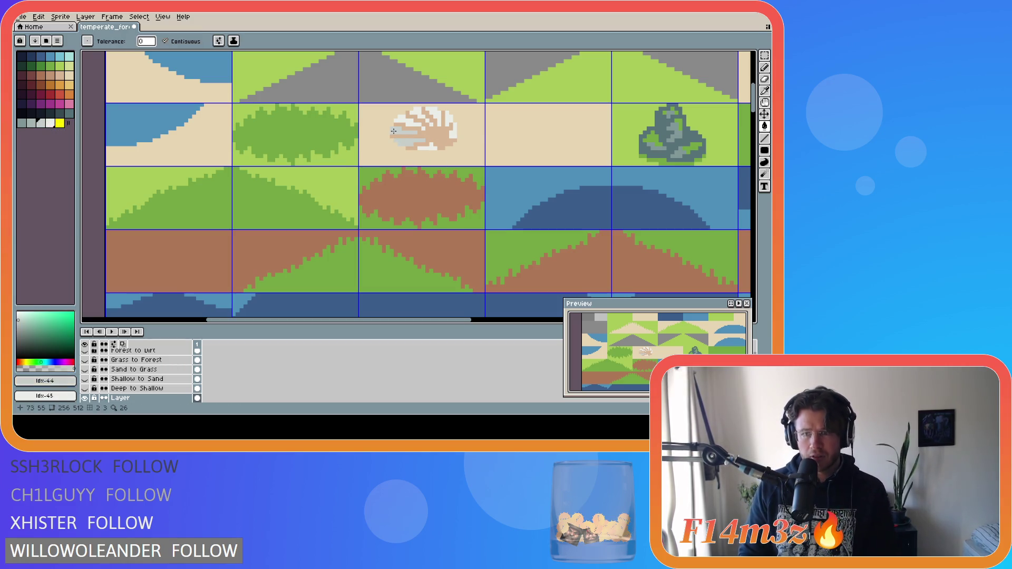
{"action": "left_click", "coordinate": [401, 132]}
{"action": "left_click", "coordinate": [406, 141]}
{"action": "left_click", "coordinate": [422, 124]}
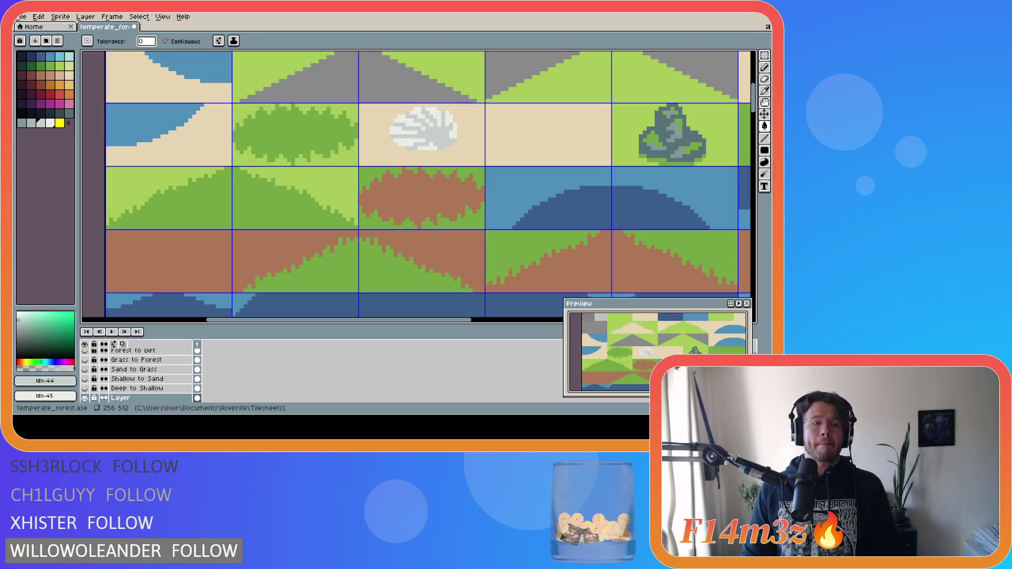
{"action": "scroll", "coordinate": [95, 214], "scroll_direction": "down", "scroll_amount": 3}
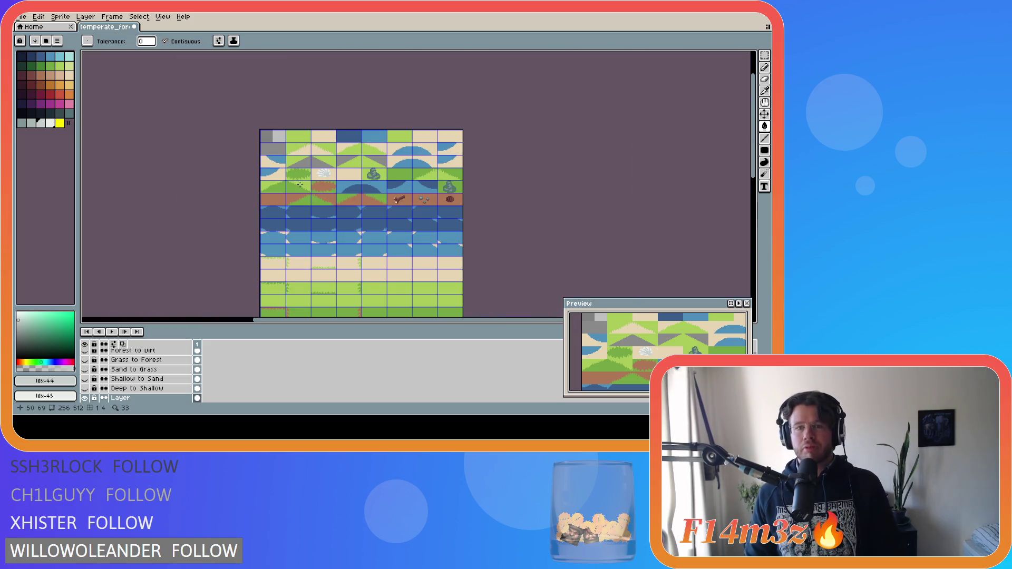
Eyedrop the sand colour and draw a straight tan shadow line beneath the shell.
{"action": "scroll", "coordinate": [344, 191], "scroll_direction": "up", "scroll_amount": 1}
{"action": "scroll", "coordinate": [343, 191], "scroll_direction": "up", "scroll_amount": 1}
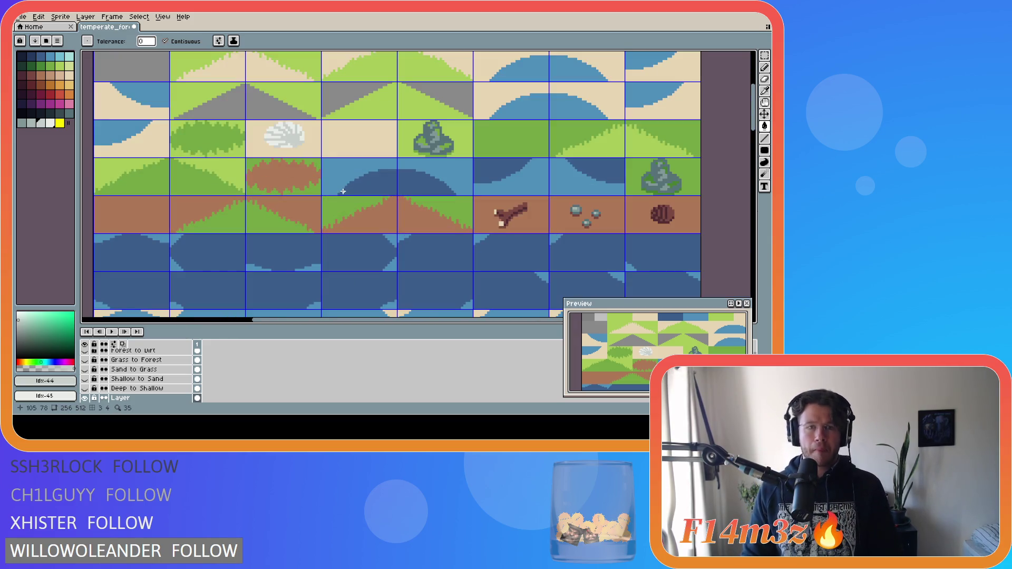
{"action": "scroll", "coordinate": [279, 163], "scroll_direction": "up", "scroll_amount": 2}
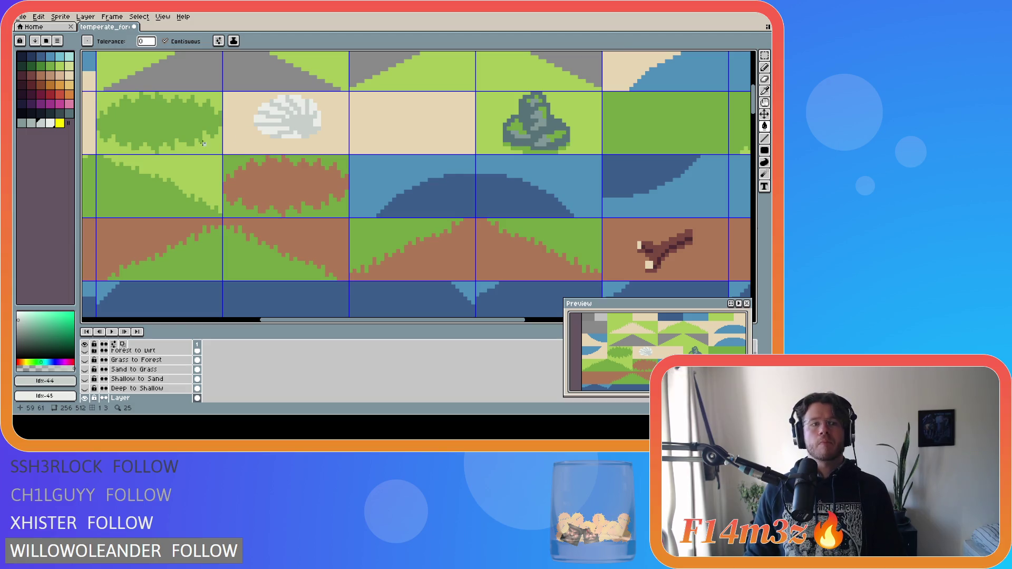
{"action": "left_click", "coordinate": [254, 125], "text": "alt"}
{"action": "key", "text": "b"}
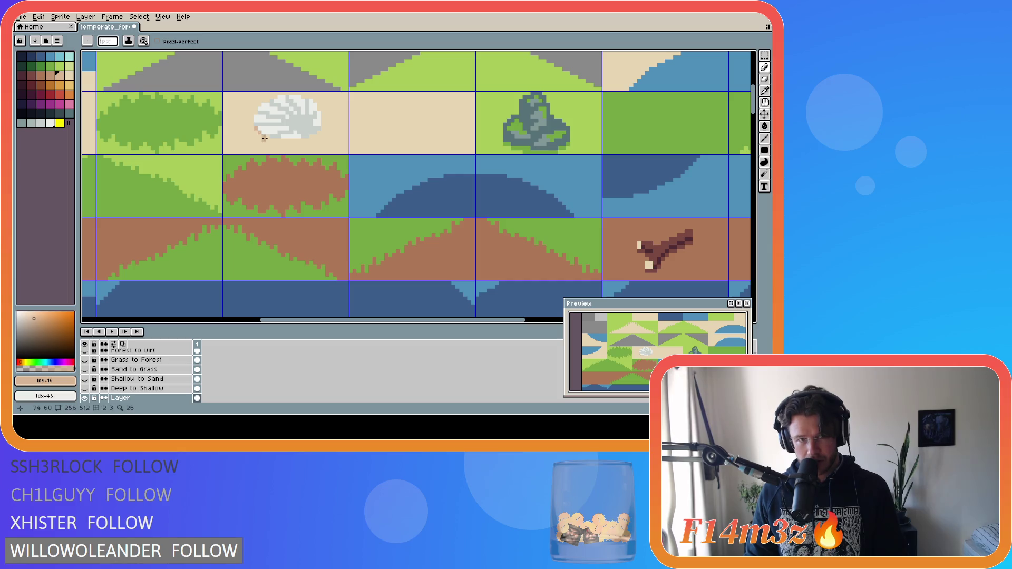
{"action": "left_click", "coordinate": [301, 141], "text": "shift"}
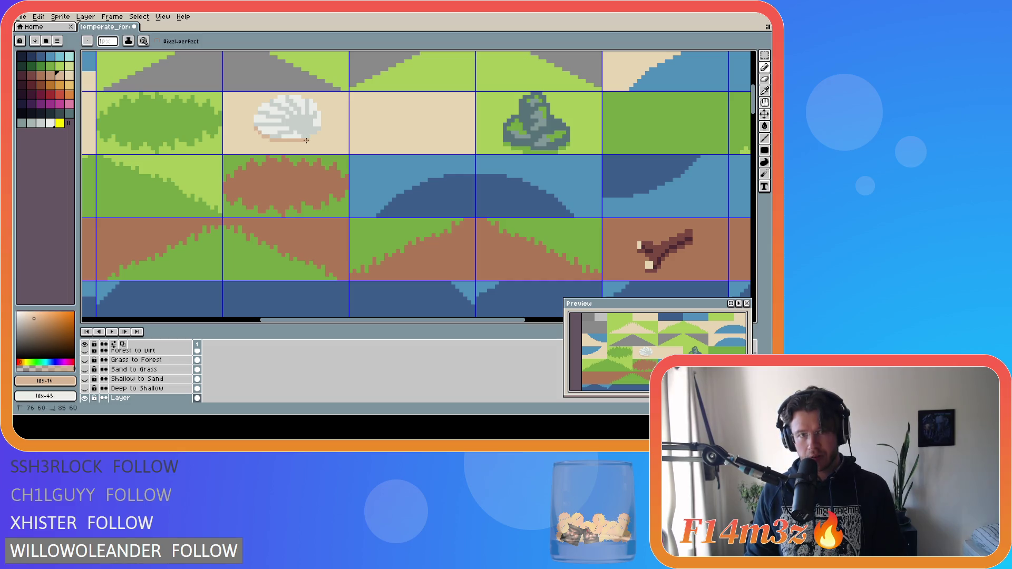
{"action": "key", "text": "v"}
{"action": "key", "text": "b"}
{"action": "scroll", "coordinate": [378, 180], "scroll_direction": "down", "scroll_amount": 5}
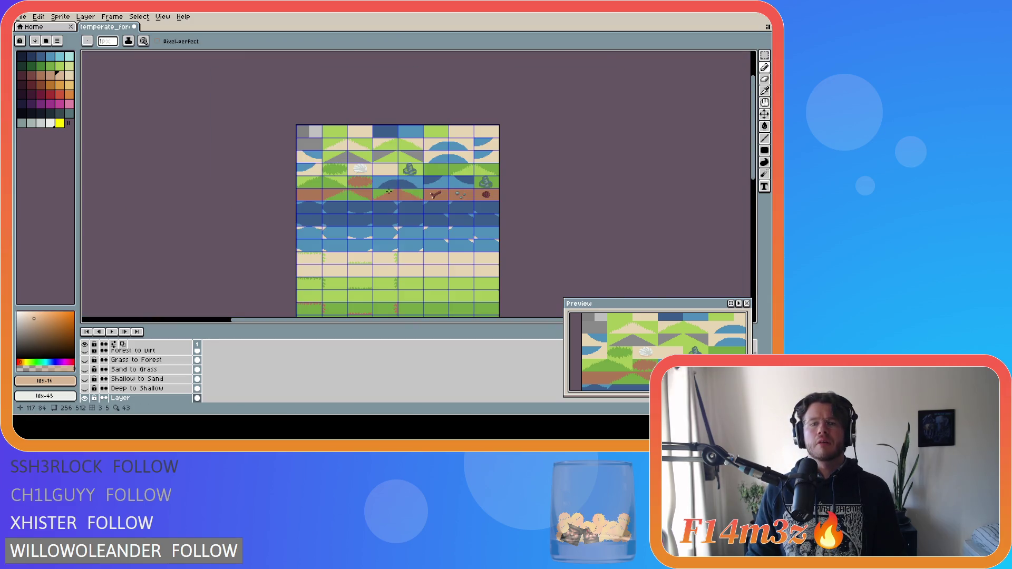
{"action": "scroll", "coordinate": [388, 191], "scroll_direction": "up", "scroll_amount": 2}
{"action": "scroll", "coordinate": [389, 191], "scroll_direction": "up", "scroll_amount": 1}
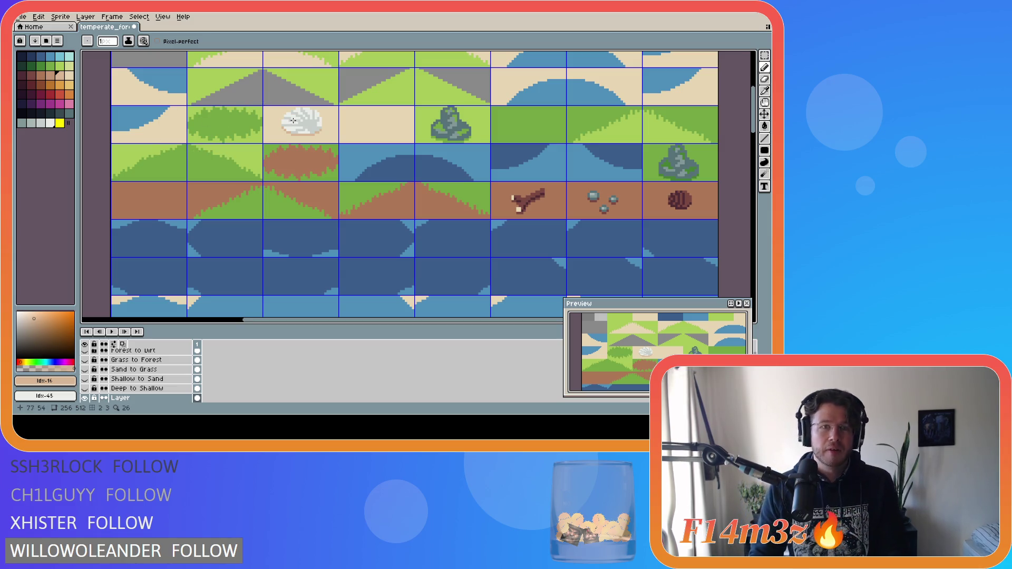
Undo the line under the shell and the shell's grey stripes.
{"action": "scroll", "coordinate": [296, 127], "scroll_direction": "up", "scroll_amount": 1}
{"action": "scroll", "coordinate": [297, 126], "scroll_direction": "up", "scroll_amount": 1}
{"action": "key", "text": "ctrl+z"}
{"action": "key", "text": "ctrl+y"}
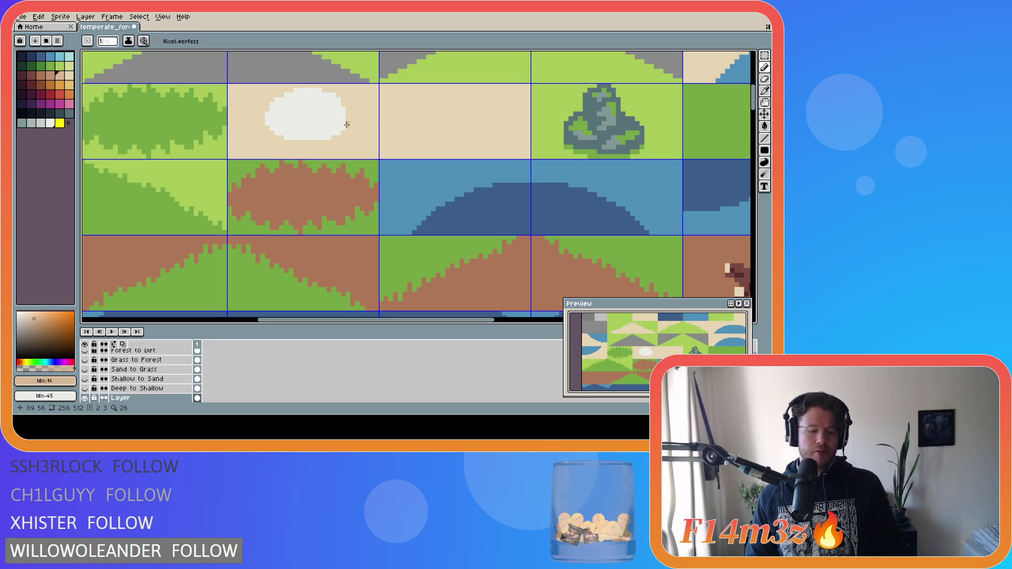
Pick the shell's light grey, try curved shading stripes, then undo all the shading.
{"action": "left_click", "coordinate": [306, 129], "text": "alt"}
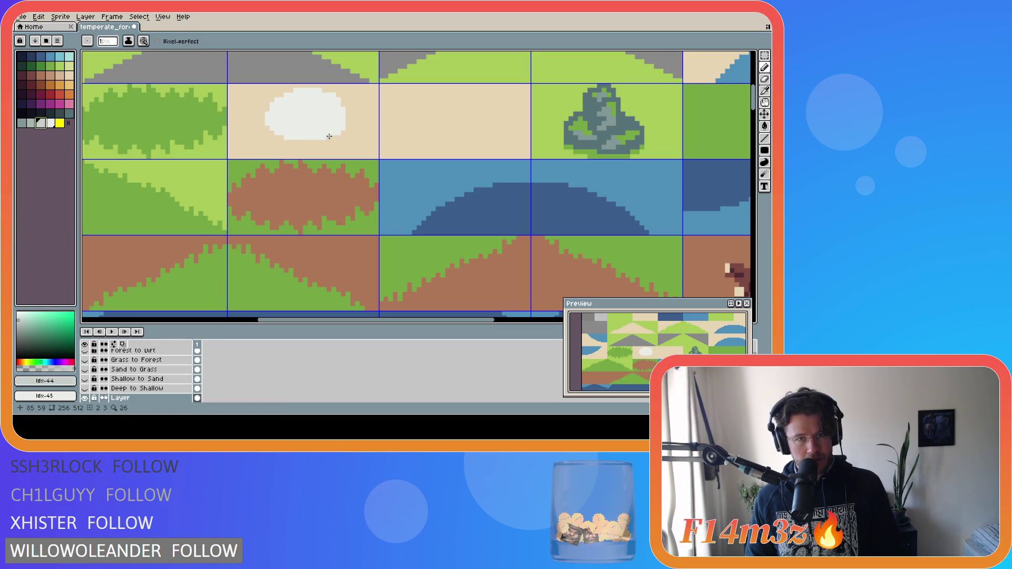
{"action": "mouse_move", "coordinate": [279, 132]}
{"action": "left_mouse_down"}
{"action": "mouse_move", "coordinate": [336, 137]}
{"action": "mouse_move", "coordinate": [311, 121]}
{"action": "mouse_move", "coordinate": [266, 117]}
{"action": "mouse_move", "coordinate": [327, 124]}
{"action": "mouse_move", "coordinate": [277, 98]}
{"action": "left_mouse_up"}
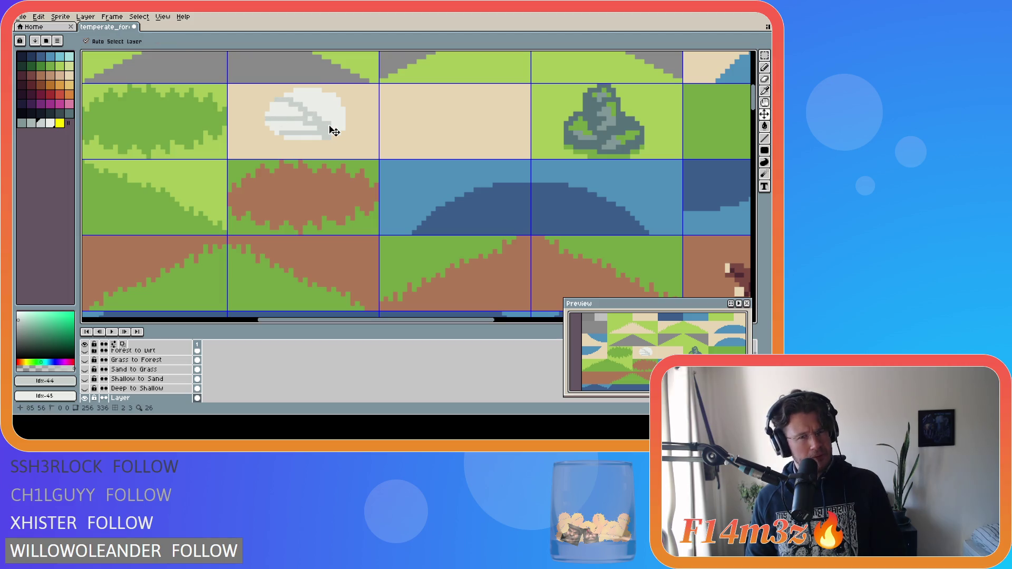
{"action": "left_click_drag", "start_coordinate": [329, 127], "coordinate": [305, 91]}
{"action": "key", "text": "ctrl+z"}
{"action": "left_click_drag", "start_coordinate": [329, 124], "coordinate": [306, 87]}
{"action": "mouse_move", "coordinate": [327, 124]}
{"action": "left_mouse_down"}
{"action": "mouse_move", "coordinate": [332, 93]}
{"action": "mouse_move", "coordinate": [341, 119]}
{"action": "left_mouse_up"}
{"action": "key", "text": "ctrl+z"}
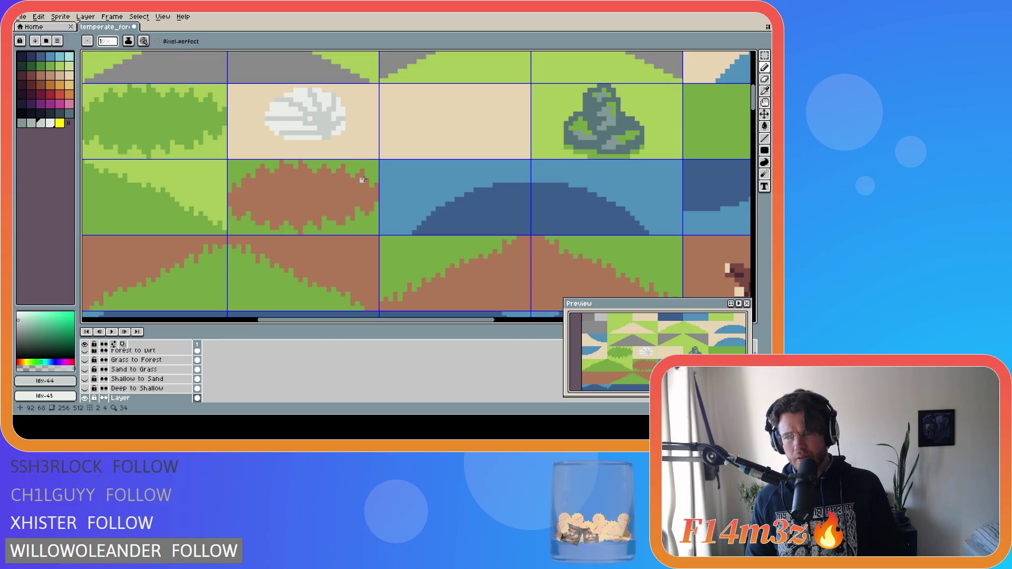
{"action": "key", "text": "ctrl+z"}
{"action": "key", "text": "ctrl+z"}
{"action": "key", "text": "ctrl+z"}
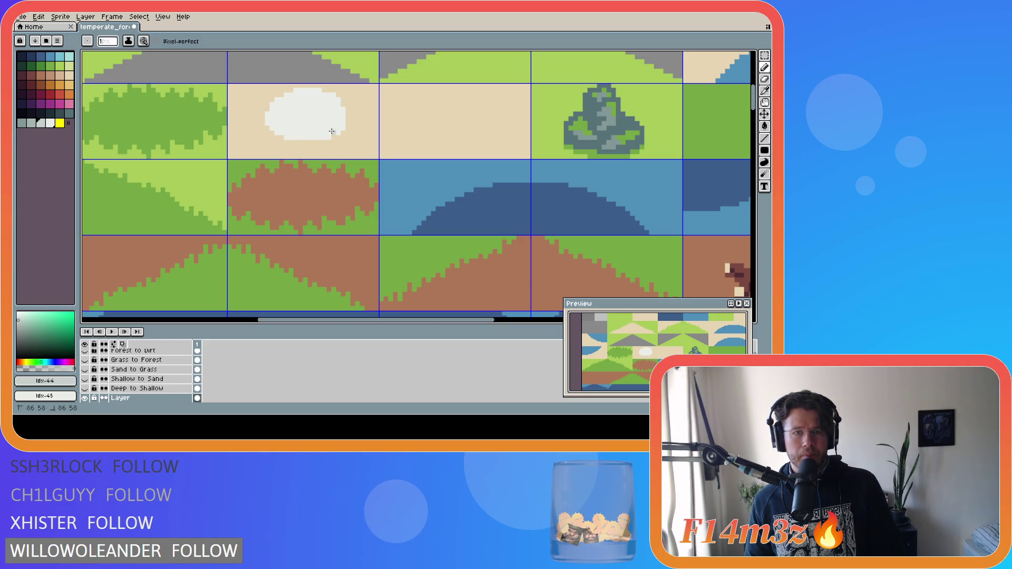
Draw diagonal grey stripes across the blob, redoing strokes that miss.
{"action": "mouse_move", "coordinate": [334, 131]}
{"action": "left_mouse_down"}
{"action": "mouse_move", "coordinate": [287, 137]}
{"action": "mouse_move", "coordinate": [316, 121]}
{"action": "mouse_move", "coordinate": [266, 121]}
{"action": "left_mouse_up"}
{"action": "left_click_drag", "start_coordinate": [326, 123], "coordinate": [283, 102]}
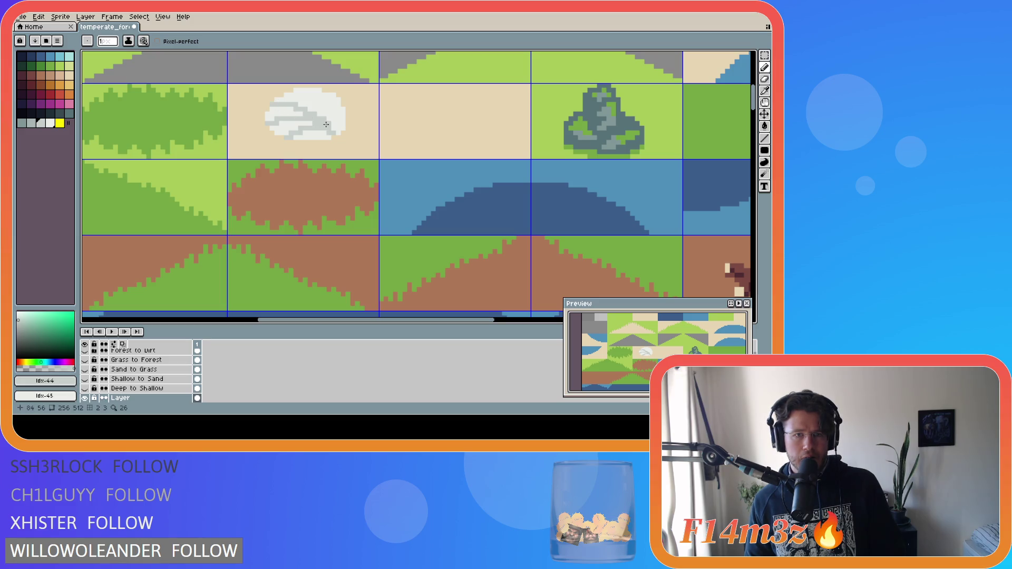
{"action": "left_click_drag", "start_coordinate": [324, 117], "coordinate": [293, 87]}
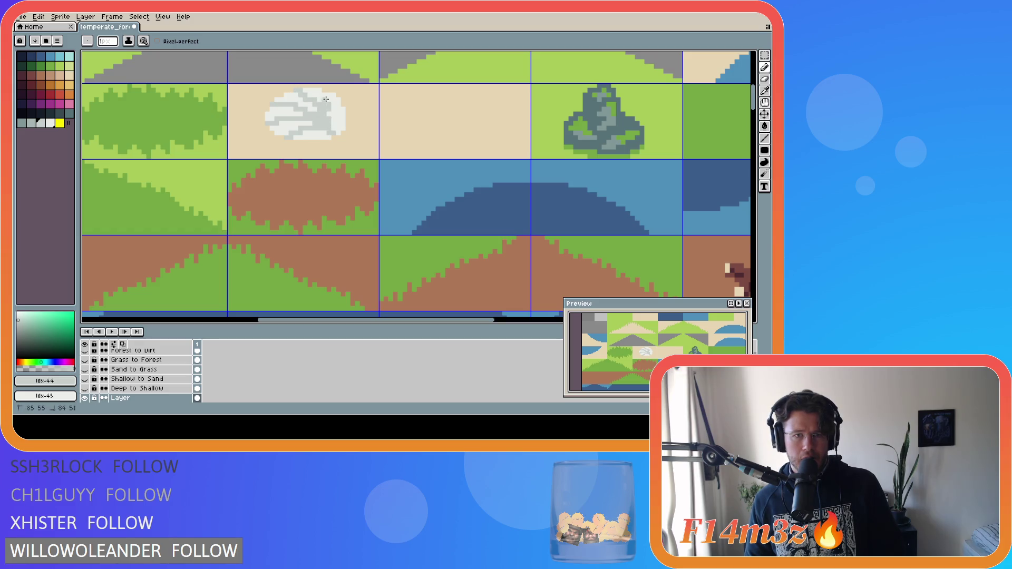
{"action": "key", "text": "ctrl+z"}
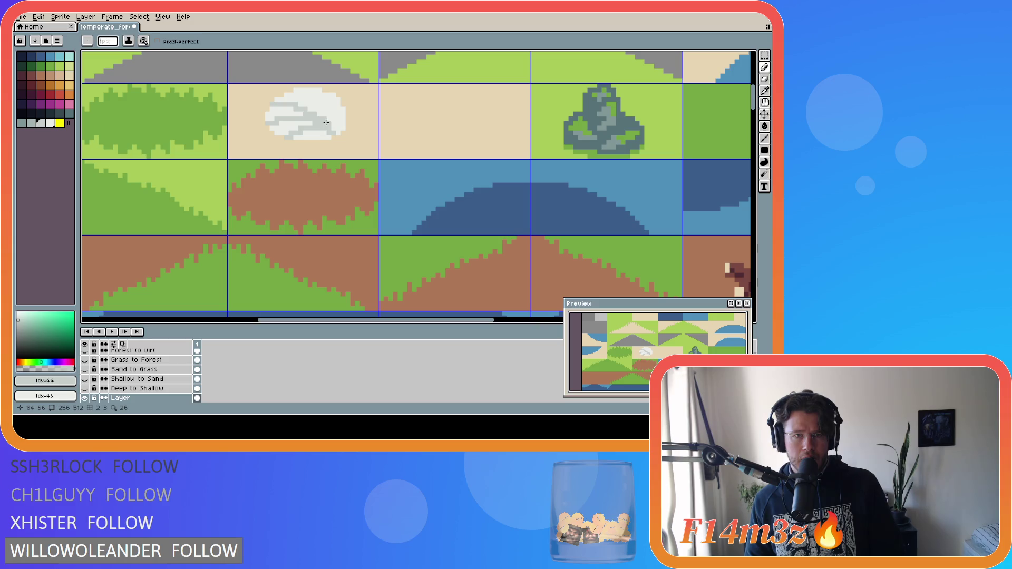
{"action": "left_click", "coordinate": [326, 117], "text": "shift"}
{"action": "left_click_drag", "start_coordinate": [331, 123], "coordinate": [314, 90]}
{"action": "key", "text": "ctrl+z"}
{"action": "left_click_drag", "start_coordinate": [331, 125], "coordinate": [293, 87]}
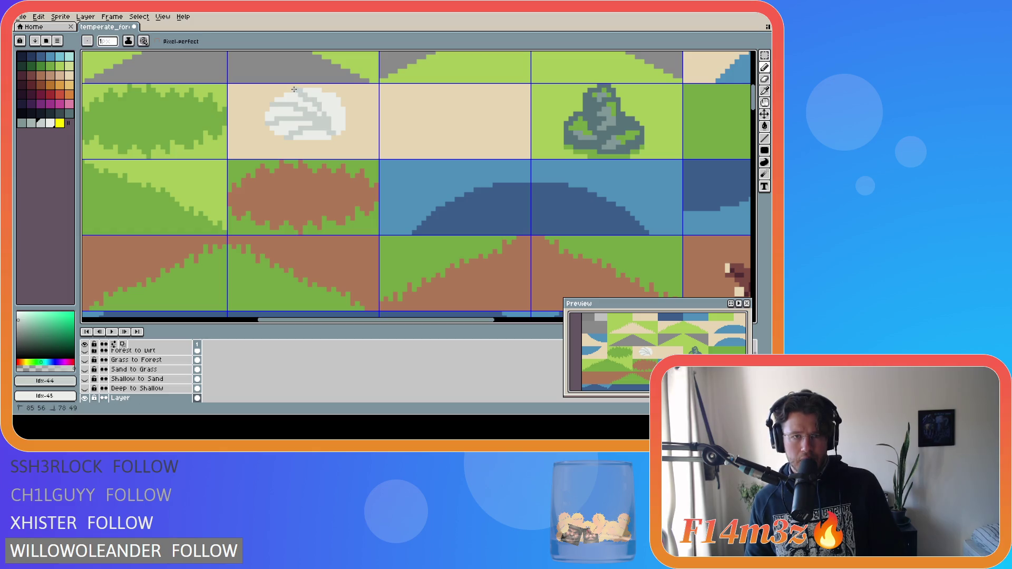
Try filling the shell's light parts pink, then undo the pink fill and grey strokes.
{"action": "left_click", "coordinate": [328, 123]}
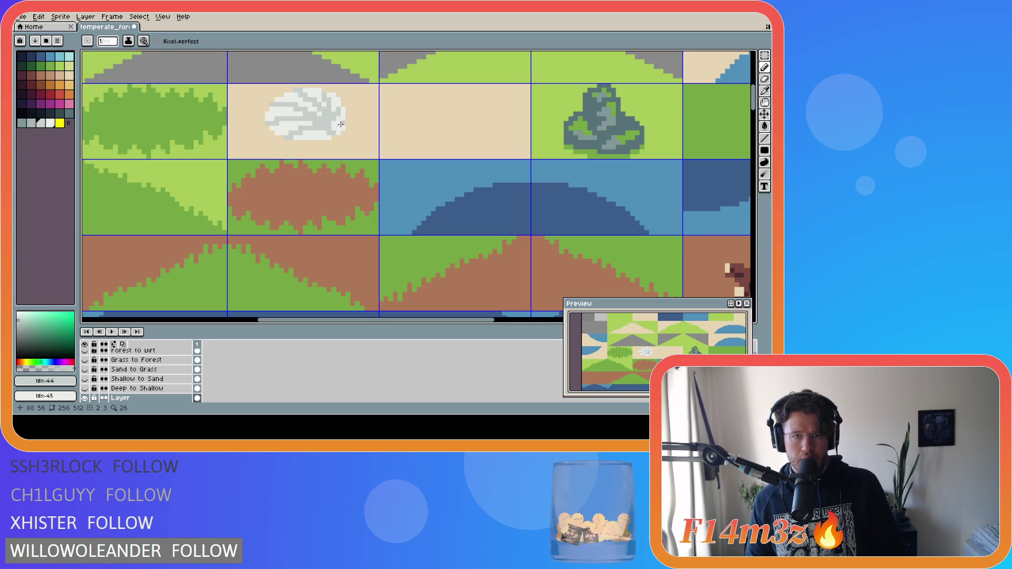
{"action": "left_click", "coordinate": [337, 106]}
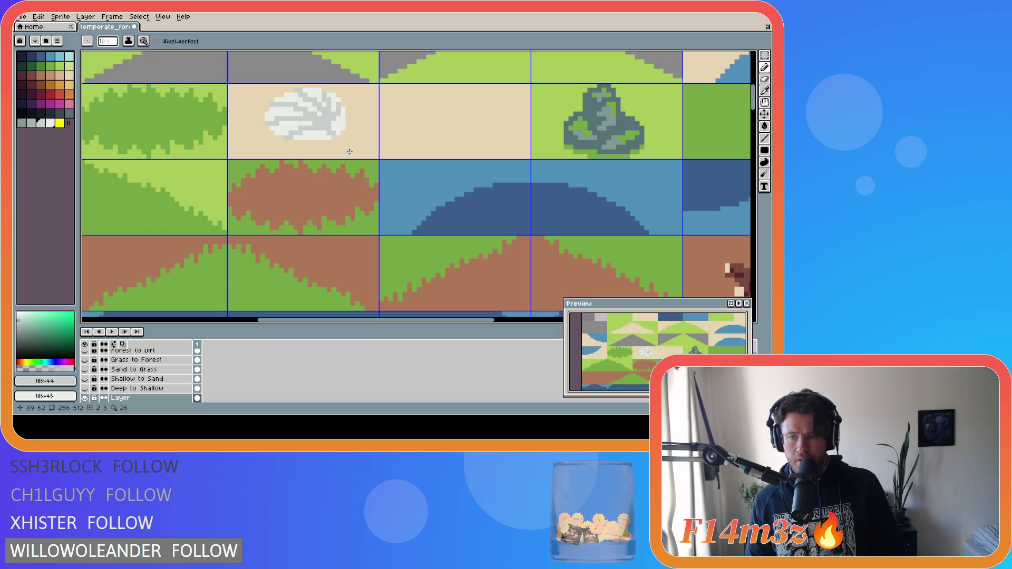
{"action": "left_click", "coordinate": [337, 119]}
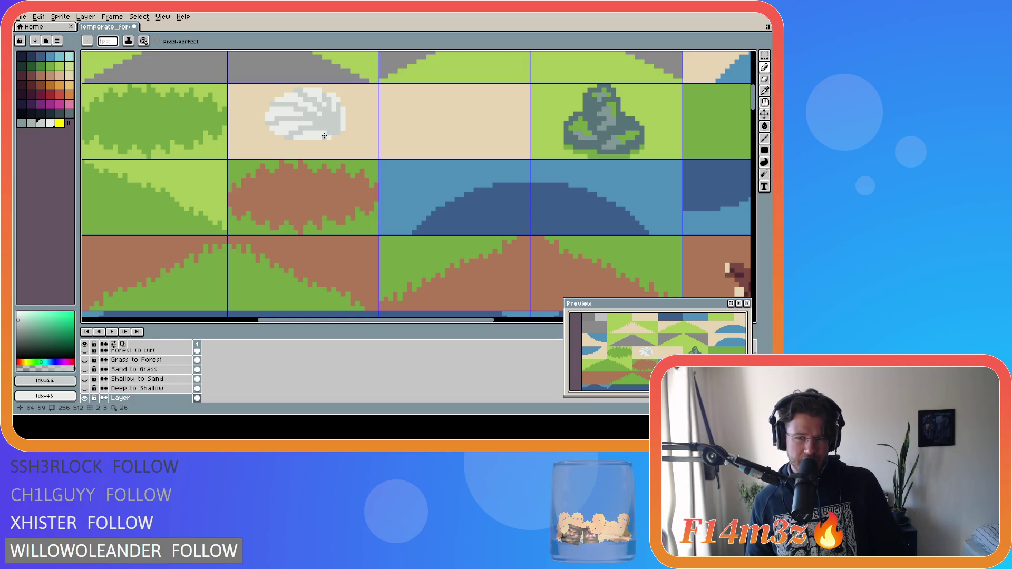
{"action": "left_click", "coordinate": [69, 104]}
{"action": "left_click", "coordinate": [323, 122]}
{"action": "key", "text": "ctrl"}
{"action": "left_click", "coordinate": [340, 135]}
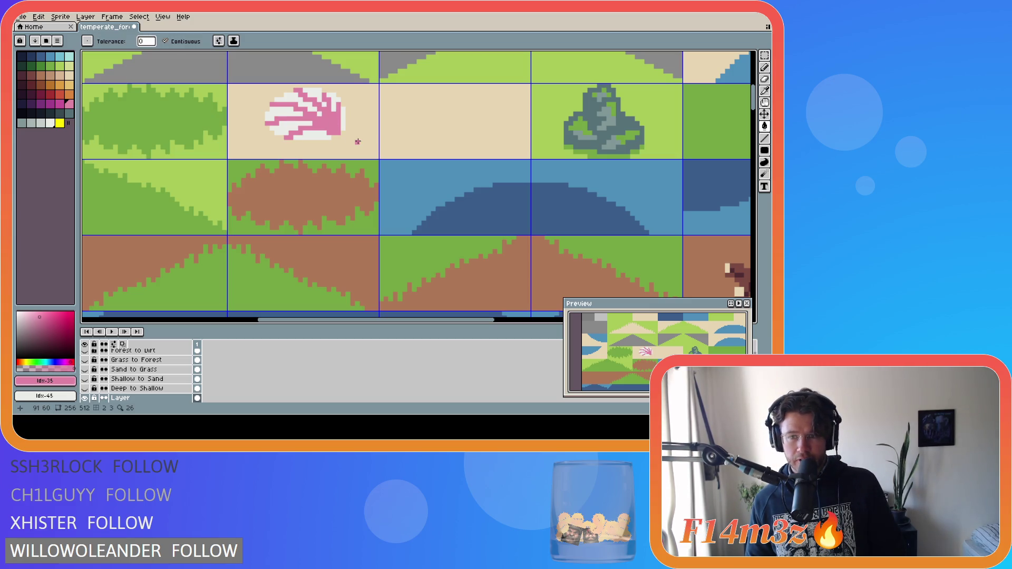
{"action": "key", "text": "ctrl+z"}
{"action": "key", "text": "ctrl+z"}
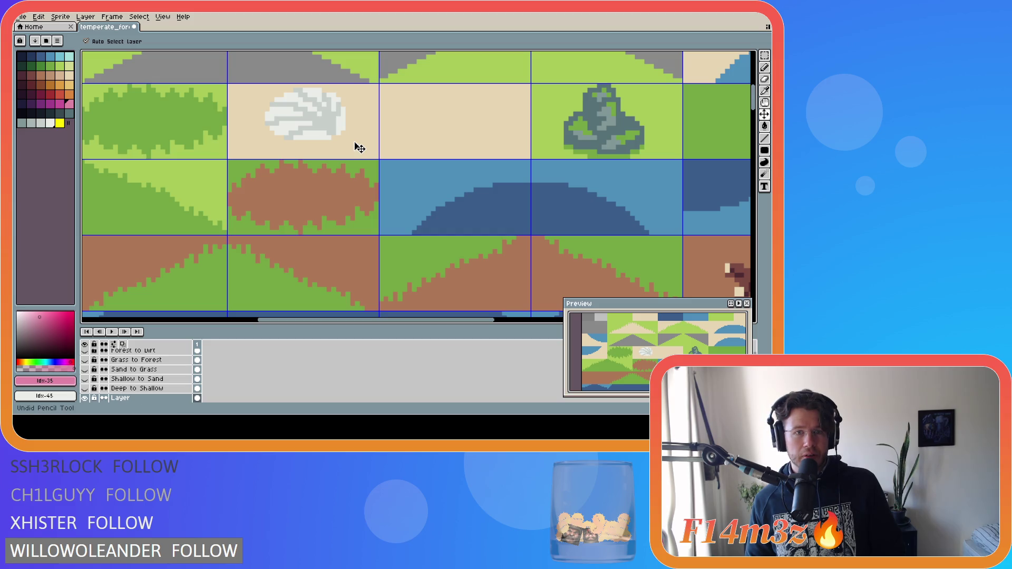
{"action": "key", "text": "ctrl+z"}
{"action": "key", "text": "ctrl+z"}
{"action": "key", "text": "ctrl+z"}
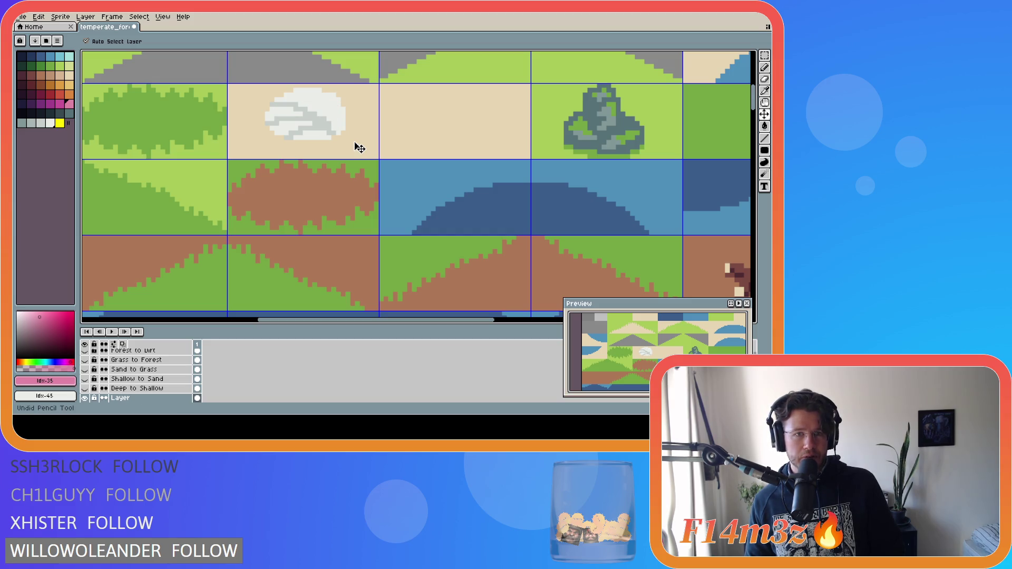
Return to the Pencil with the blob's off-white as drawing colour.
{"action": "key", "text": "g"}
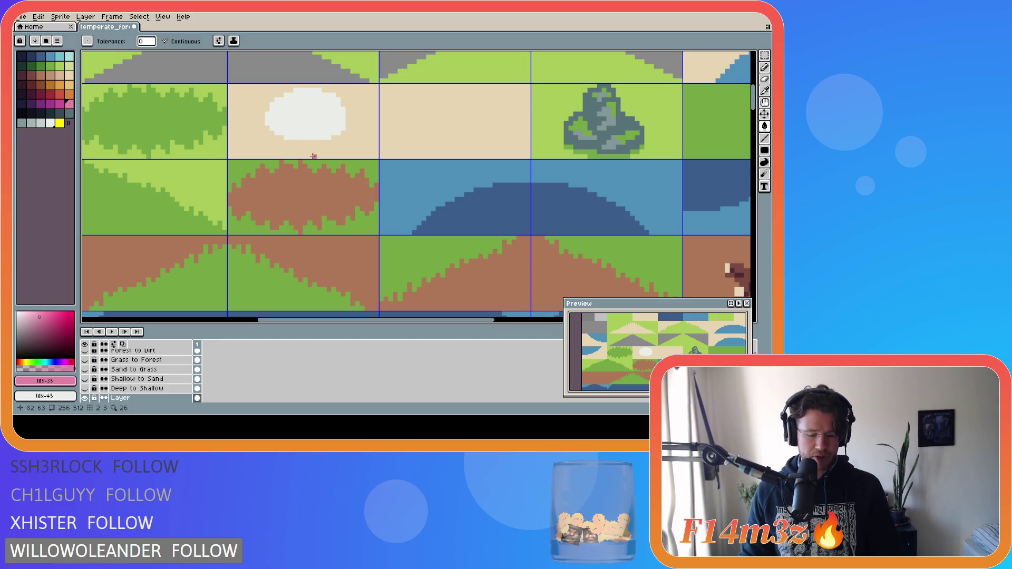
{"action": "key", "text": "m"}
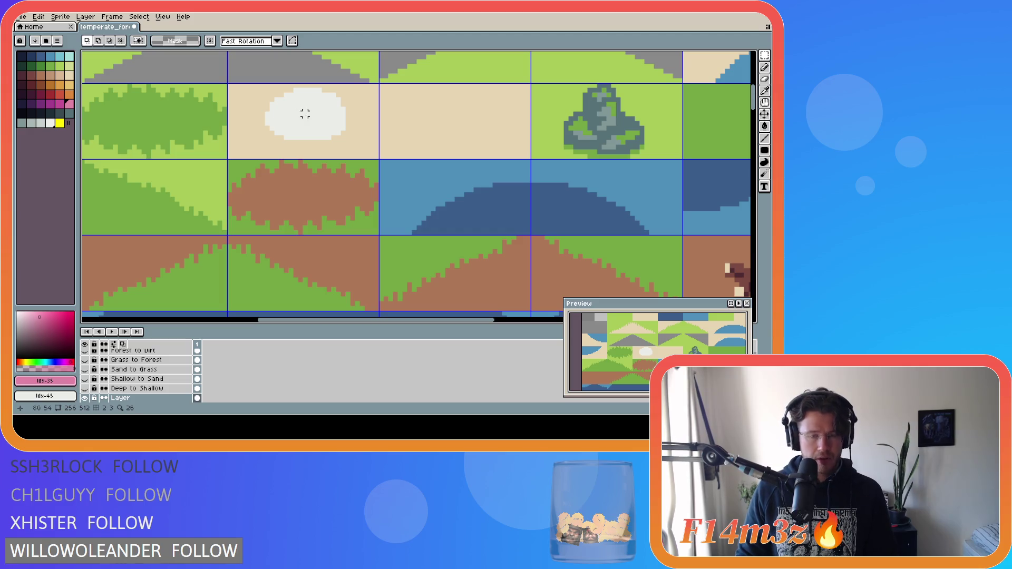
{"action": "key", "text": "b"}
{"action": "left_click", "coordinate": [305, 113], "text": "alt"}
Try several white Pencil strokes along the blob's edges, undoing each one.
{"action": "mouse_move", "coordinate": [263, 109]}
{"action": "left_mouse_down"}
{"action": "mouse_move", "coordinate": [263, 130]}
{"action": "mouse_move", "coordinate": [298, 150]}
{"action": "left_mouse_up"}
{"action": "key", "text": "ctrl+z"}
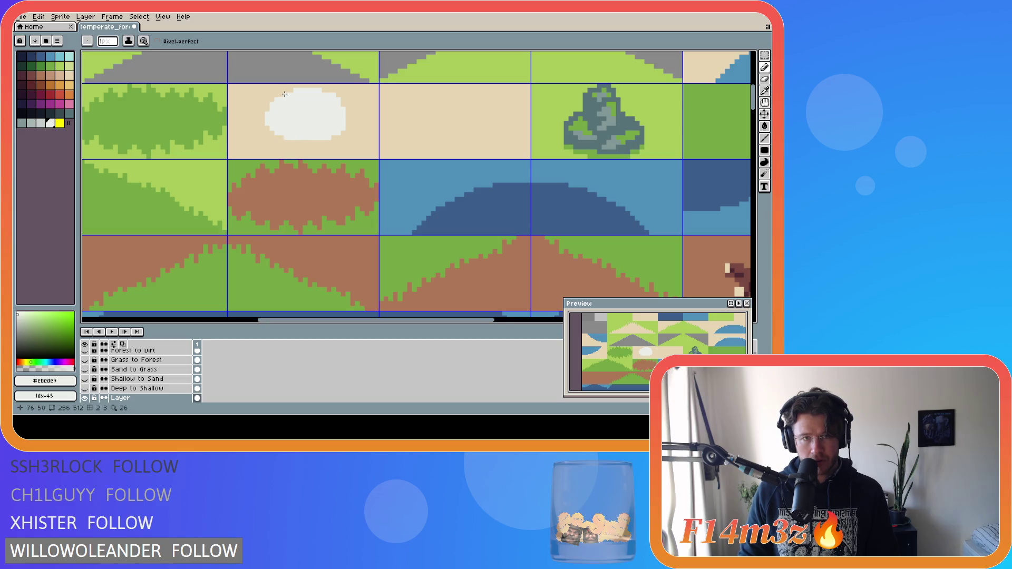
{"action": "left_click_drag", "start_coordinate": [344, 117], "coordinate": [340, 109]}
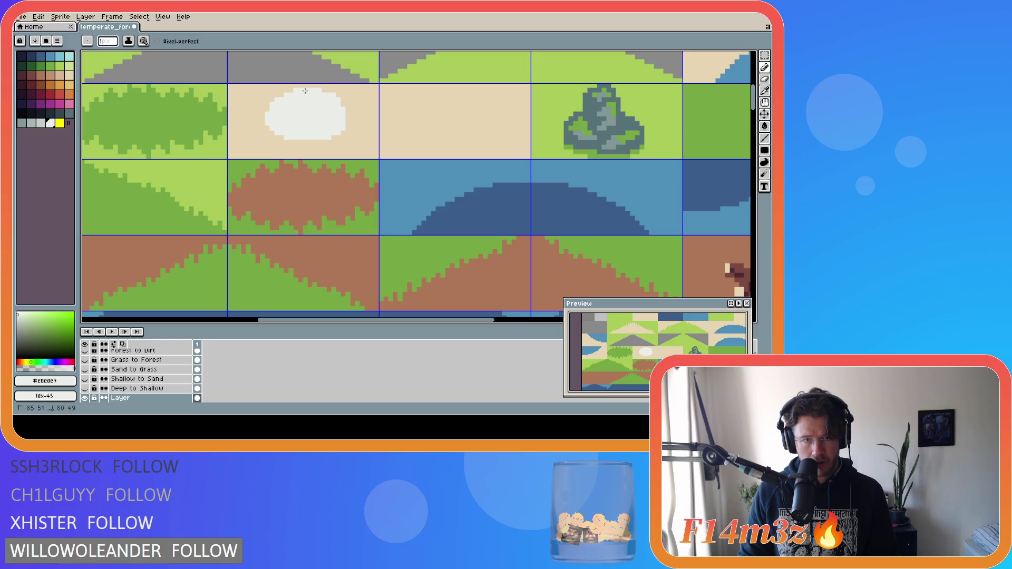
{"action": "mouse_move", "coordinate": [271, 106]}
{"action": "left_mouse_down"}
{"action": "mouse_move", "coordinate": [258, 138]}
{"action": "mouse_move", "coordinate": [270, 154]}
{"action": "left_mouse_up"}
{"action": "key", "text": "ctrl+z"}
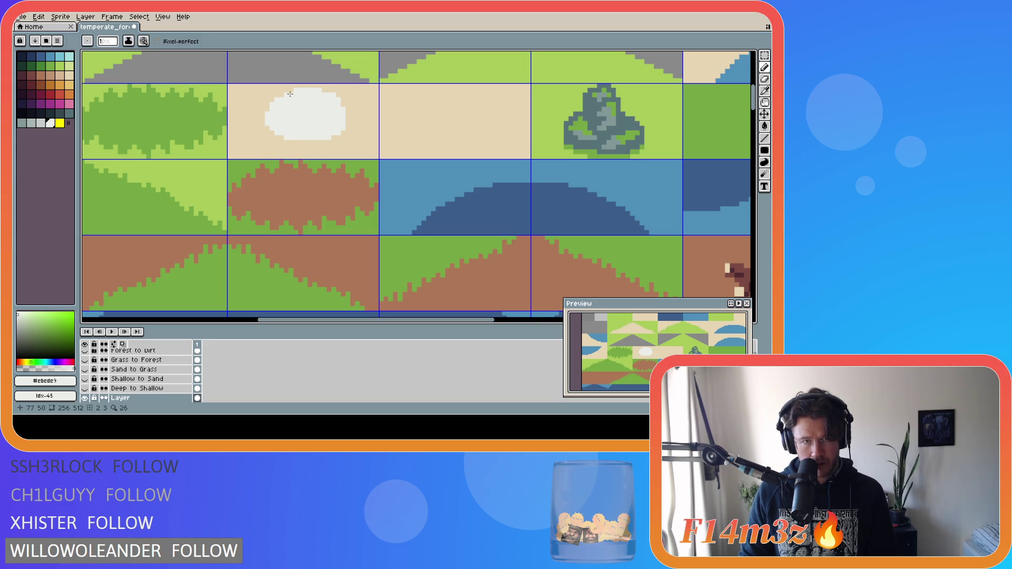
{"action": "mouse_move", "coordinate": [330, 102]}
{"action": "left_mouse_down"}
{"action": "mouse_move", "coordinate": [293, 93]}
{"action": "mouse_move", "coordinate": [264, 142]}
{"action": "mouse_move", "coordinate": [269, 153]}
{"action": "left_mouse_up"}
{"action": "key", "text": "ctrl+z"}
{"action": "mouse_move", "coordinate": [290, 98]}
{"action": "left_mouse_down"}
{"action": "mouse_move", "coordinate": [293, 89]}
{"action": "mouse_move", "coordinate": [267, 123]}
{"action": "mouse_move", "coordinate": [303, 154]}
{"action": "left_mouse_up"}
{"action": "key", "text": "ctrl+z"}
{"action": "mouse_move", "coordinate": [300, 96]}
{"action": "left_mouse_down"}
{"action": "mouse_move", "coordinate": [285, 90]}
{"action": "mouse_move", "coordinate": [253, 131]}
{"action": "left_mouse_up"}
{"action": "key", "text": "ctrl+z"}
{"action": "mouse_move", "coordinate": [294, 91]}
{"action": "left_mouse_down"}
{"action": "mouse_move", "coordinate": [264, 114]}
{"action": "mouse_move", "coordinate": [285, 147]}
{"action": "mouse_move", "coordinate": [316, 142]}
{"action": "left_mouse_up"}
{"action": "key", "text": "ctrl+z"}
{"action": "mouse_move", "coordinate": [296, 89]}
{"action": "left_mouse_down"}
{"action": "mouse_move", "coordinate": [263, 133]}
{"action": "mouse_move", "coordinate": [338, 142]}
{"action": "mouse_move", "coordinate": [278, 141]}
{"action": "left_mouse_up"}
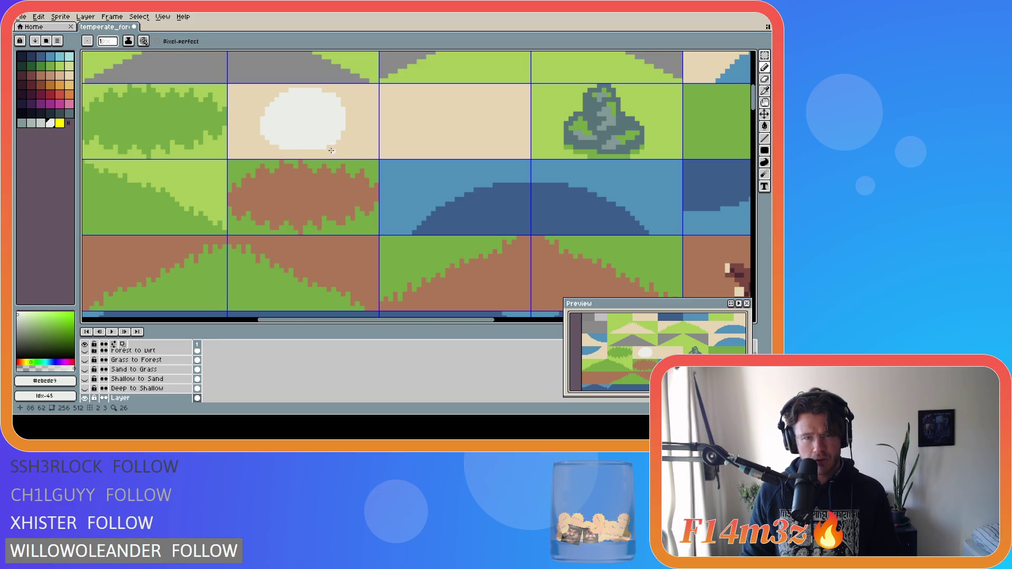
Undo the blob's white fill and outline so the sand tile is plain again.
{"action": "key", "text": "v"}
{"action": "key", "text": "ctrl+z"}
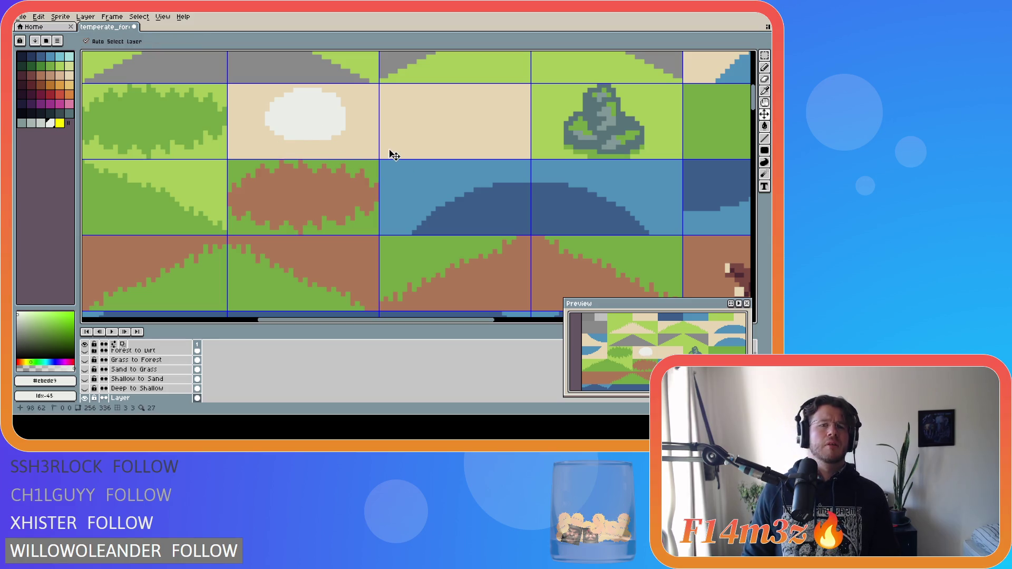
{"action": "key", "text": "ctrl+z"}
{"action": "key", "text": "ctrl+z"}
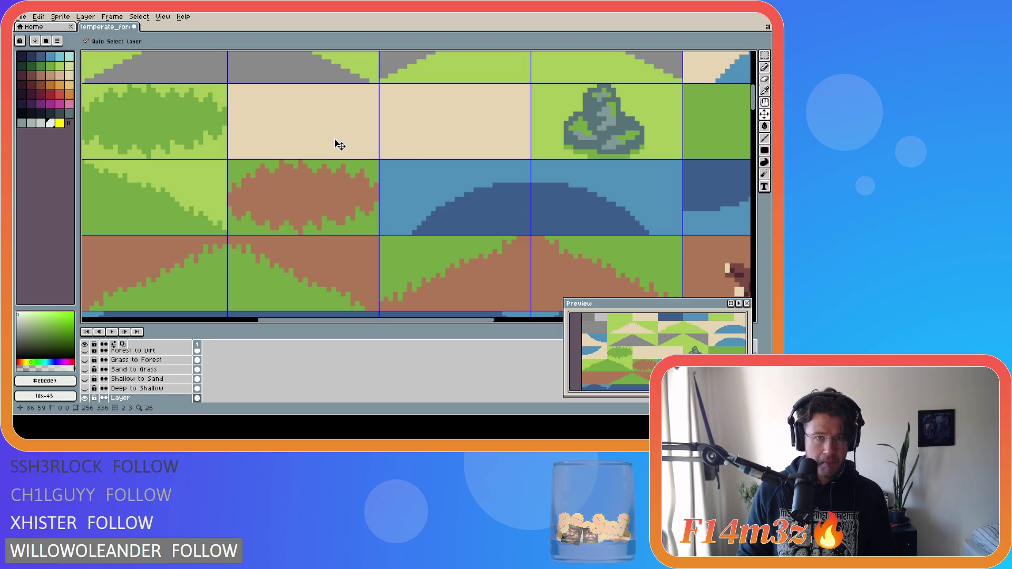
Draw a white curved dome outline on the sand tile with the Pencil.
{"action": "key", "text": "b"}
{"action": "mouse_move", "coordinate": [303, 89]}
{"action": "left_mouse_down"}
{"action": "mouse_move", "coordinate": [279, 102]}
{"action": "mouse_move", "coordinate": [270, 147]}
{"action": "left_mouse_up"}
{"action": "key", "text": "ctrl+z"}
{"action": "mouse_move", "coordinate": [319, 90]}
{"action": "left_mouse_down"}
{"action": "mouse_move", "coordinate": [252, 120]}
{"action": "mouse_move", "coordinate": [271, 141]}
{"action": "mouse_move", "coordinate": [327, 147]}
{"action": "left_mouse_up"}
{"action": "key", "text": "ctrl+z"}
{"action": "mouse_move", "coordinate": [315, 92]}
{"action": "left_mouse_down"}
{"action": "mouse_move", "coordinate": [261, 131]}
{"action": "mouse_move", "coordinate": [295, 98]}
{"action": "mouse_move", "coordinate": [275, 132]}
{"action": "mouse_move", "coordinate": [336, 113]}
{"action": "mouse_move", "coordinate": [307, 94]}
{"action": "mouse_move", "coordinate": [261, 128]}
{"action": "mouse_move", "coordinate": [316, 143]}
{"action": "mouse_move", "coordinate": [345, 105]}
{"action": "mouse_move", "coordinate": [302, 93]}
{"action": "mouse_move", "coordinate": [330, 93]}
{"action": "mouse_move", "coordinate": [354, 137]}
{"action": "mouse_move", "coordinate": [322, 141]}
{"action": "mouse_move", "coordinate": [338, 139]}
{"action": "left_mouse_up"}
{"action": "key", "text": "ctrl+z"}
{"action": "key", "text": "ctrl+z"}
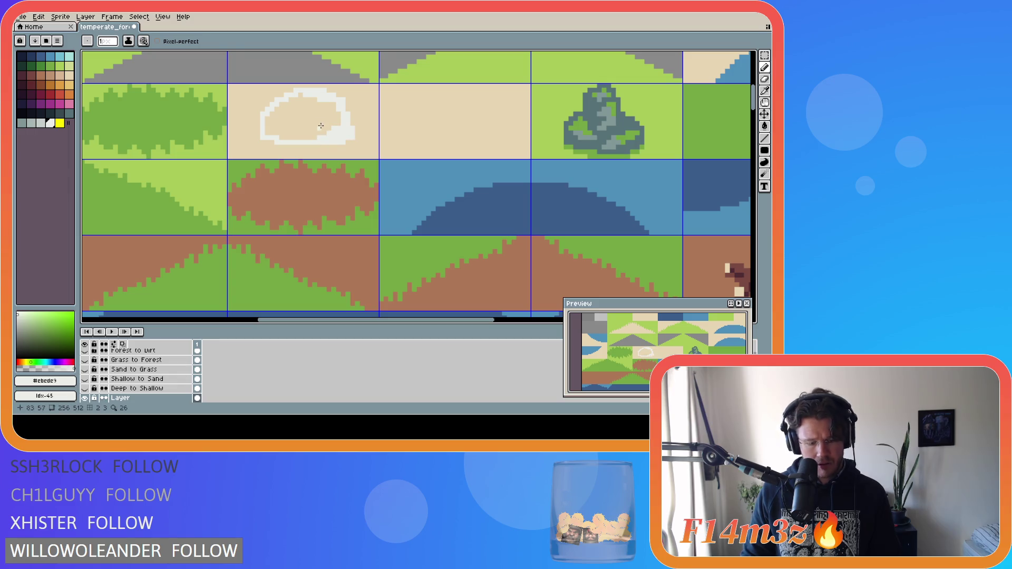
Bucket-fill the dome outline solid white, then take the sand colour for drawing.
{"action": "key", "text": "g"}
{"action": "left_click", "coordinate": [313, 123]}
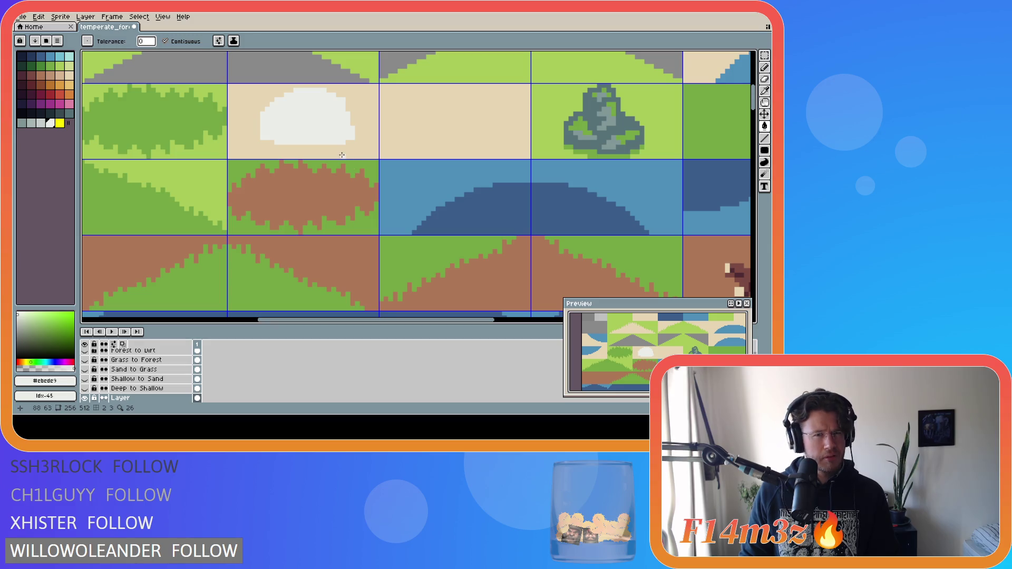
{"action": "key", "text": "b"}
{"action": "left_click", "coordinate": [267, 147], "text": "alt"}
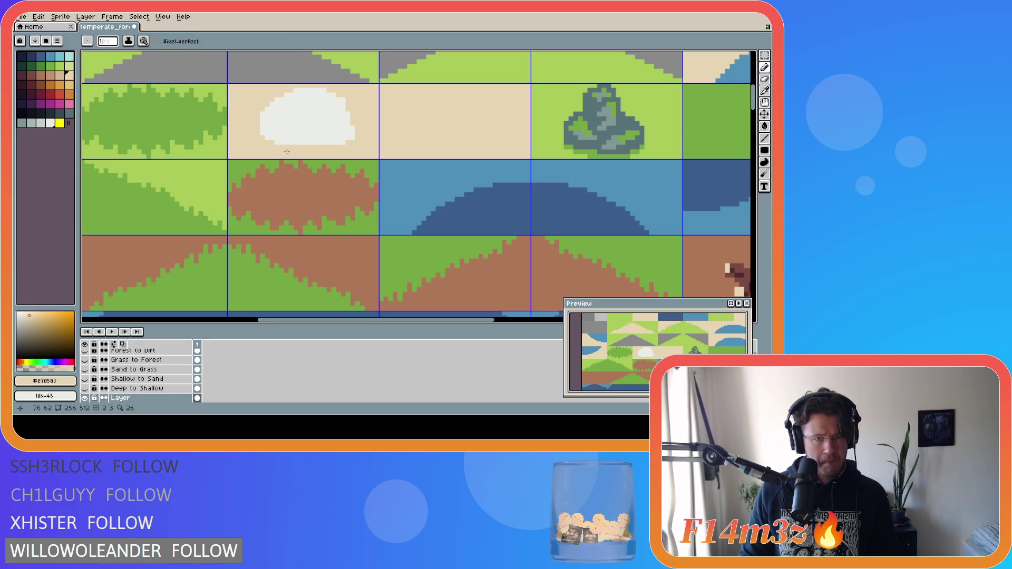
Trim the dome's lower-left, flat bottom and lower-right edges with sand colour.
{"action": "left_click", "coordinate": [263, 135]}
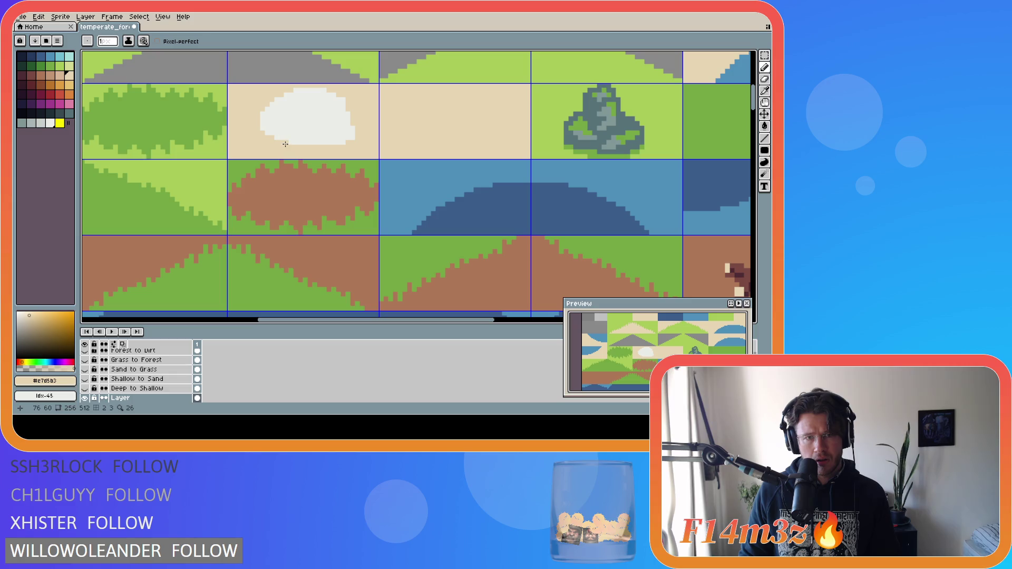
{"action": "left_click_drag", "start_coordinate": [292, 143], "coordinate": [317, 143]}
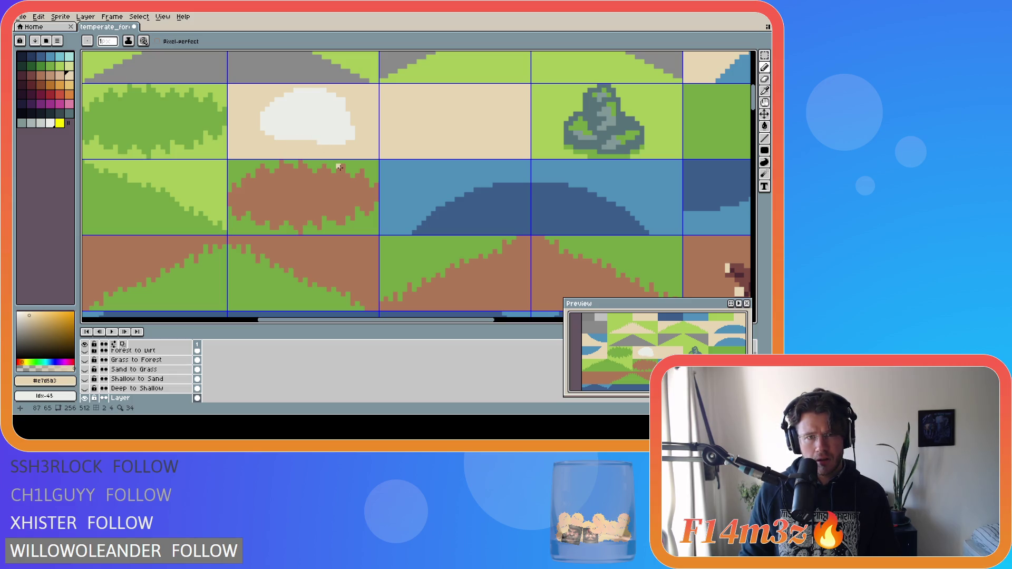
{"action": "key", "text": "i"}
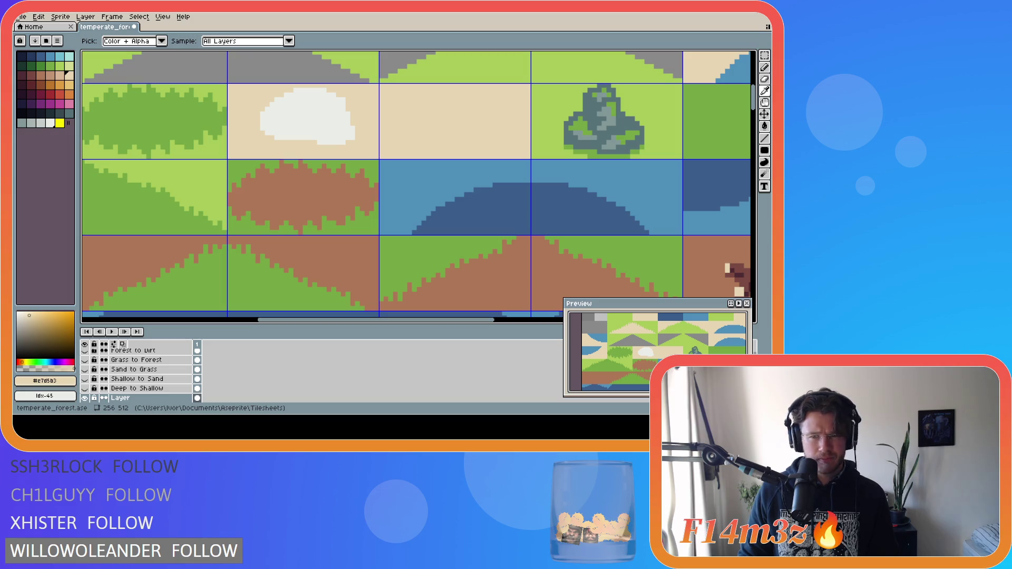
{"action": "key", "text": "b"}
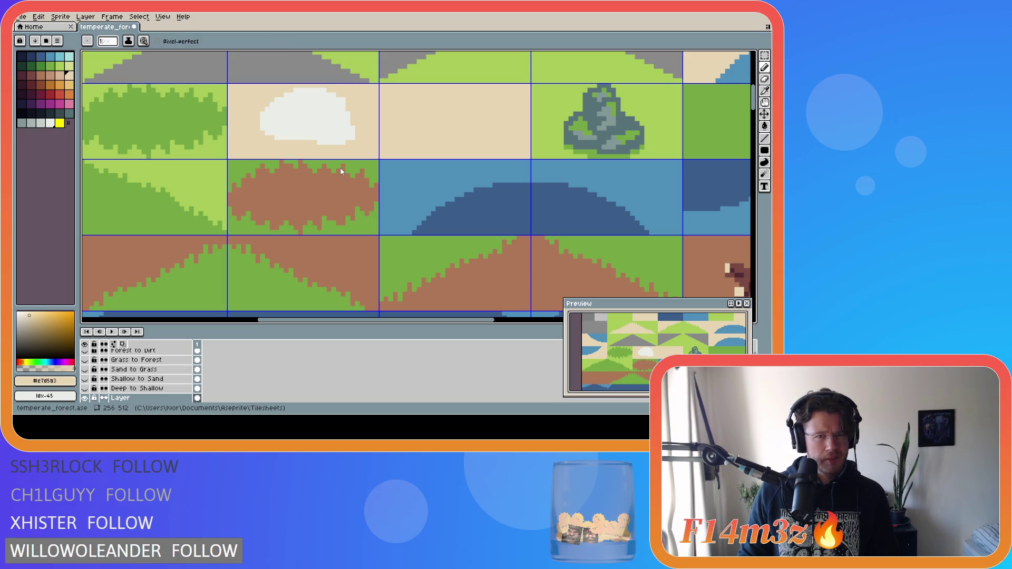
{"action": "key", "text": "ctrl+z"}
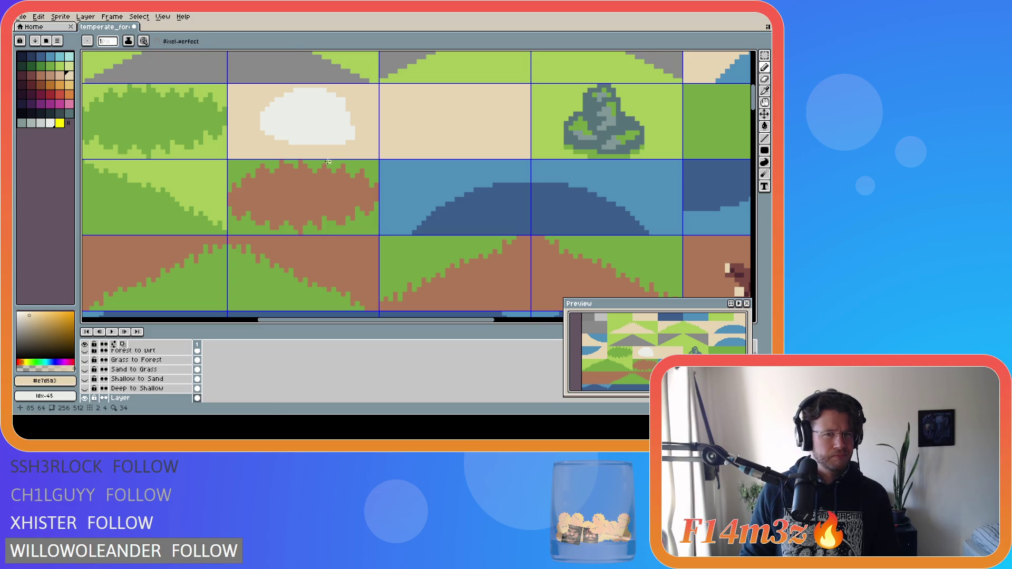
{"action": "left_click", "coordinate": [354, 138]}
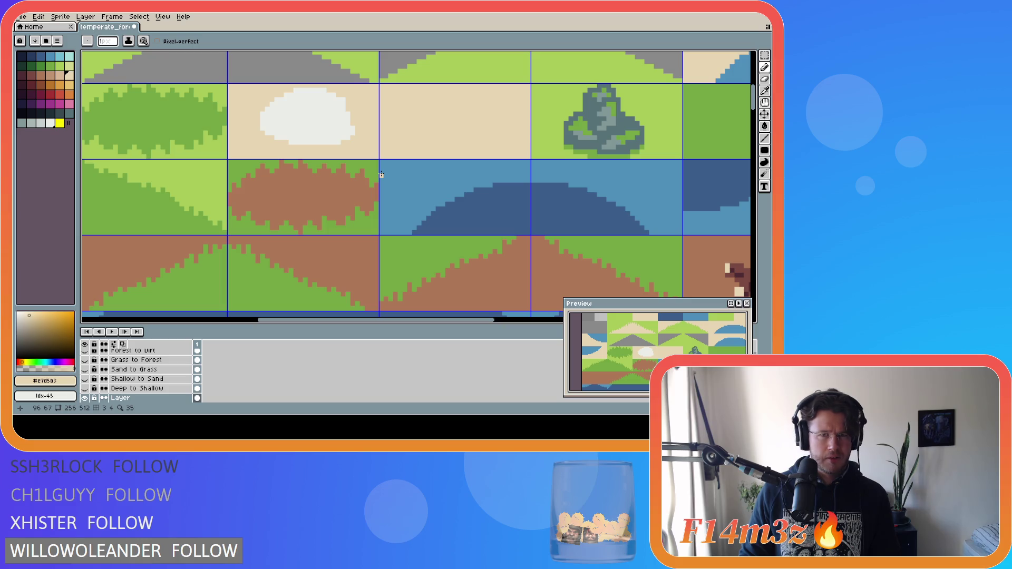
{"action": "left_click", "coordinate": [353, 125], "text": "alt"}
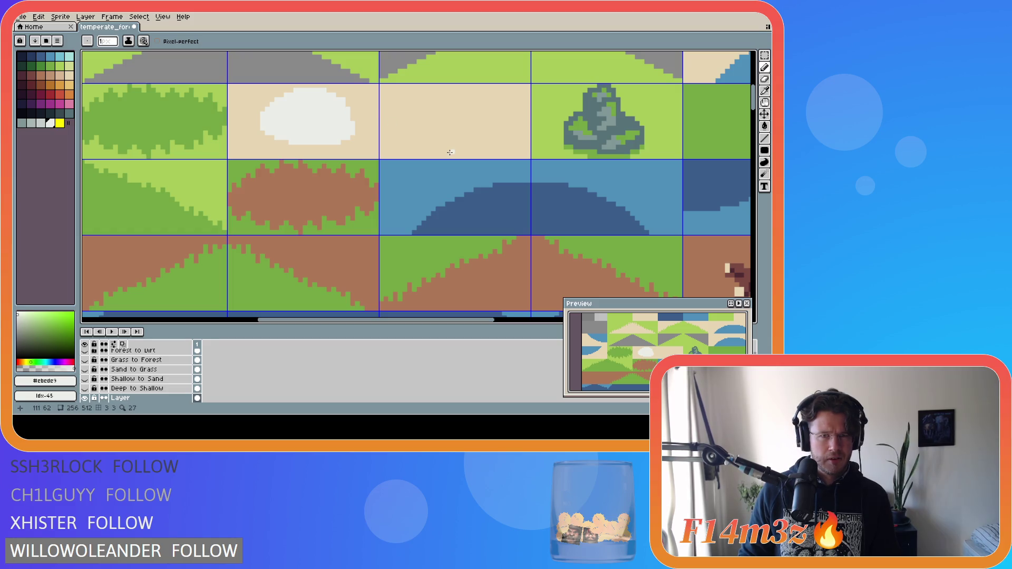
{"action": "left_click", "coordinate": [349, 98], "text": "alt"}
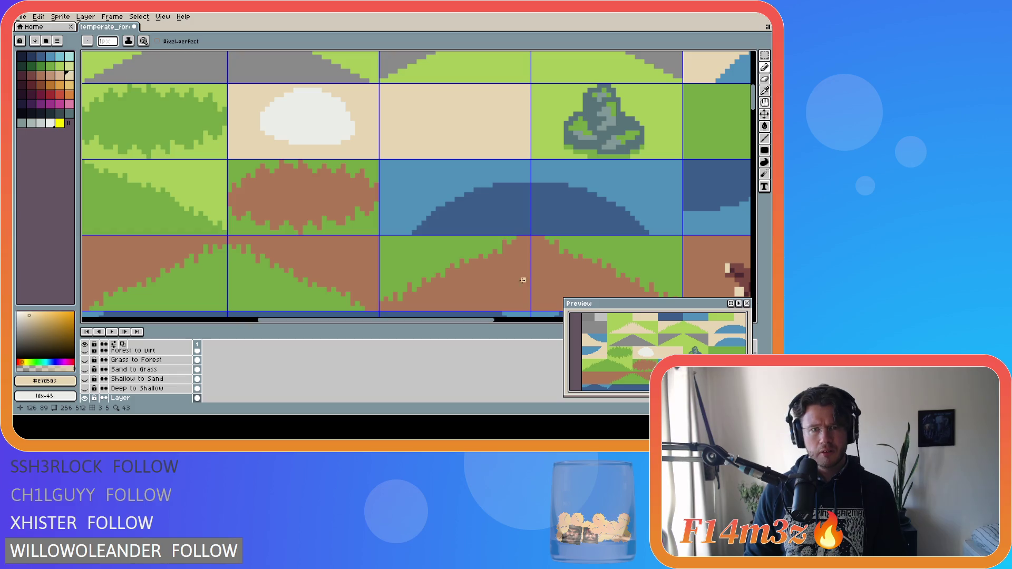
{"action": "key", "text": "b"}
{"action": "left_click", "coordinate": [283, 142], "text": "alt"}
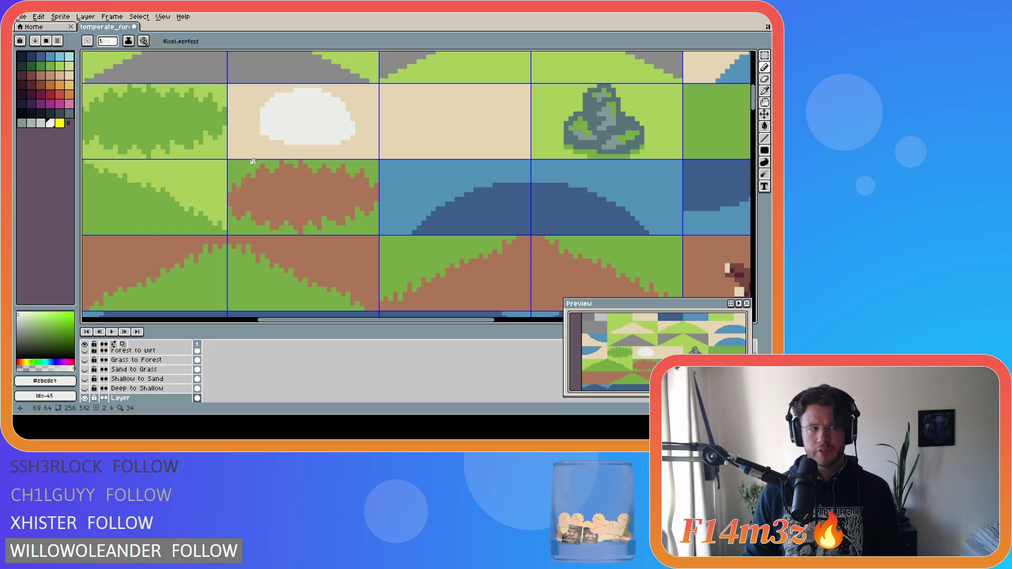
Undo the edge trims and the dome's fill and outline.
{"action": "key", "text": "ctrl+z"}
{"action": "key", "text": "ctrl+z"}
{"action": "key", "text": "ctrl+z"}
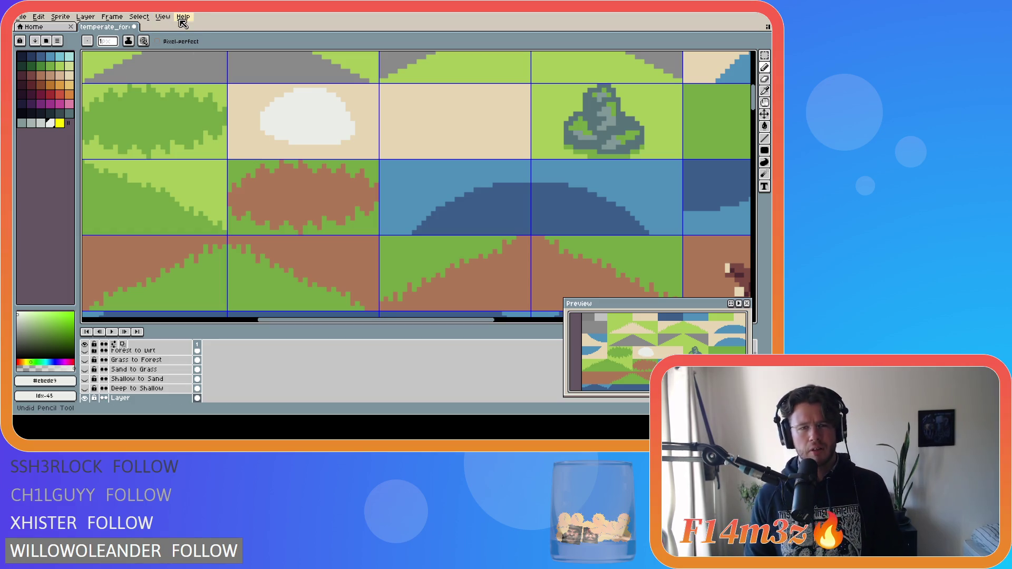
{"action": "key", "text": "ctrl+z"}
{"action": "key", "text": "ctrl+z"}
{"action": "key", "text": "ctrl+z"}
{"action": "key", "text": "ctrl+z"}
{"action": "key", "text": "ctrl+z"}
{"action": "key", "text": "ctrl+z"}
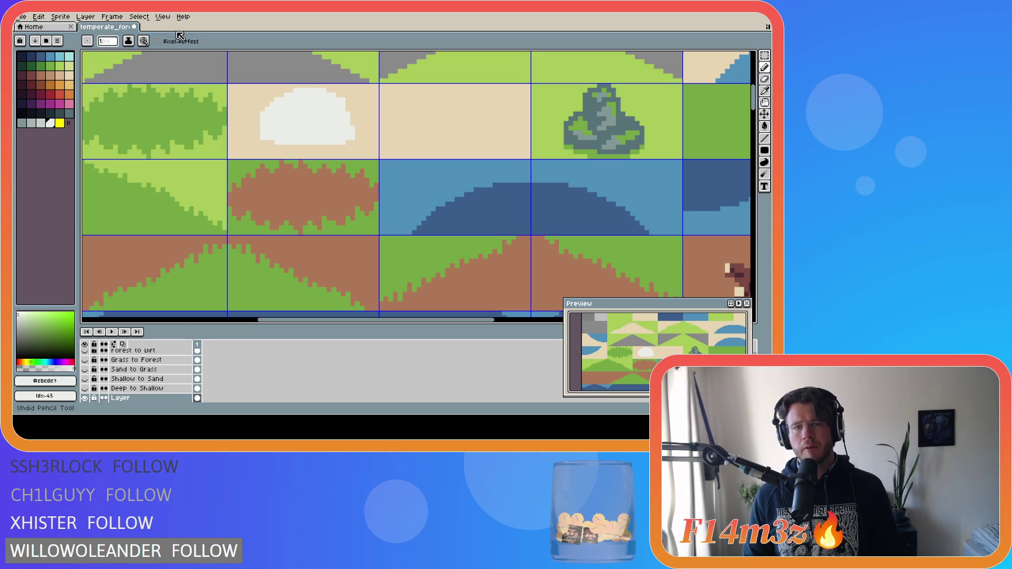
{"action": "key", "text": "ctrl+z"}
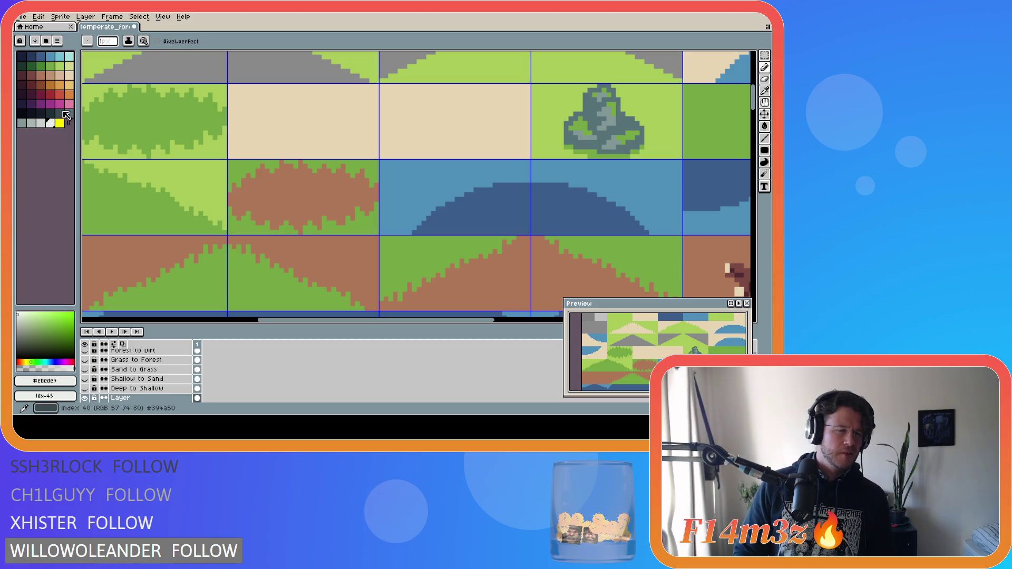
Paint a small grey blob on the sand tile, shift its top, and cover stray grey with sand.
{"action": "left_click", "coordinate": [42, 124]}
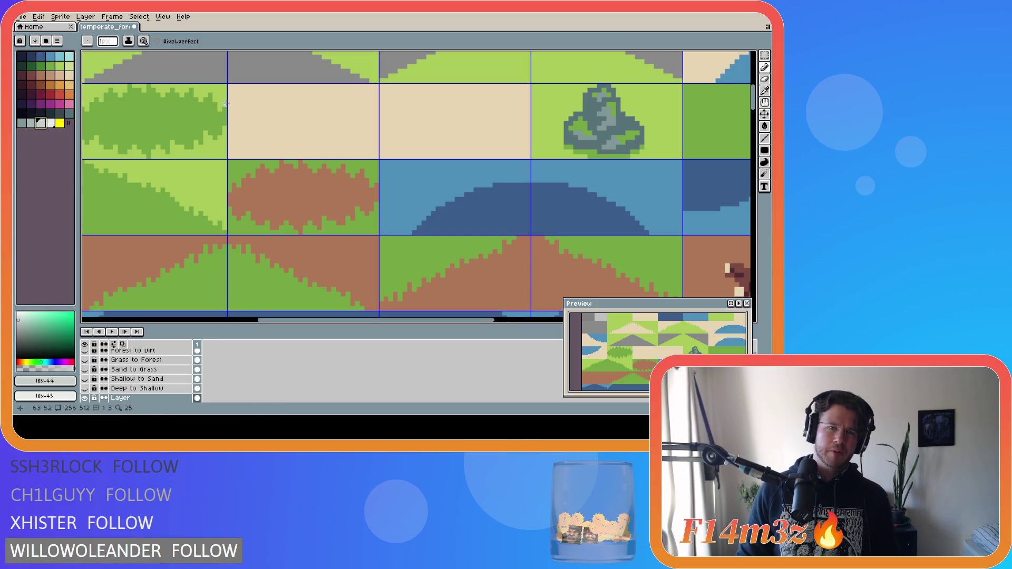
{"action": "mouse_move", "coordinate": [298, 112]}
{"action": "left_mouse_down"}
{"action": "mouse_move", "coordinate": [318, 109]}
{"action": "mouse_move", "coordinate": [315, 120]}
{"action": "left_mouse_up"}
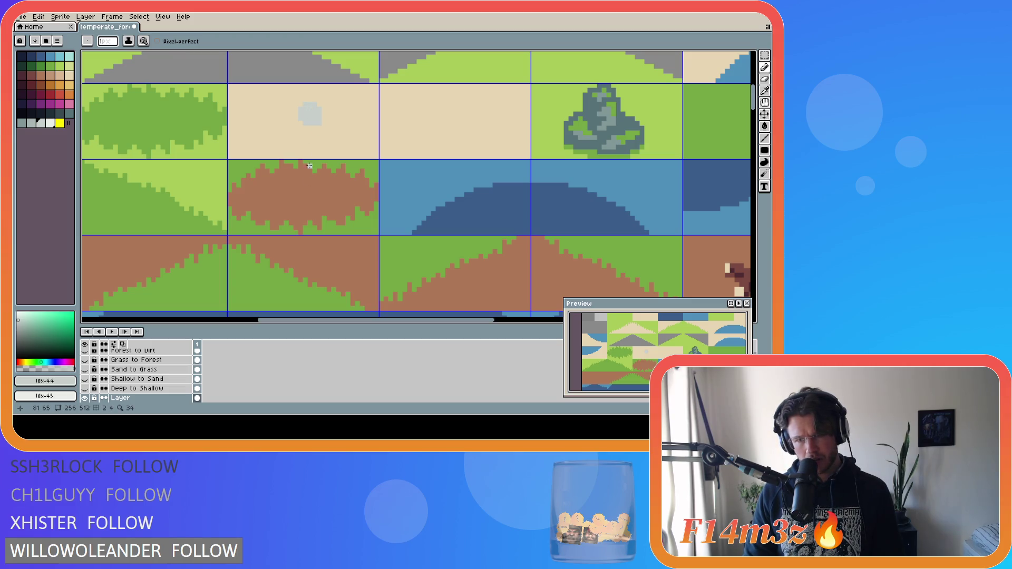
{"action": "key", "text": "m"}
{"action": "left_click_drag", "start_coordinate": [295, 105], "coordinate": [324, 122]}
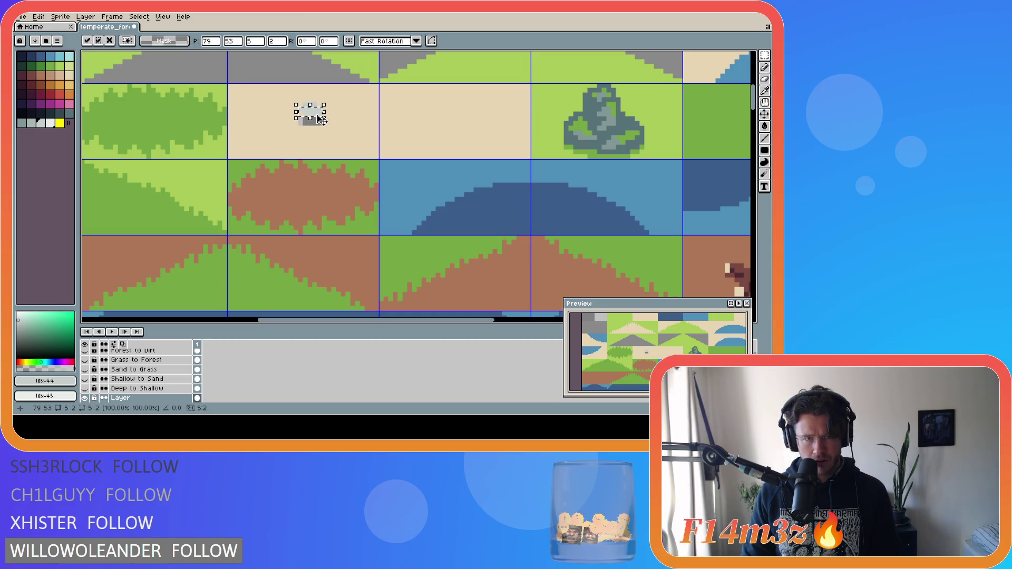
{"action": "key", "text": "Return"}
{"action": "key", "text": "i"}
{"action": "left_click", "coordinate": [340, 133]}
{"action": "key", "text": "g"}
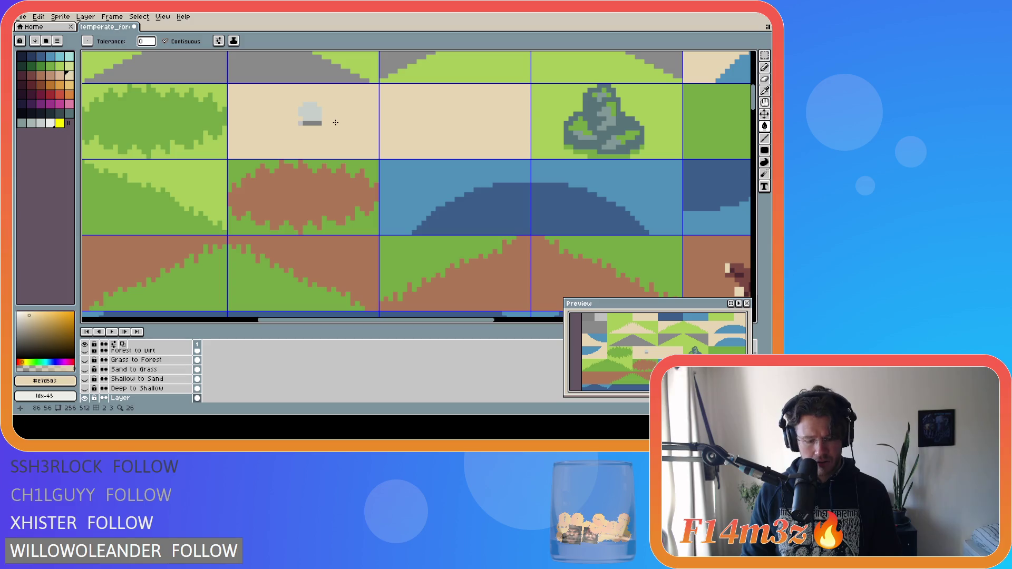
{"action": "key", "text": "b"}
{"action": "left_click_drag", "start_coordinate": [295, 123], "coordinate": [318, 123]}
{"action": "left_click", "coordinate": [320, 124]}
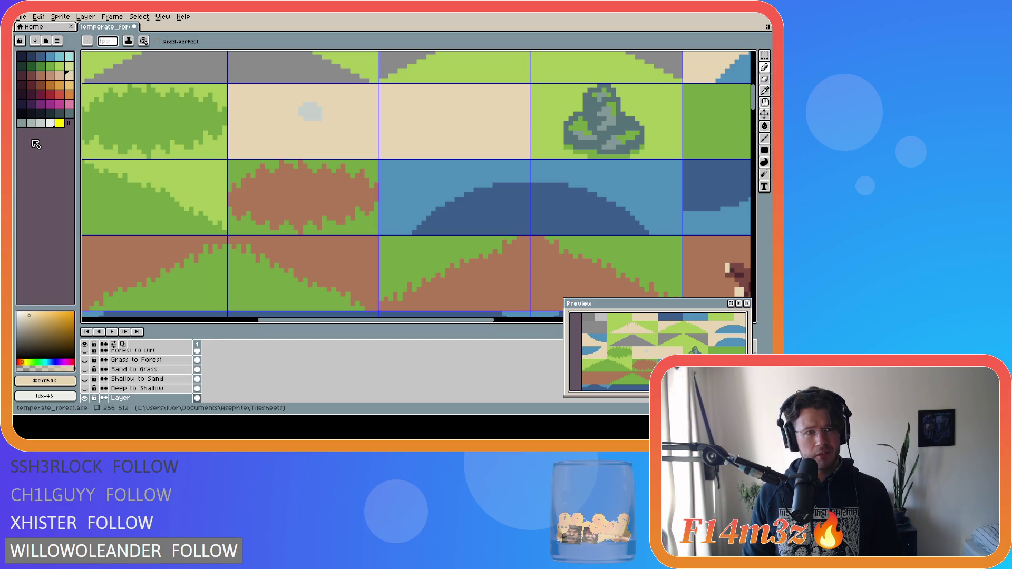
Bucket-fill the blob with trial colours: light, pink, orange, light tan, darker tan, near-white.
{"action": "left_click", "coordinate": [50, 122]}
{"action": "key", "text": "g"}
{"action": "left_click", "coordinate": [307, 115]}
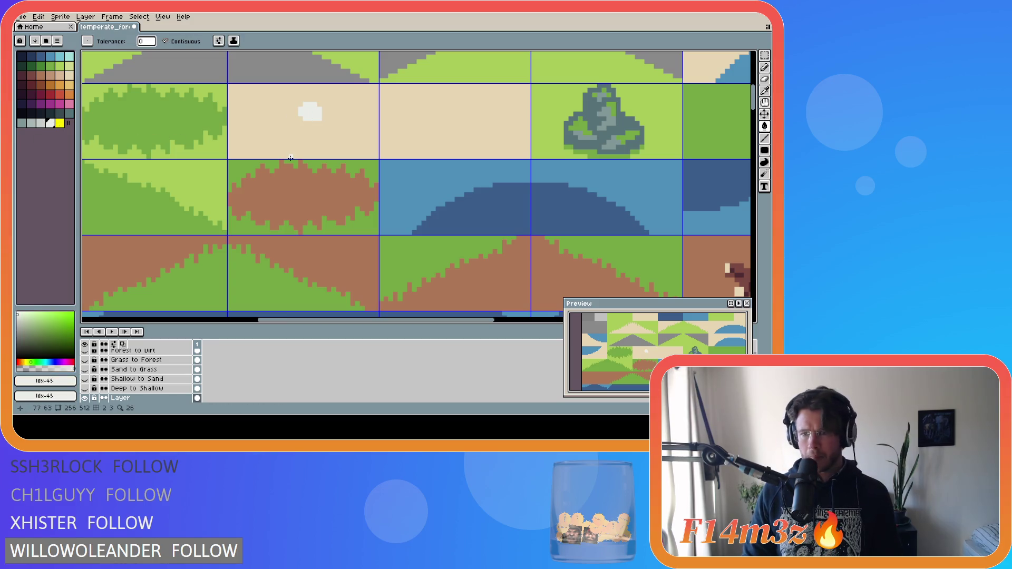
{"action": "left_click", "coordinate": [69, 104]}
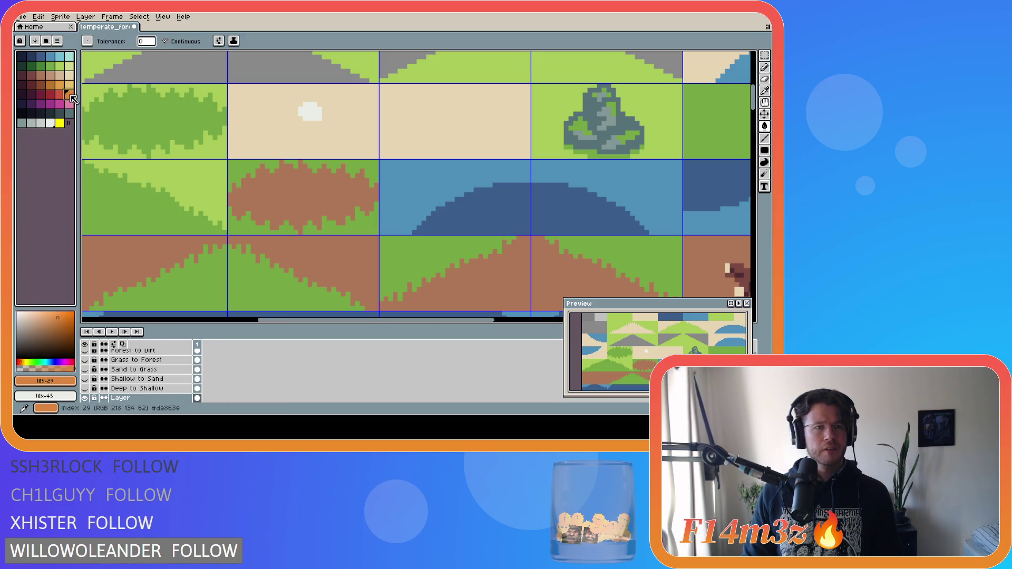
{"action": "left_click", "coordinate": [318, 114]}
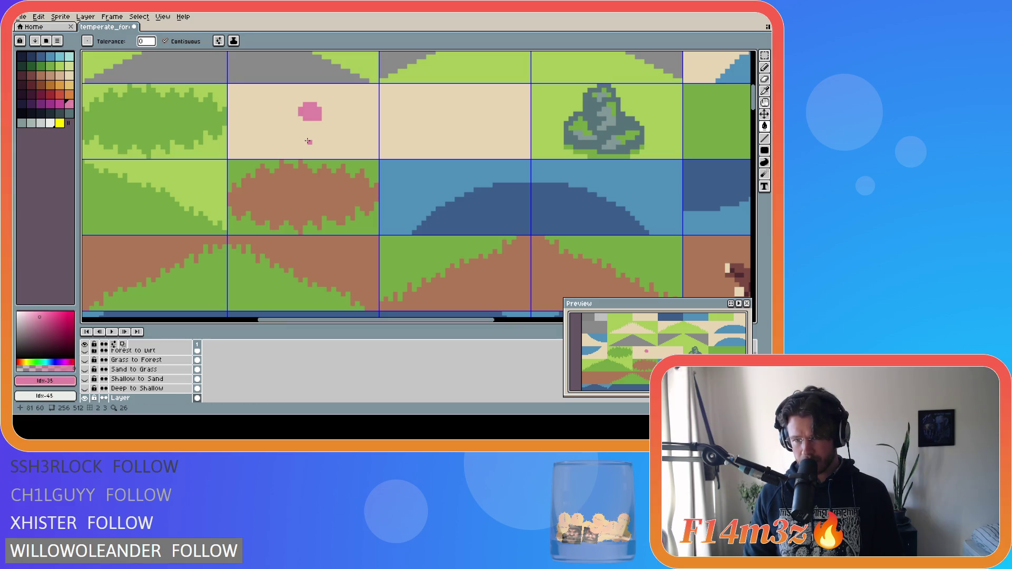
{"action": "left_click", "coordinate": [69, 94]}
{"action": "left_click", "coordinate": [301, 113]}
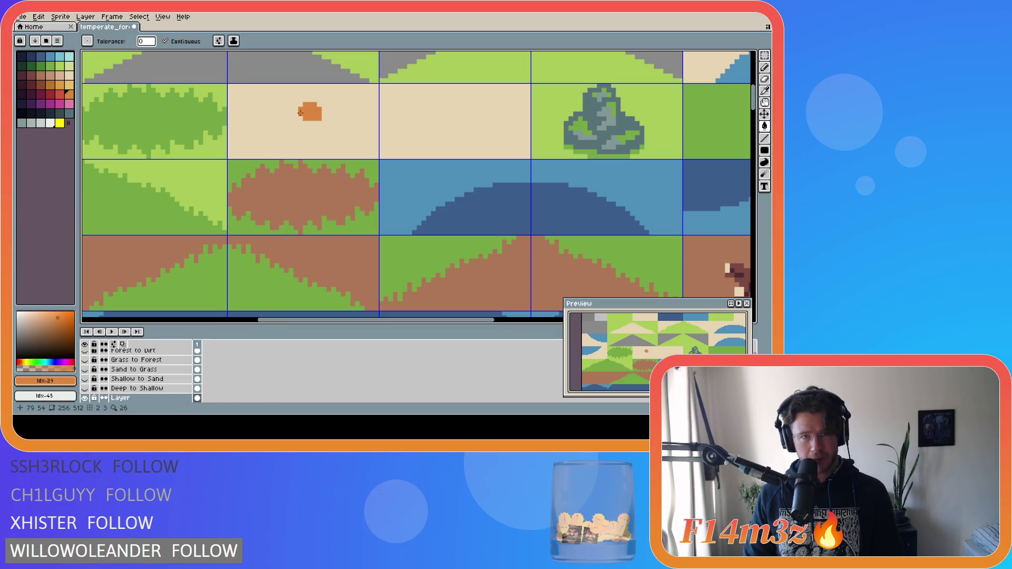
{"action": "left_click", "coordinate": [59, 75]}
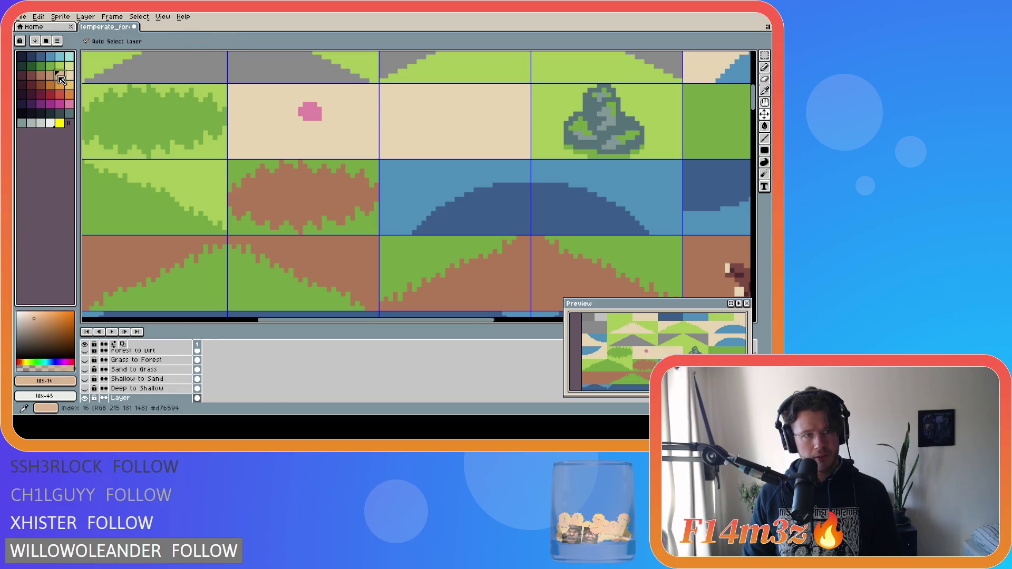
{"action": "left_click", "coordinate": [308, 112]}
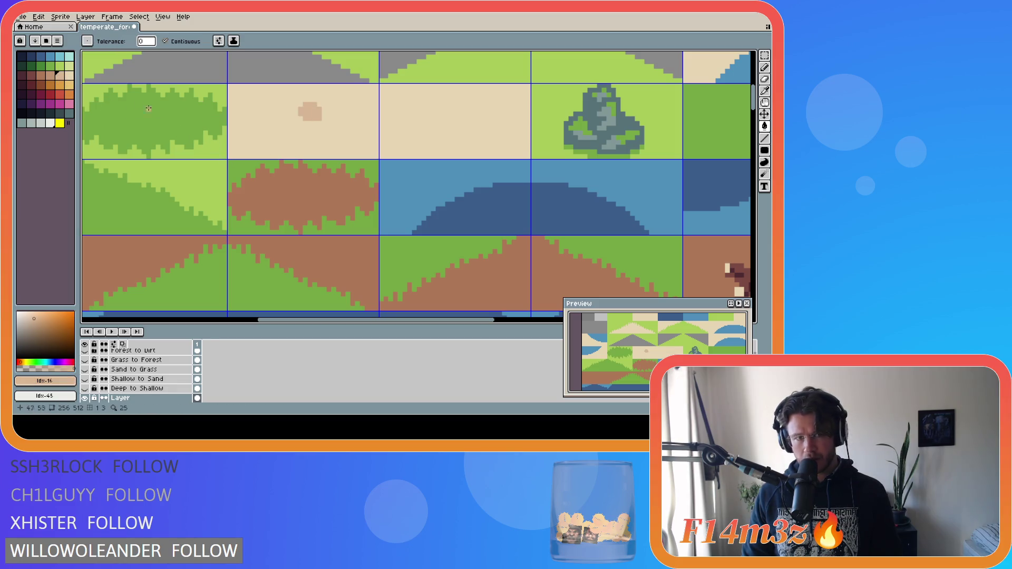
{"action": "left_click", "coordinate": [50, 75]}
{"action": "left_click", "coordinate": [310, 112]}
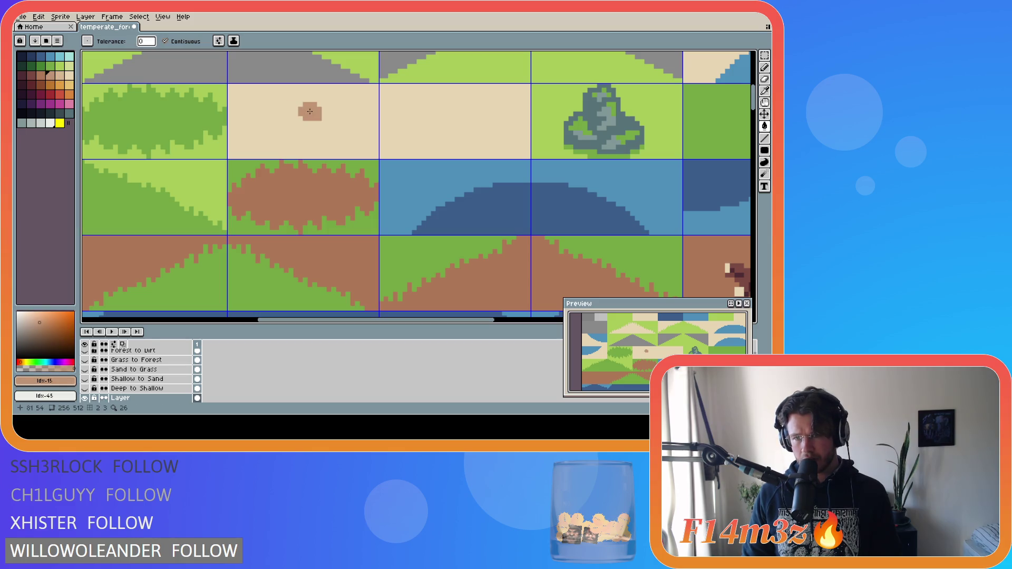
{"action": "left_click", "coordinate": [50, 122]}
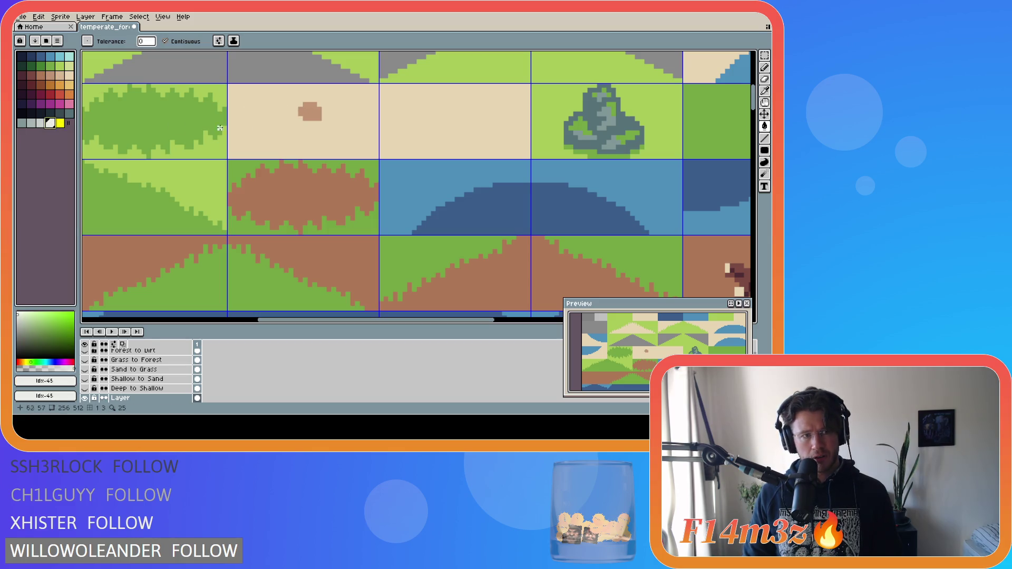
{"action": "left_click", "coordinate": [306, 116]}
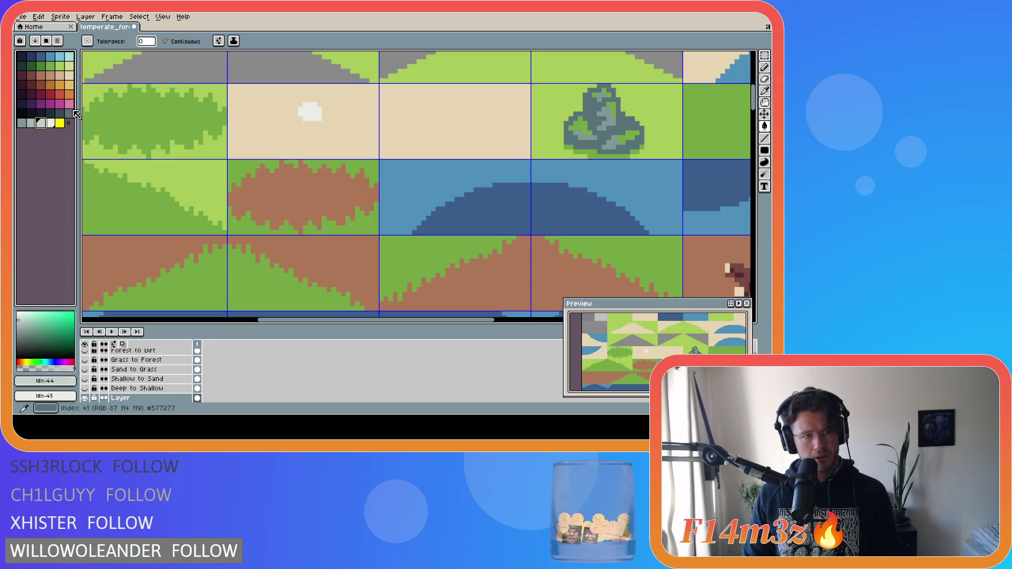
Shade the blob's bottom tan, then try pale grey, orange-yellow and white fills, undoing rejects.
{"action": "left_click", "coordinate": [61, 76]}
{"action": "key", "text": "b"}
{"action": "left_click_drag", "start_coordinate": [296, 119], "coordinate": [321, 123]}
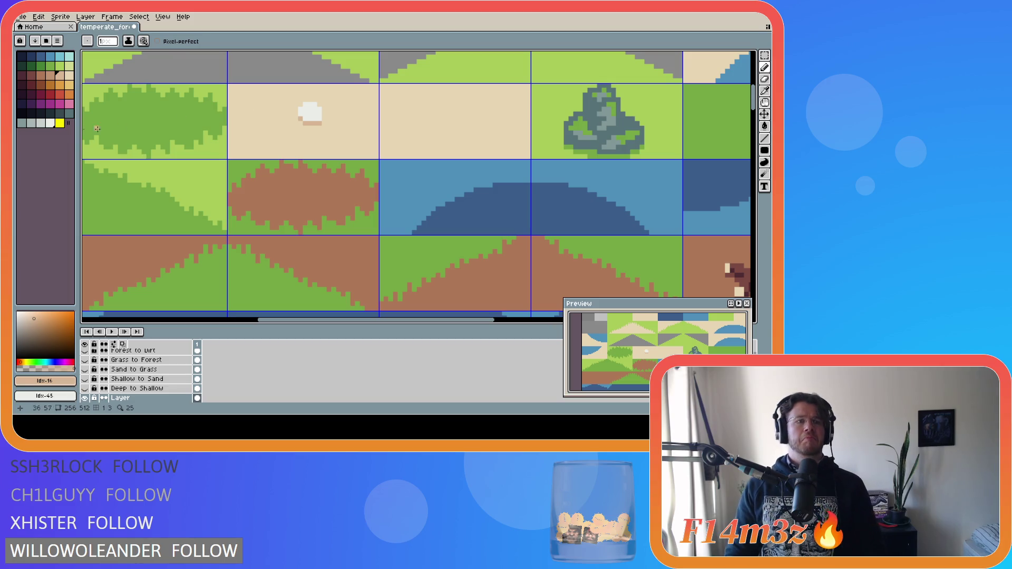
{"action": "left_click", "coordinate": [40, 123]}
{"action": "key", "text": "g"}
{"action": "left_click", "coordinate": [314, 110]}
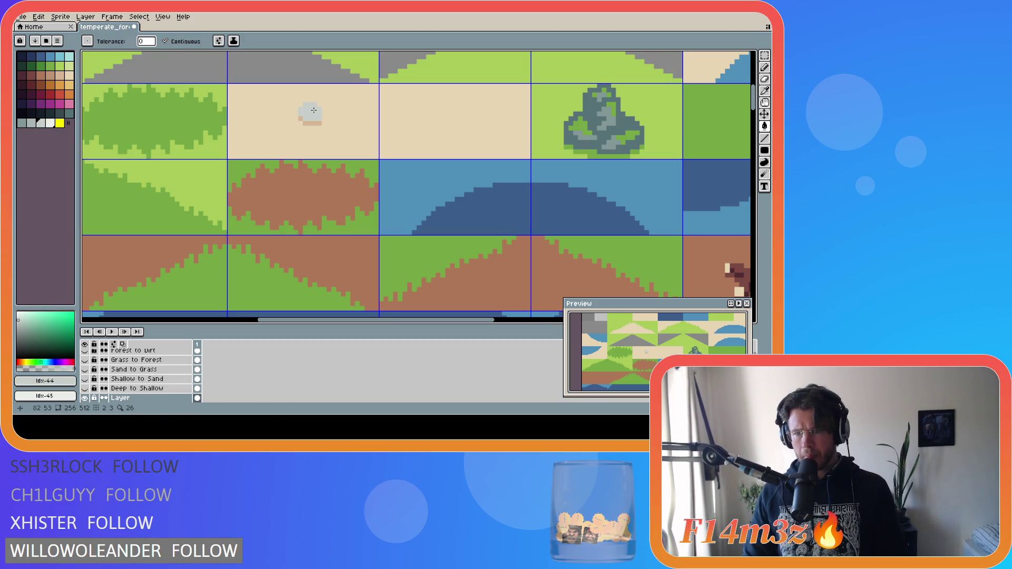
{"action": "key", "text": "ctrl+z"}
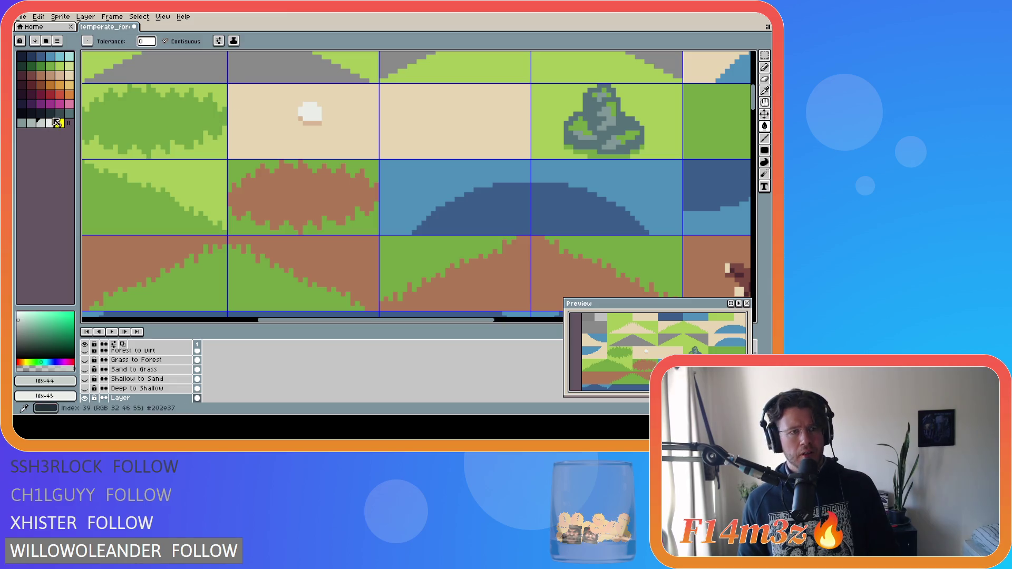
{"action": "left_click", "coordinate": [313, 112]}
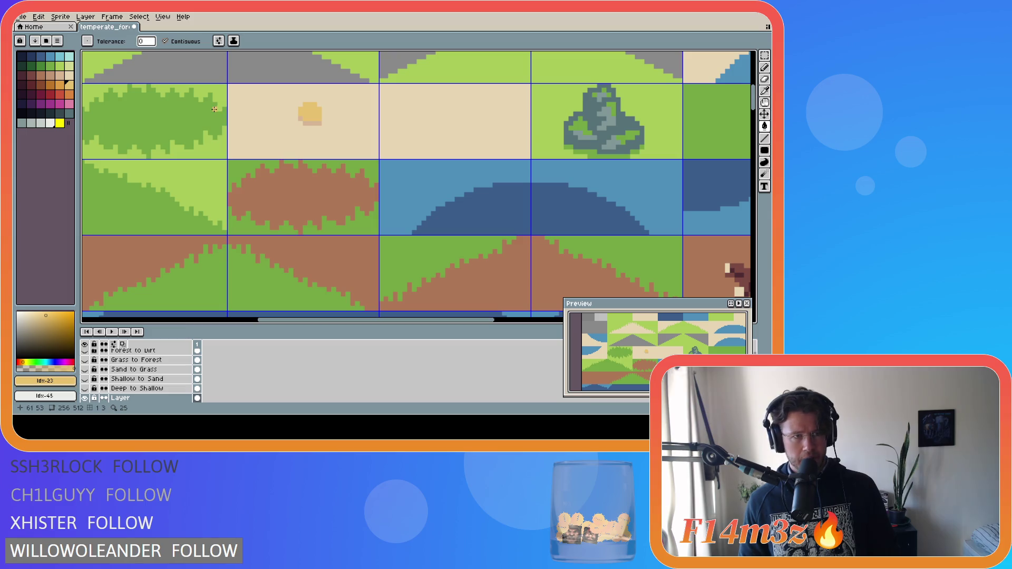
{"action": "left_click", "coordinate": [50, 123]}
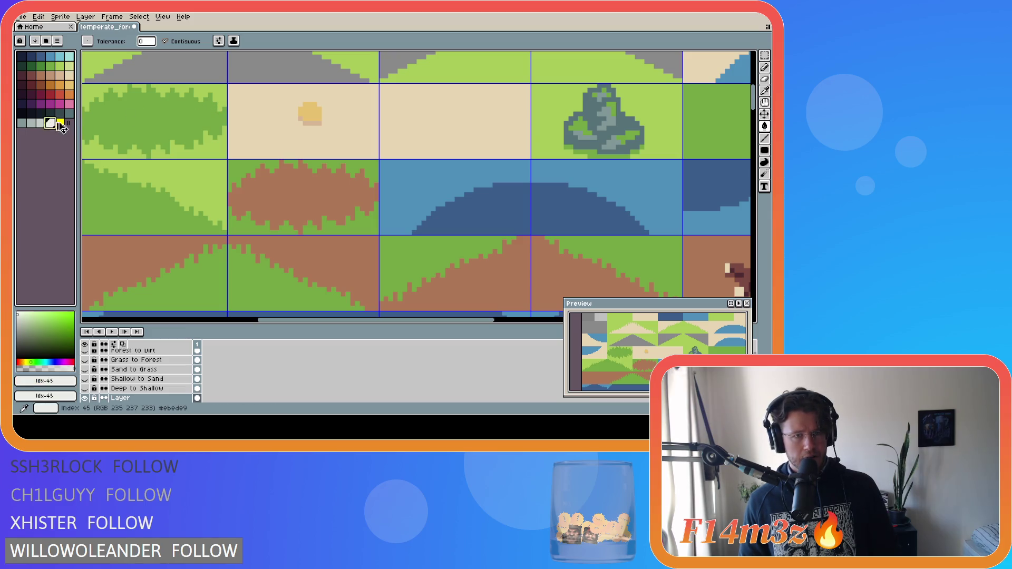
{"action": "left_click", "coordinate": [310, 112]}
{"action": "key", "text": "ctrl+z"}
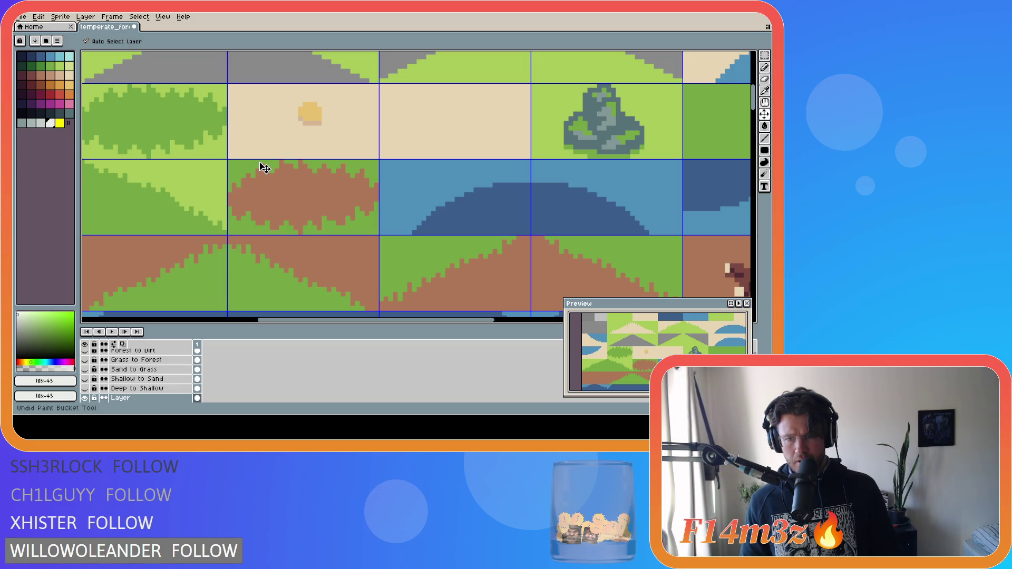
Fill the blob orange as a pebble and start a yellow shell outline to its left.
{"action": "key", "text": "i"}
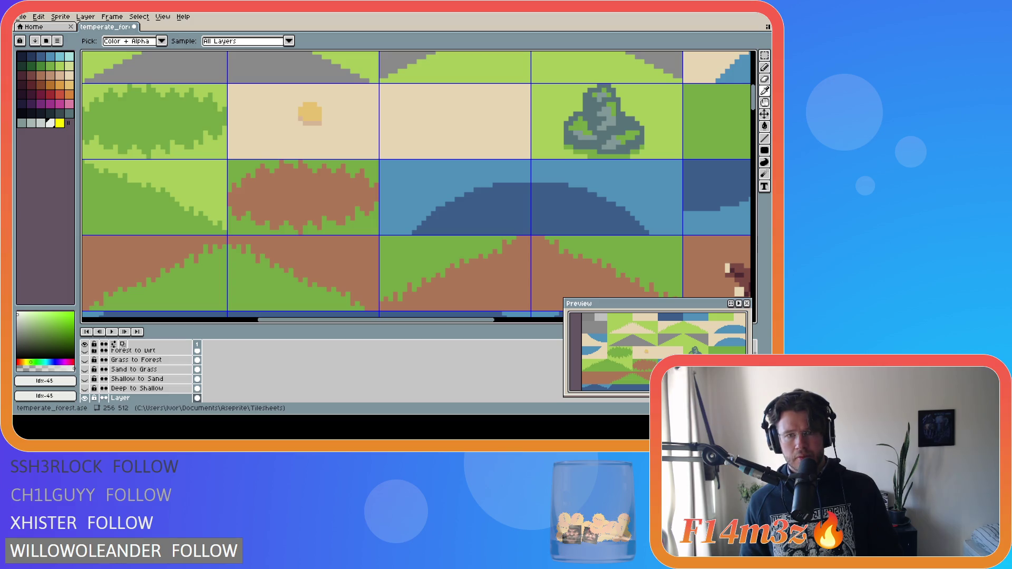
{"action": "key", "text": "g"}
{"action": "left_click", "coordinate": [67, 92]}
{"action": "left_click", "coordinate": [310, 113]}
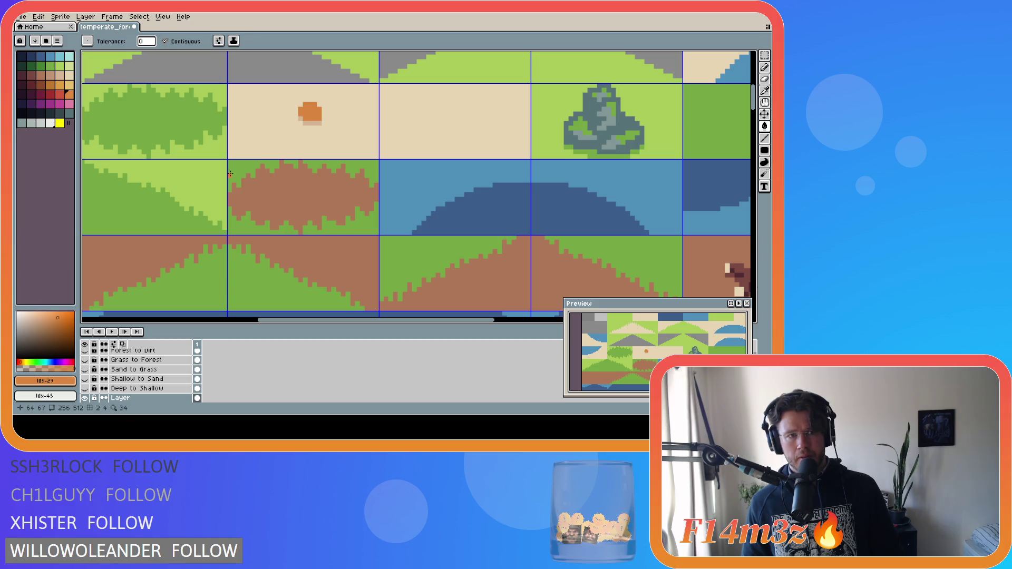
{"action": "left_click", "coordinate": [317, 113], "text": "alt"}
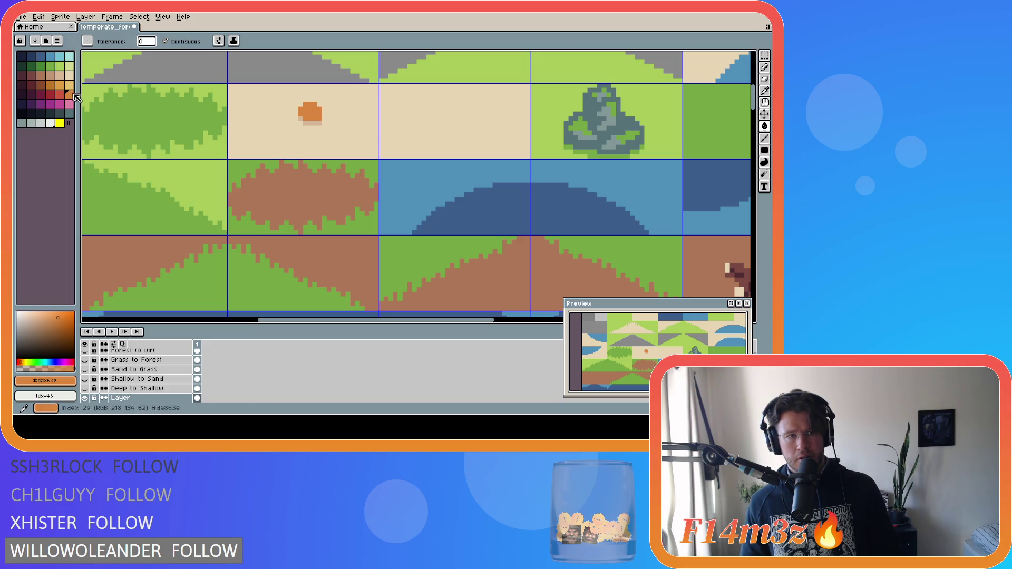
{"action": "left_click", "coordinate": [51, 124]}
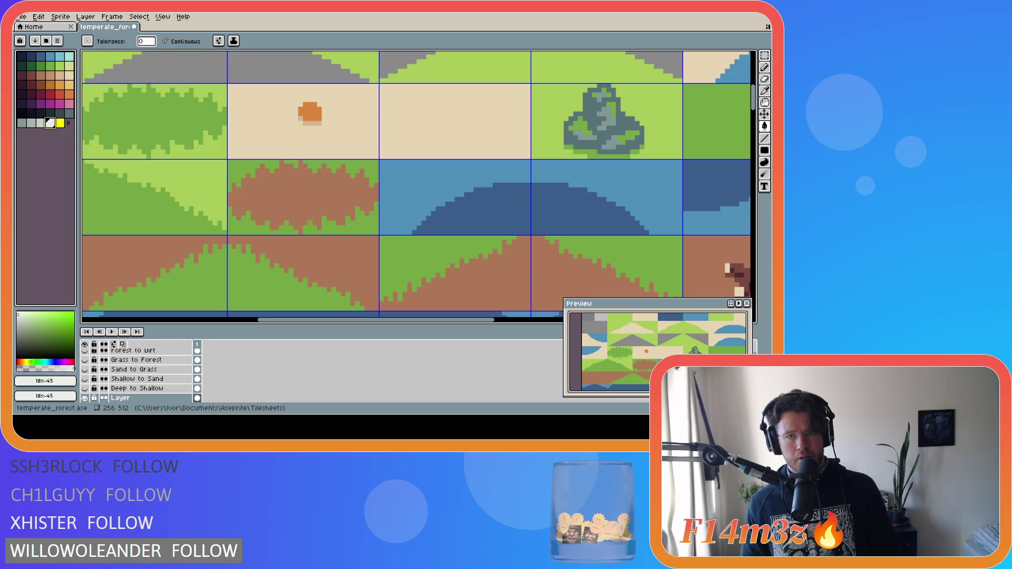
{"action": "left_click", "coordinate": [62, 77]}
{"action": "left_click", "coordinate": [70, 85]}
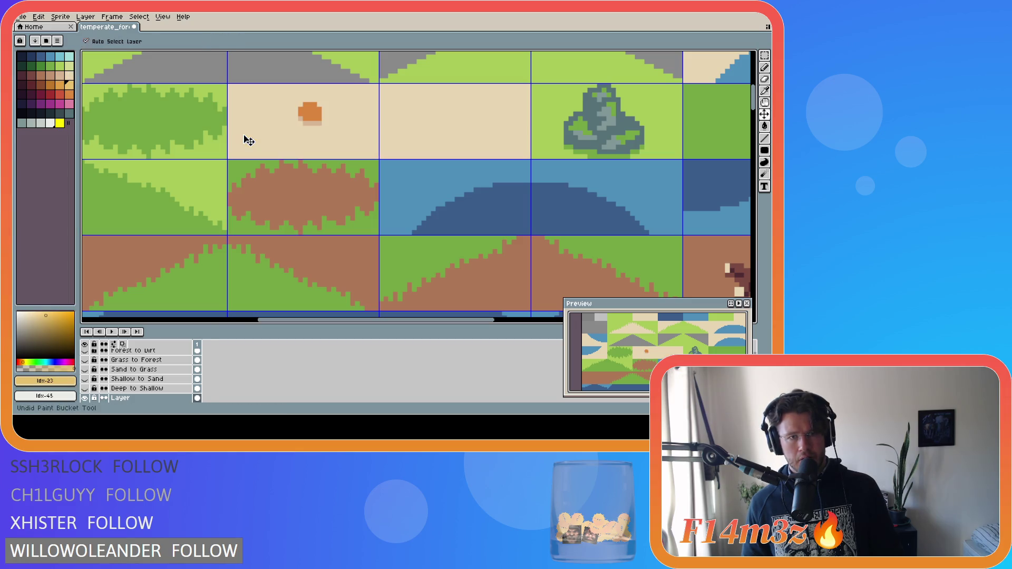
{"action": "key", "text": "b"}
{"action": "mouse_move", "coordinate": [265, 116]}
{"action": "left_mouse_down"}
{"action": "mouse_move", "coordinate": [243, 135]}
{"action": "mouse_move", "coordinate": [274, 125]}
{"action": "mouse_move", "coordinate": [240, 132]}
{"action": "mouse_move", "coordinate": [264, 126]}
{"action": "mouse_move", "coordinate": [244, 134]}
{"action": "mouse_move", "coordinate": [262, 144]}
{"action": "mouse_move", "coordinate": [237, 127]}
{"action": "mouse_move", "coordinate": [256, 147]}
{"action": "mouse_move", "coordinate": [259, 127]}
{"action": "left_mouse_up"}
Draw a yellow shell ring left of the pebble, save, and fill it yellow.
{"action": "key", "text": "ctrl+z"}
{"action": "key", "text": "ctrl+z"}
{"action": "key", "text": "ctrl+z"}
{"action": "key", "text": "ctrl+z"}
{"action": "key", "text": "ctrl+z"}
{"action": "key", "text": "ctrl+z"}
{"action": "key", "text": "ctrl+z"}
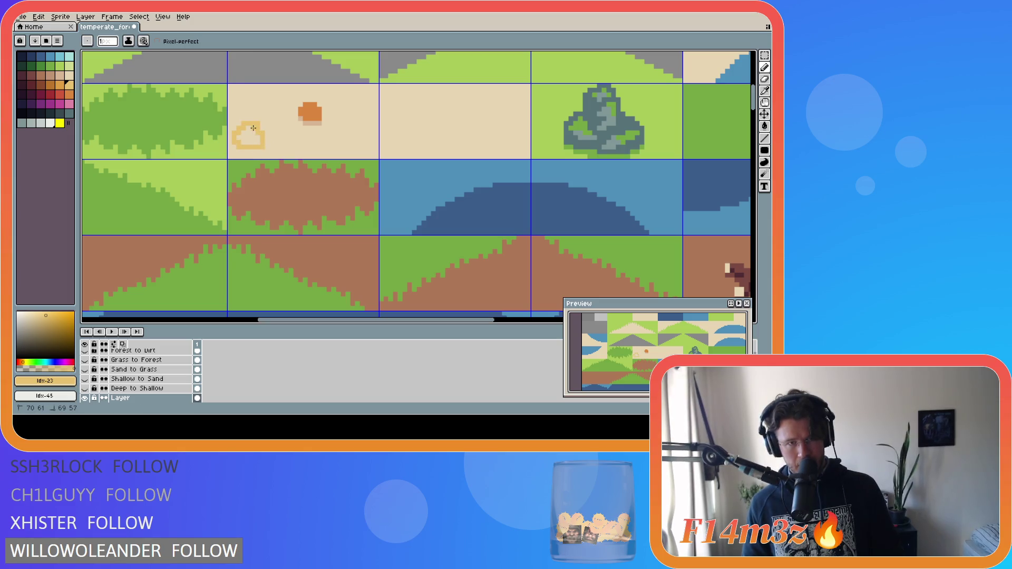
{"action": "left_click", "coordinate": [259, 155], "text": "alt"}
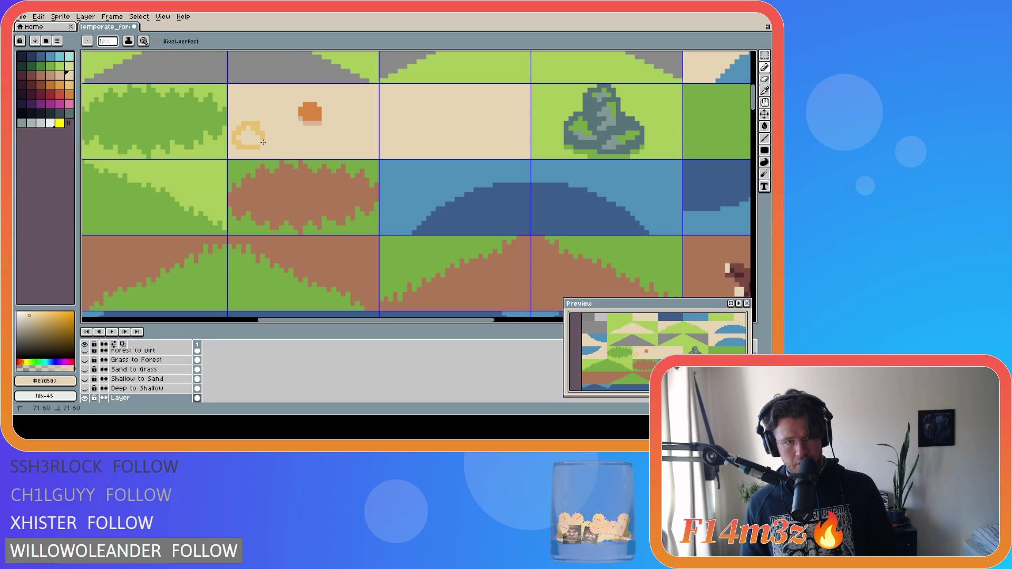
{"action": "left_click", "coordinate": [259, 144], "text": "alt"}
{"action": "left_click", "coordinate": [254, 141]}
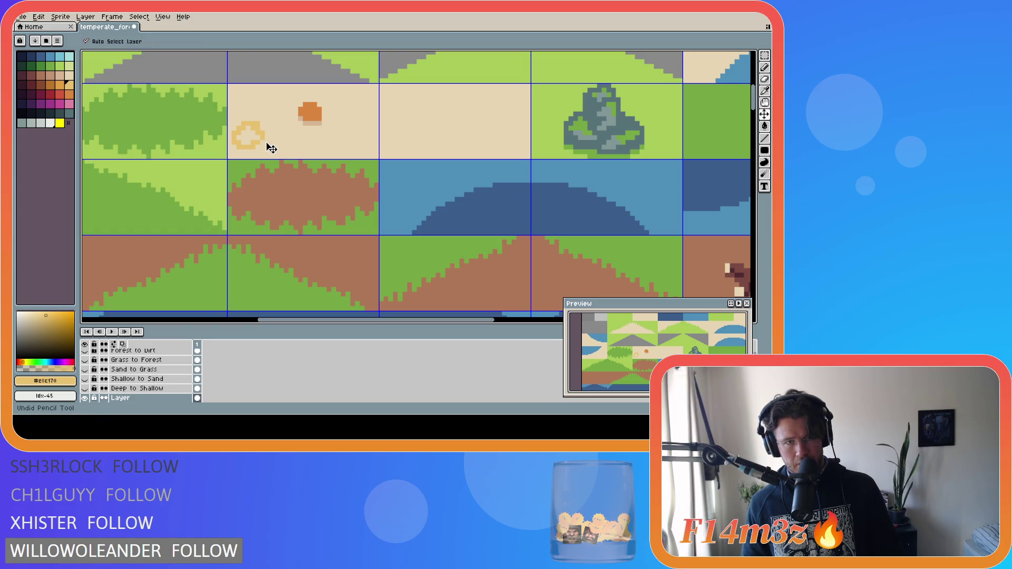
{"action": "key", "text": "ctrl+s"}
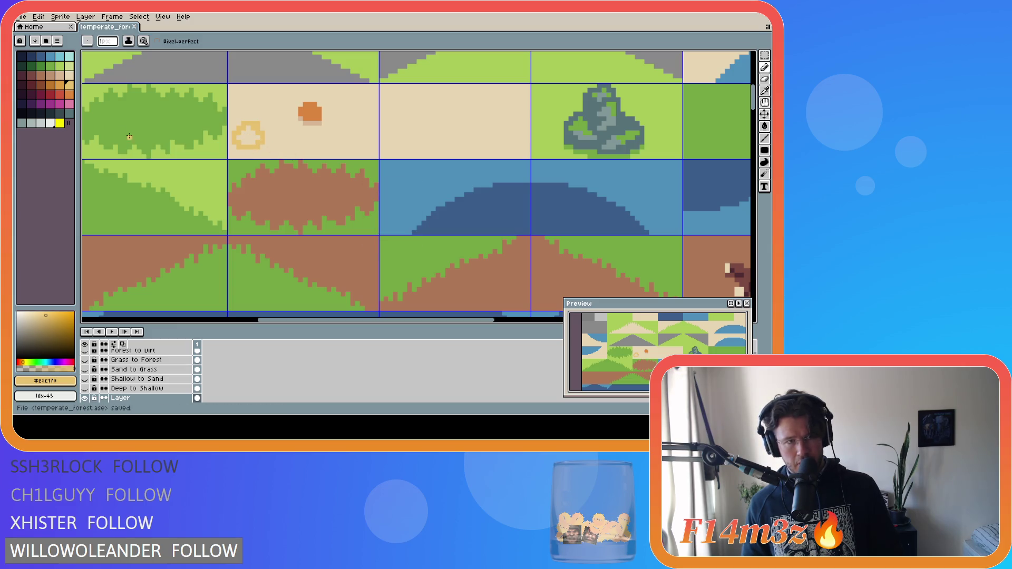
{"action": "key", "text": "g"}
{"action": "left_click", "coordinate": [244, 149]}
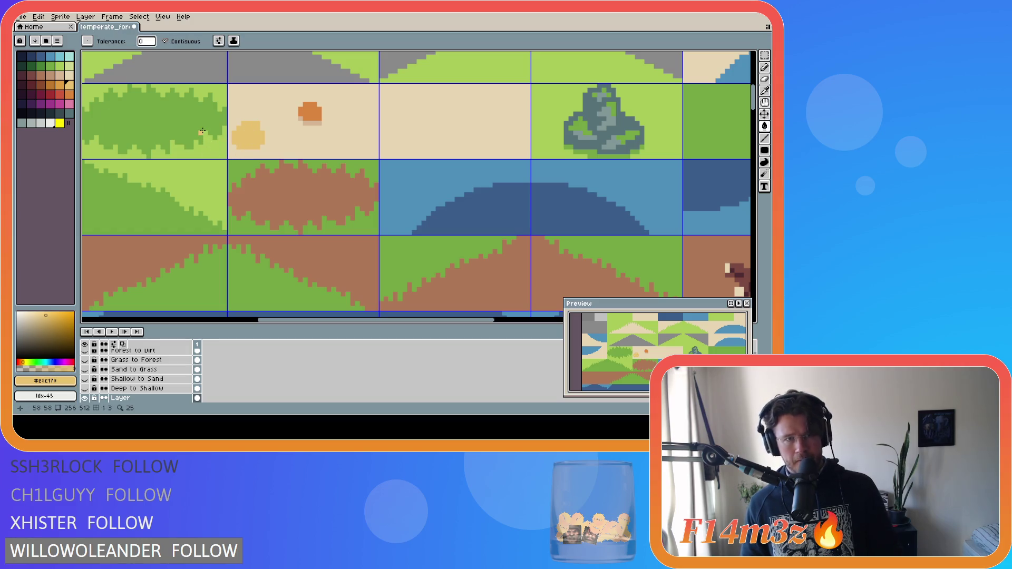
Sketch a second small yellow shell right of the orange pebble.
{"action": "key", "text": "i"}
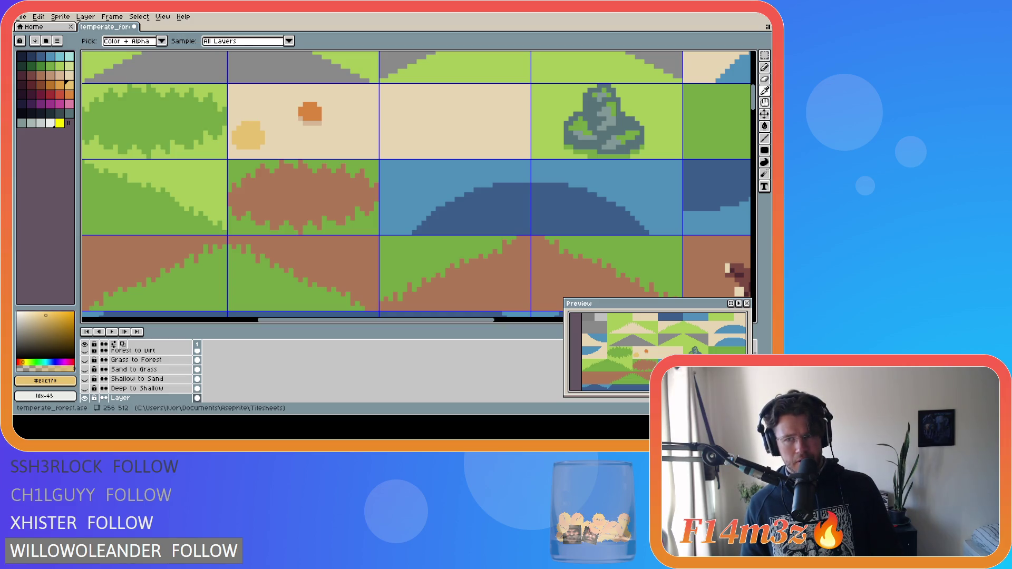
{"action": "key", "text": "g"}
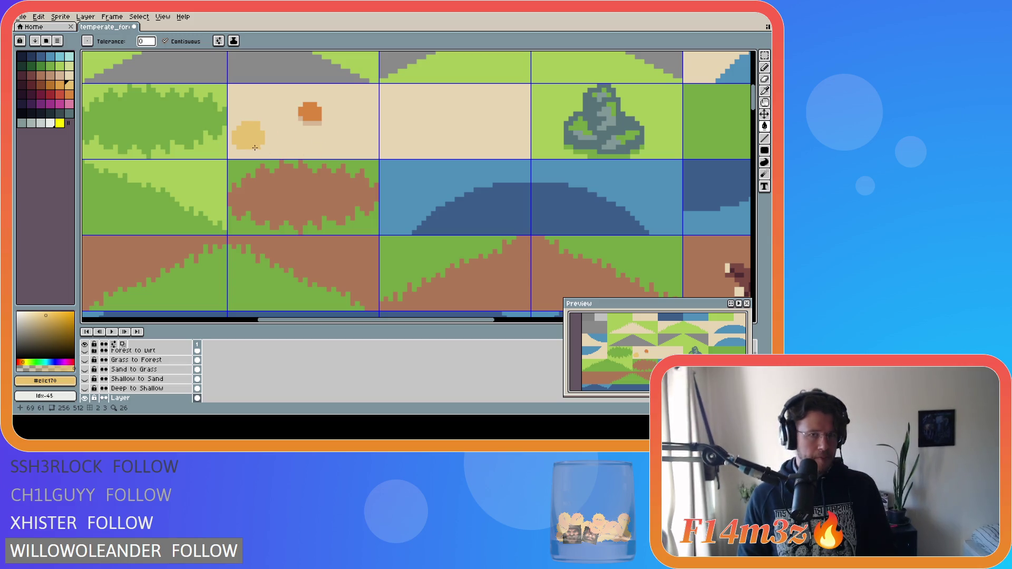
{"action": "key", "text": "b"}
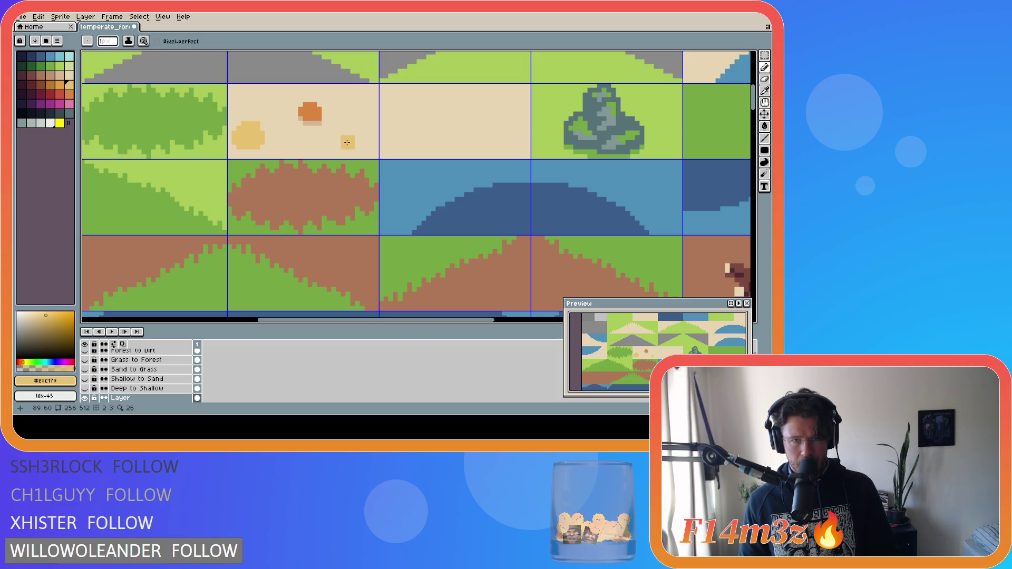
{"action": "left_click_drag", "start_coordinate": [347, 133], "coordinate": [352, 133]}
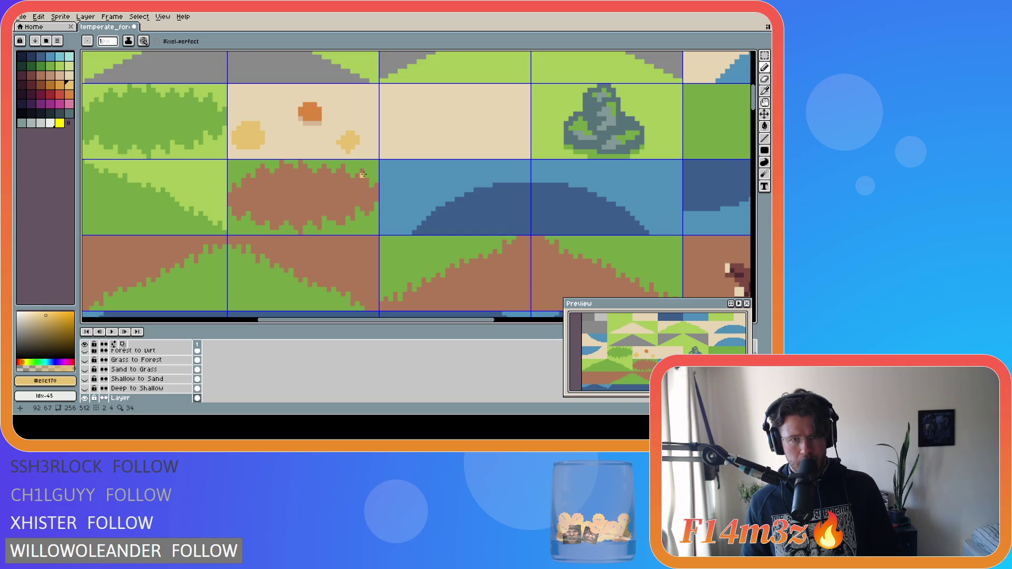
{"action": "left_click", "coordinate": [352, 147]}
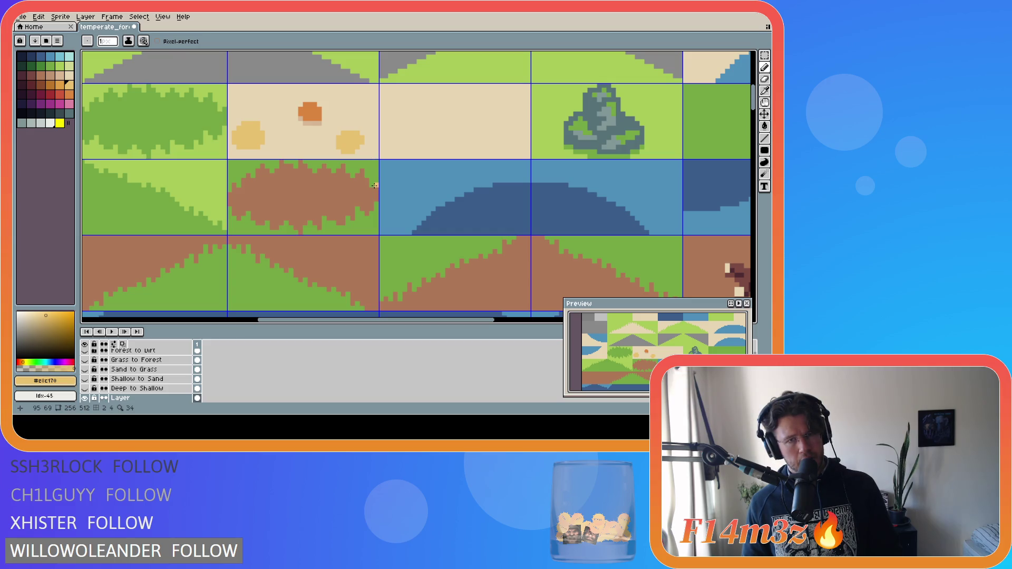
{"action": "key", "text": "g"}
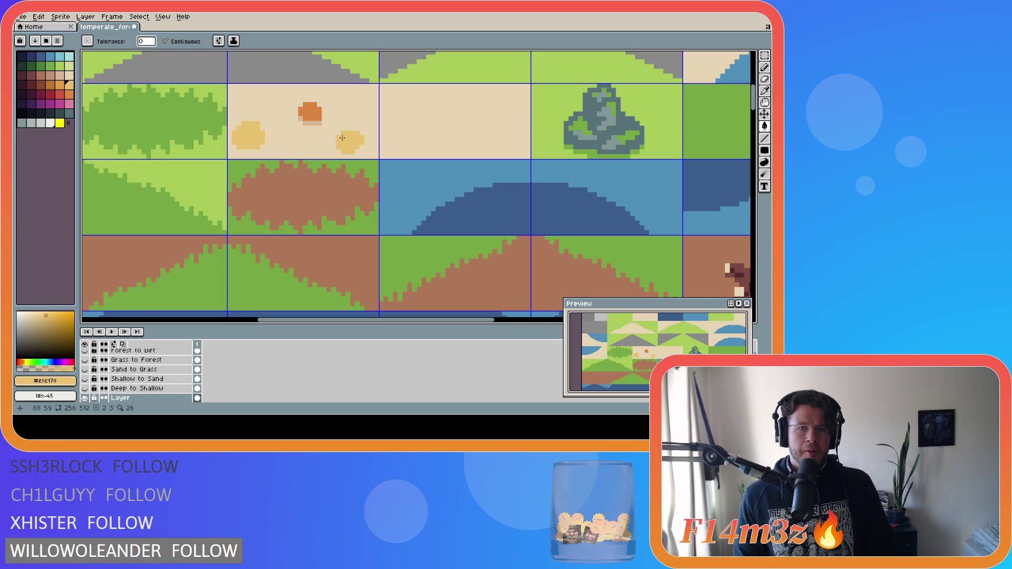
{"action": "left_click", "coordinate": [358, 141], "text": "alt"}
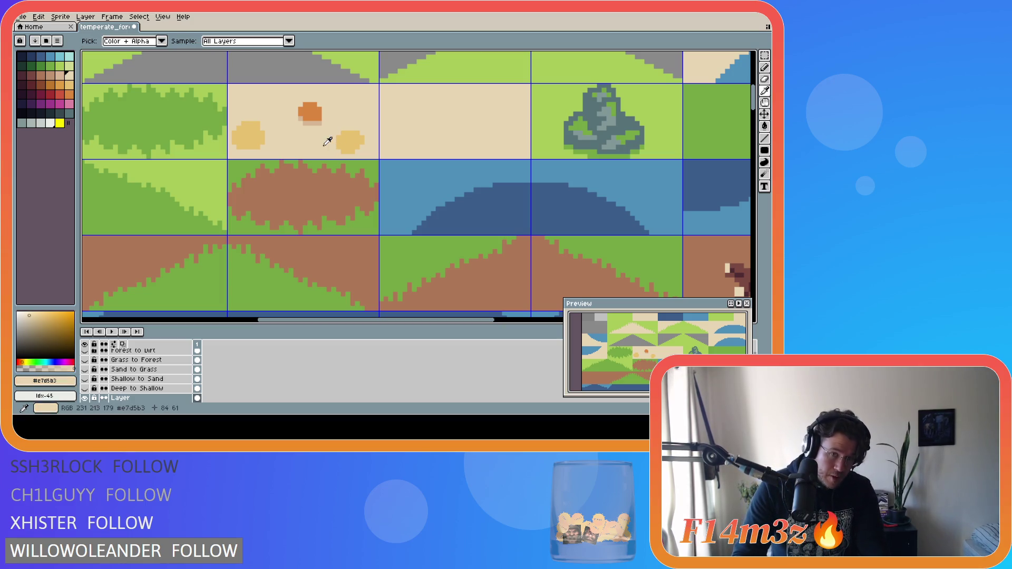
Fill the right yellow blob away with sand colour.
{"action": "left_click", "coordinate": [360, 141]}
{"action": "left_click", "coordinate": [248, 136], "text": "alt"}
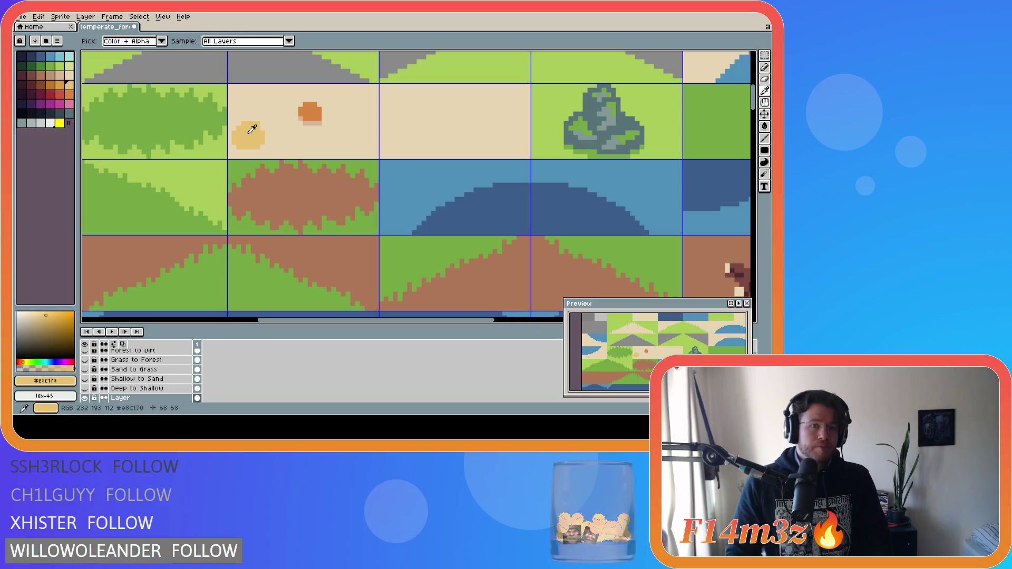
{"action": "left_click", "coordinate": [249, 147], "text": "alt"}
{"action": "key", "text": "b"}
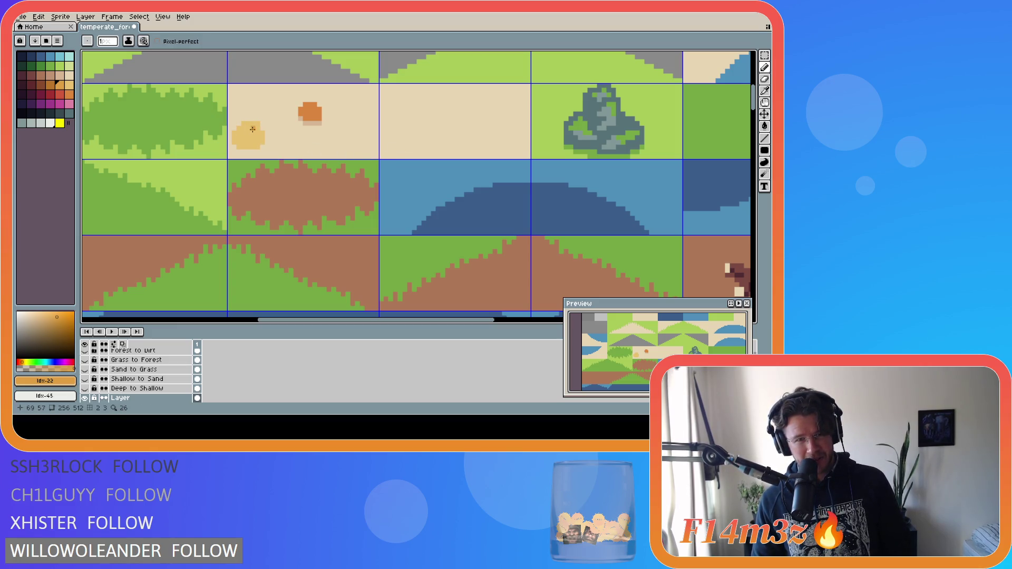
Shade the left shell with darker orange pixels, undoing misplaced strokes, and trim its left edge with sand.
{"action": "key", "text": "ctrl"}
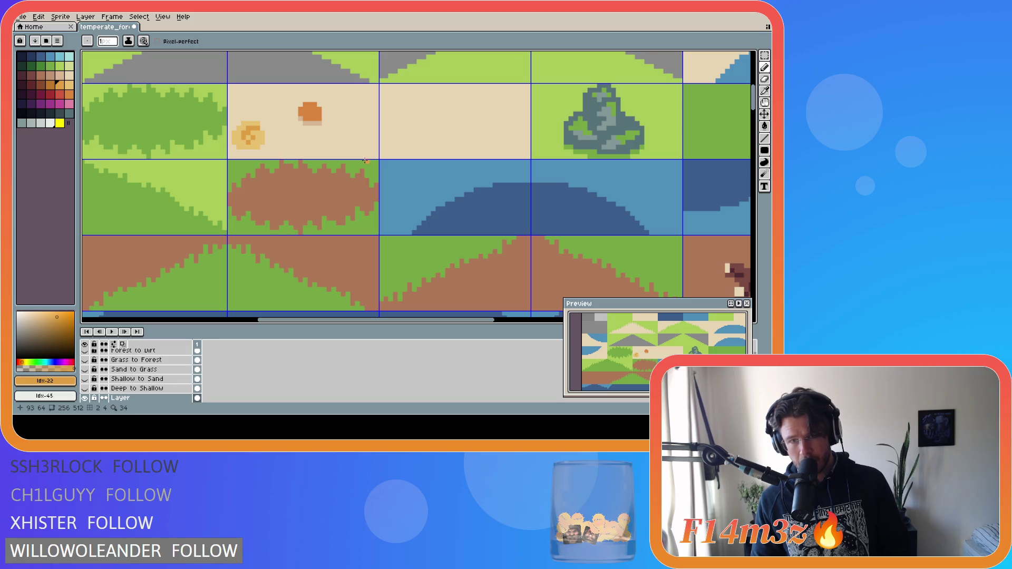
{"action": "left_click", "coordinate": [263, 141]}
{"action": "left_click", "coordinate": [256, 140]}
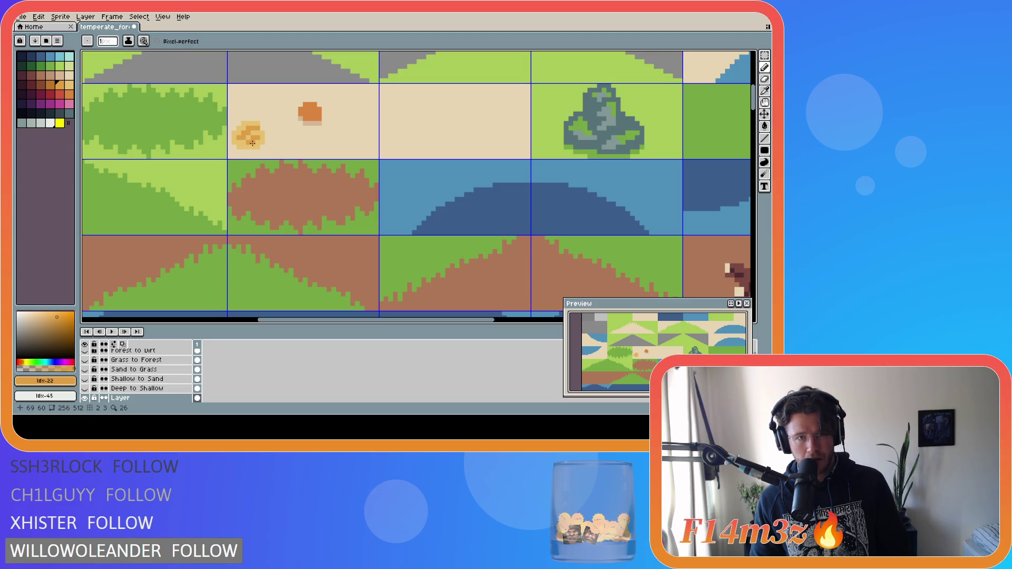
{"action": "key", "text": "alt"}
{"action": "left_click", "coordinate": [252, 138], "text": "alt"}
{"action": "left_click", "coordinate": [250, 133], "text": "alt"}
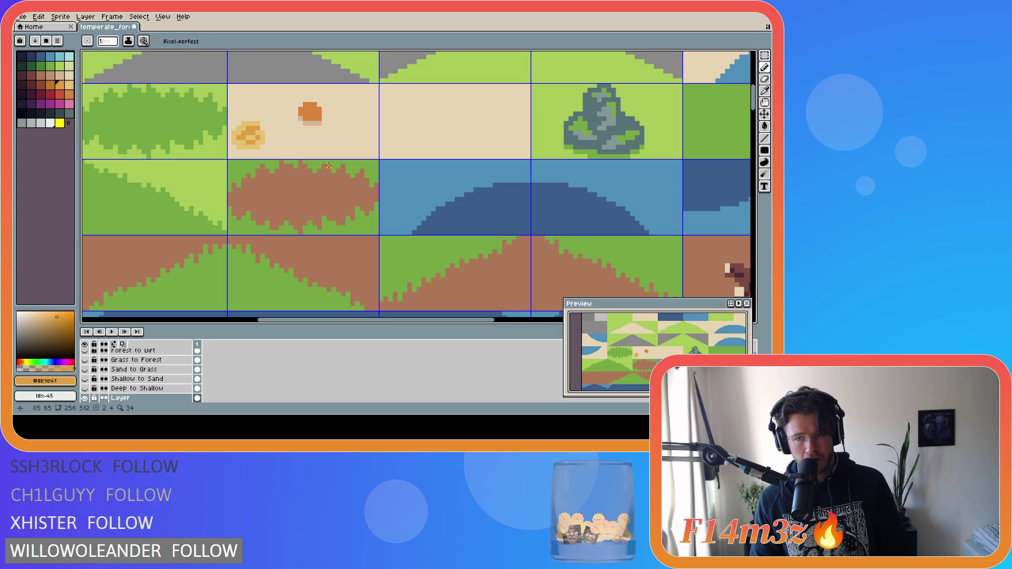
{"action": "key", "text": "ctrl+z"}
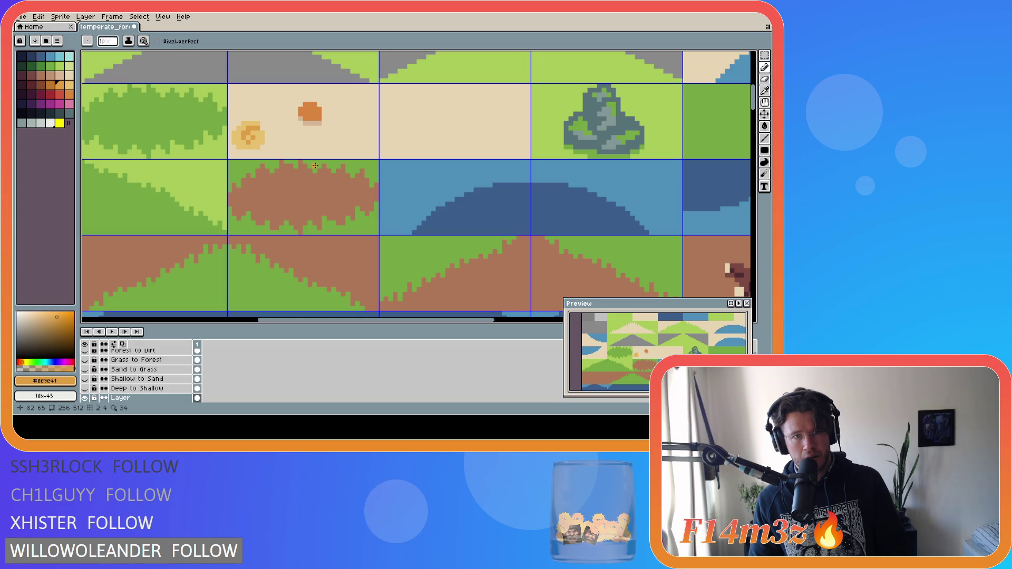
{"action": "key", "text": "shift"}
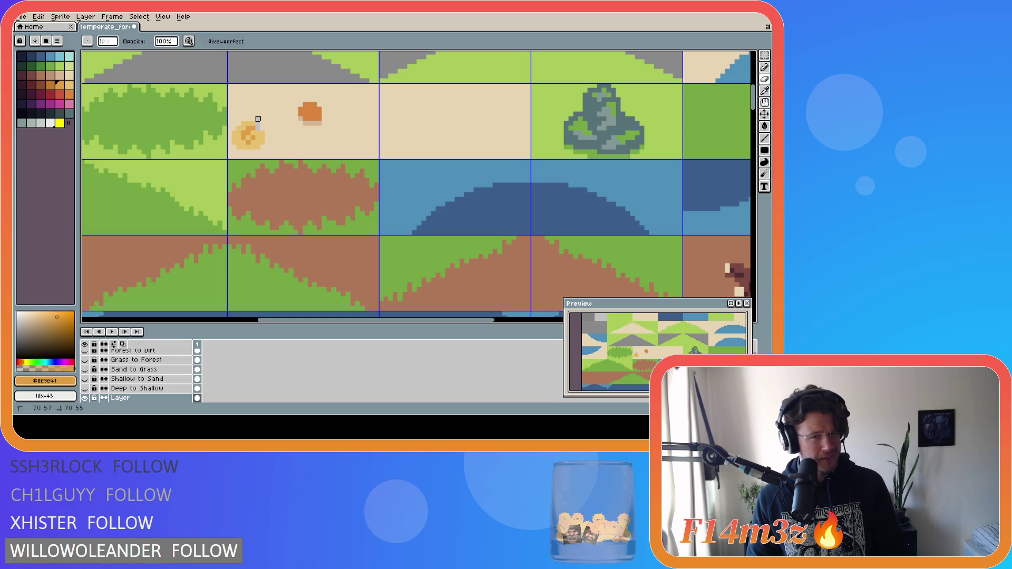
{"action": "key", "text": "ctrl+z"}
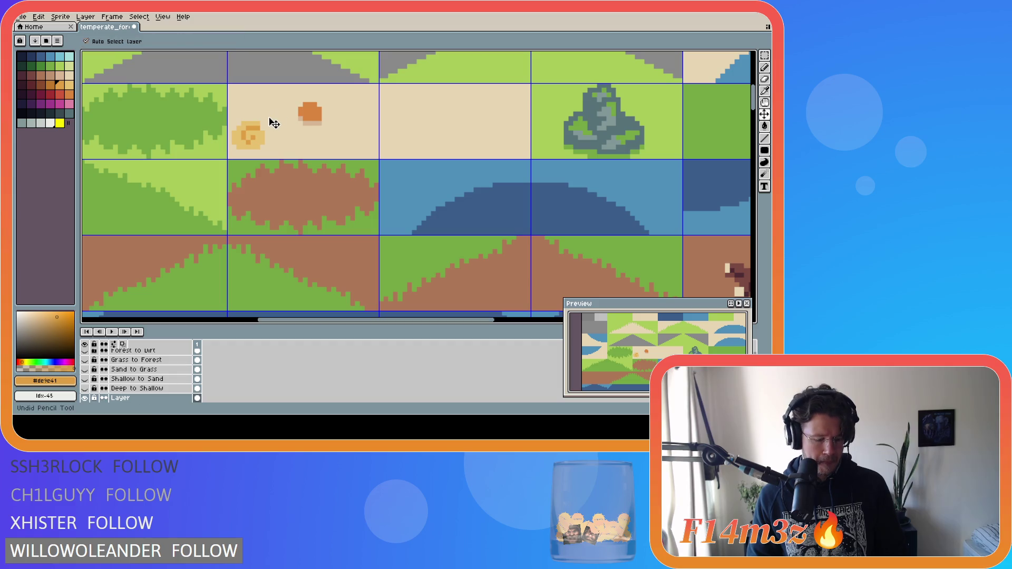
{"action": "left_click", "coordinate": [268, 120], "text": "alt"}
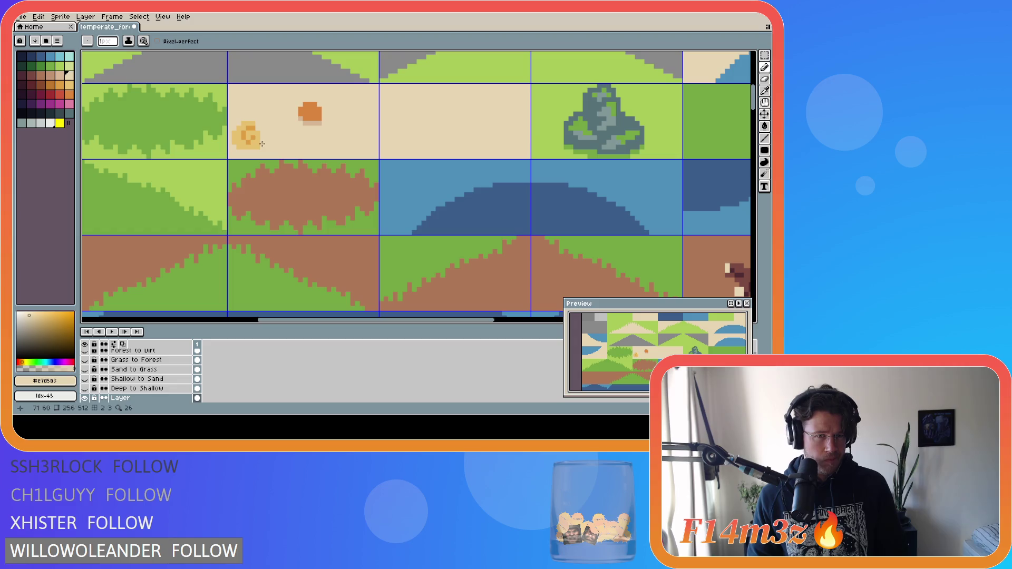
{"action": "mouse_move", "coordinate": [260, 147]}
{"action": "left_mouse_down"}
{"action": "mouse_move", "coordinate": [238, 147]}
{"action": "mouse_move", "coordinate": [236, 129]}
{"action": "left_mouse_up"}
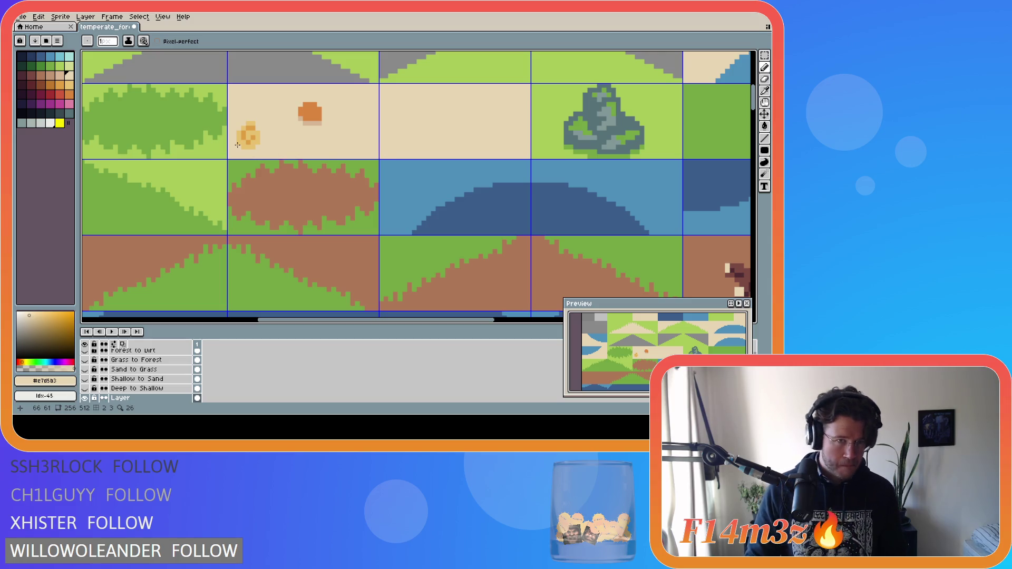
Select the shell, undo the selection and last edit, and choose darker orange swatch Idx-22.
{"action": "key", "text": "m"}
{"action": "left_click_drag", "start_coordinate": [235, 147], "coordinate": [261, 130]}
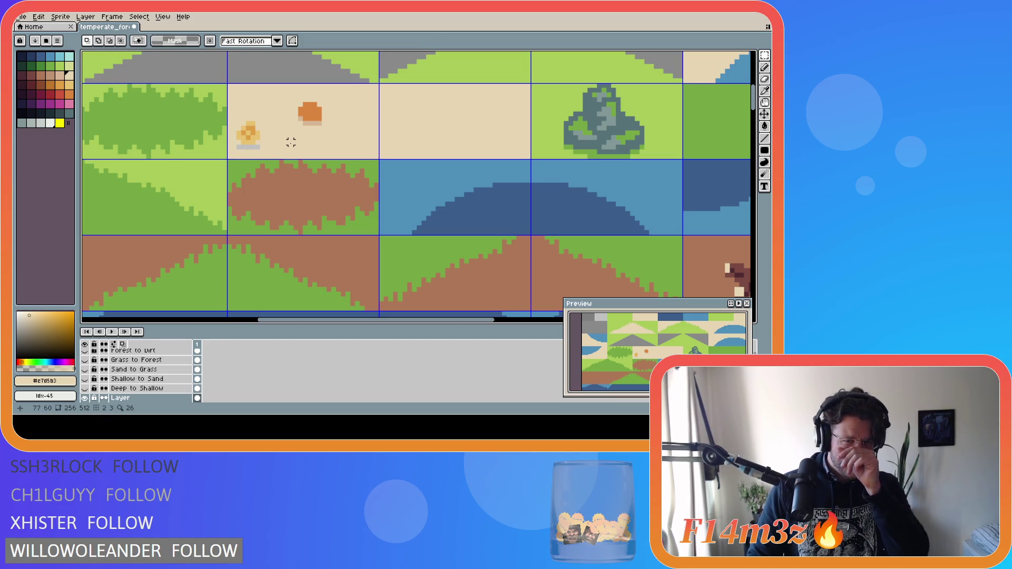
{"action": "key", "text": "ctrl+z"}
{"action": "key", "text": "ctrl+z"}
{"action": "key", "text": "ctrl+z"}
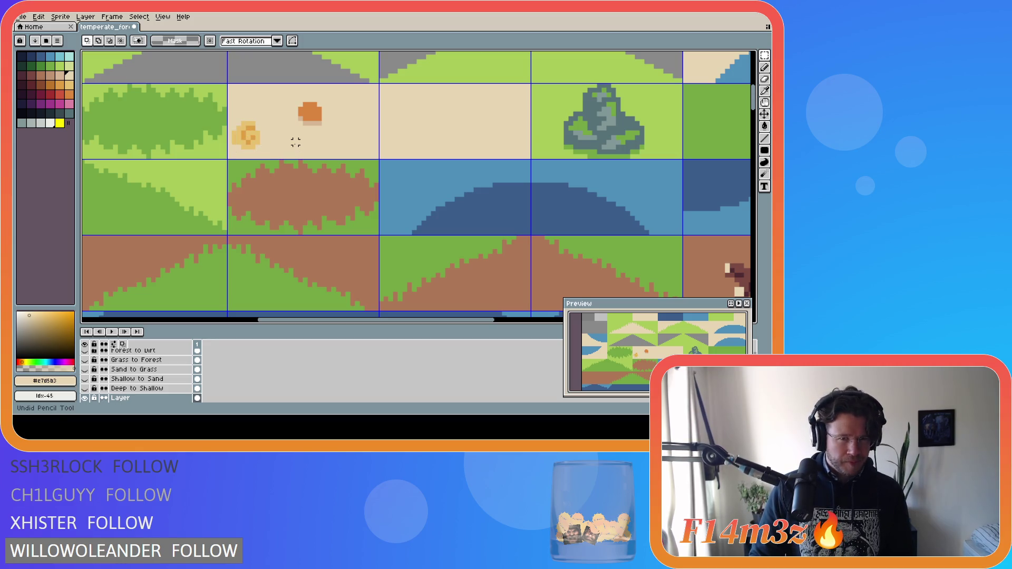
{"action": "key", "text": "ctrl+z"}
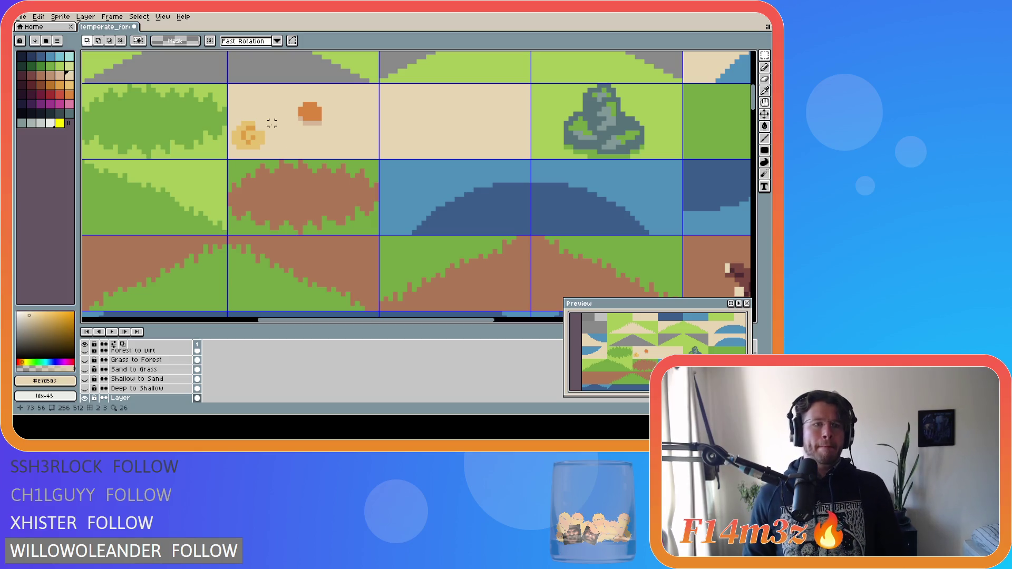
{"action": "left_click", "coordinate": [59, 76]}
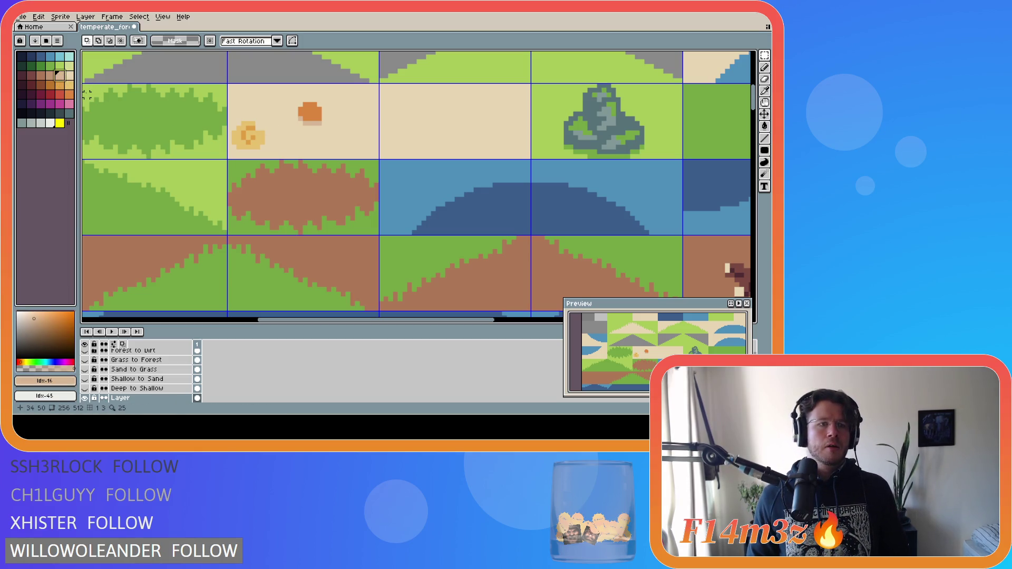
{"action": "left_click", "coordinate": [60, 86]}
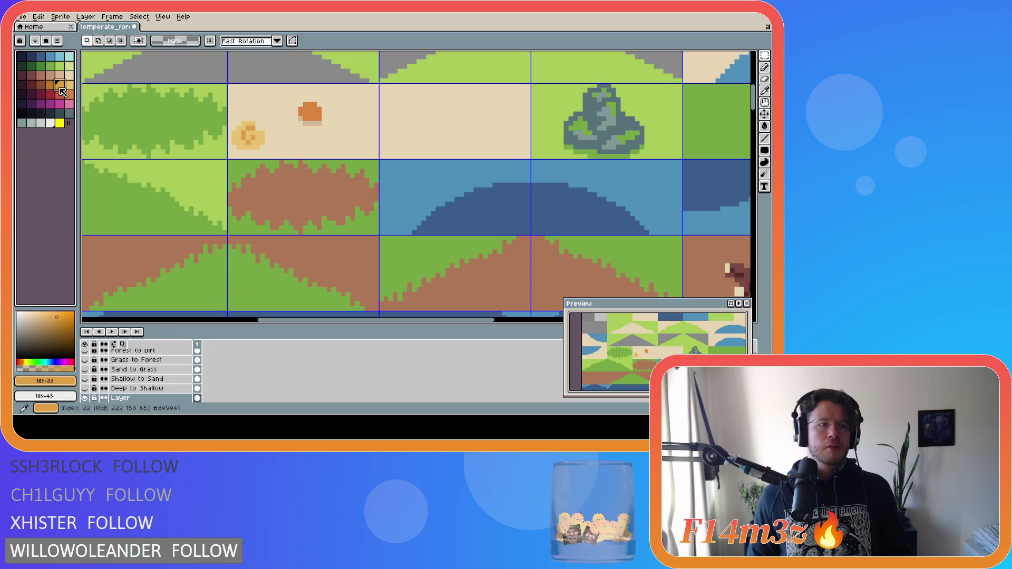
Add deeper orange pixels to the shell and darken its bottom edge.
{"action": "left_click", "coordinate": [51, 86]}
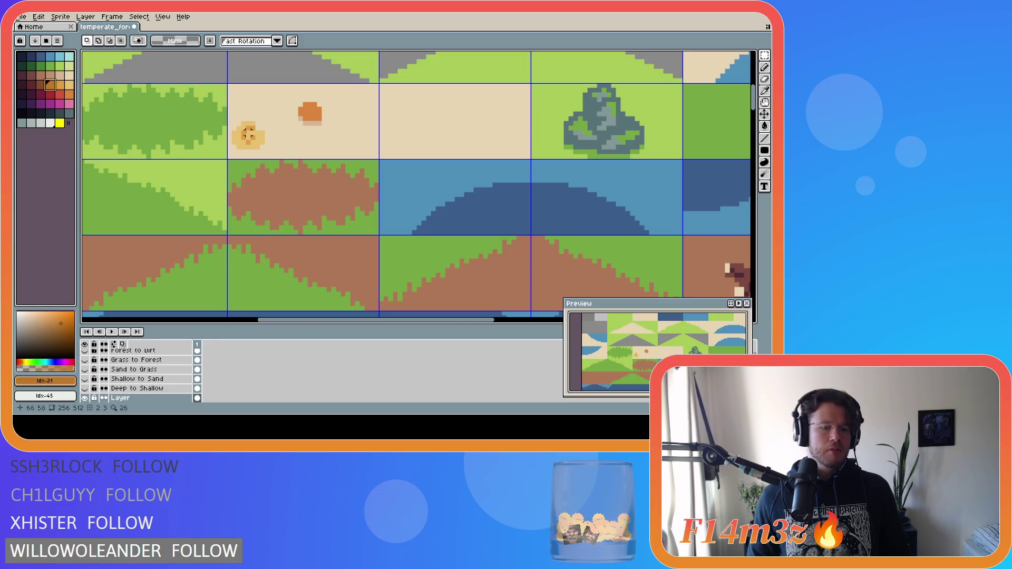
{"action": "key", "text": "b"}
{"action": "left_click", "coordinate": [258, 125]}
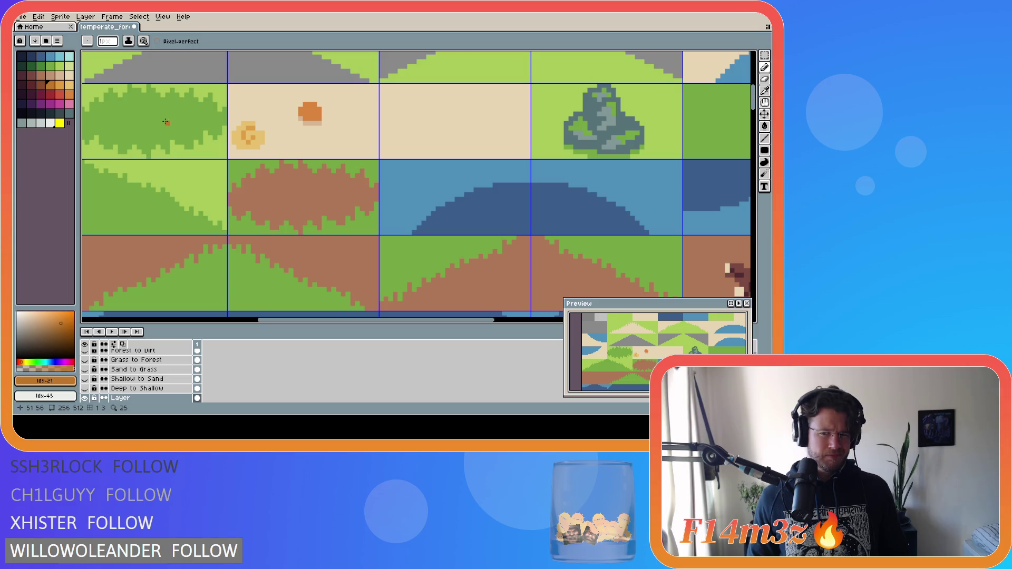
{"action": "key", "text": "i"}
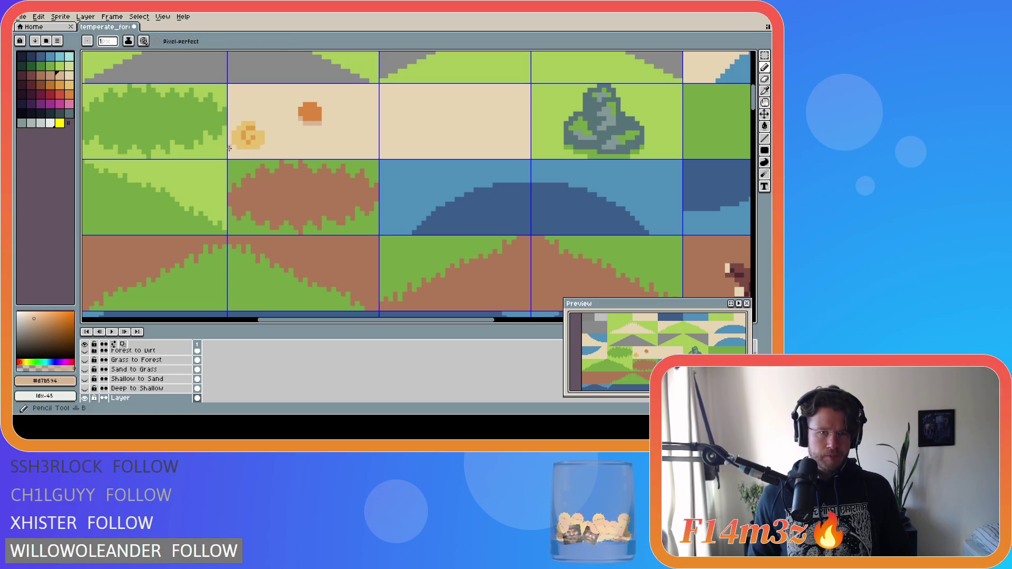
{"action": "left_click_drag", "start_coordinate": [237, 152], "coordinate": [256, 152]}
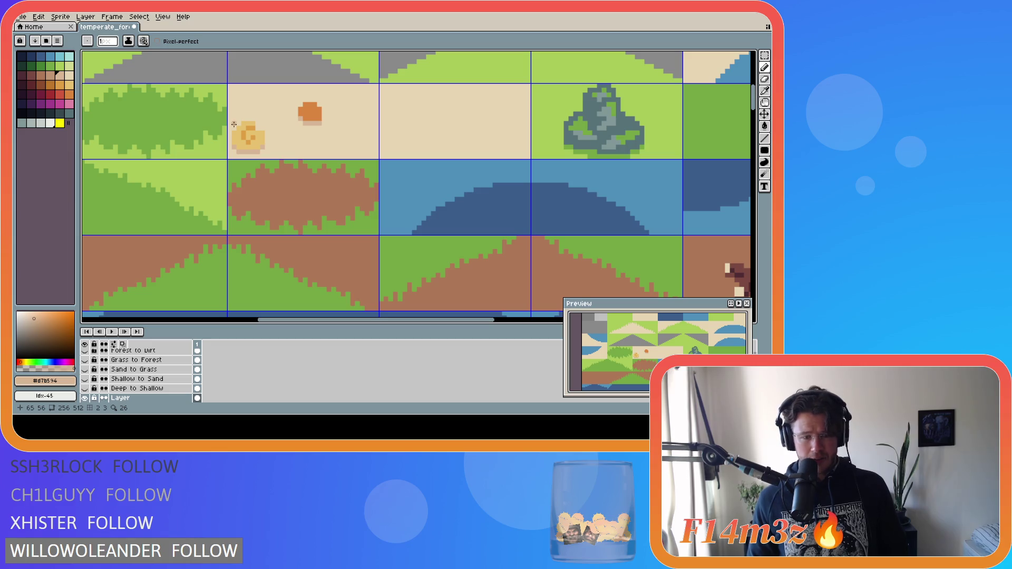
Move the shell slightly right and up, and nudge the orange pebble up a pixel.
{"action": "key", "text": "m"}
{"action": "mouse_move", "coordinate": [232, 122]}
{"action": "left_mouse_down"}
{"action": "mouse_move", "coordinate": [265, 155]}
{"action": "mouse_move", "coordinate": [271, 143]}
{"action": "left_mouse_up"}
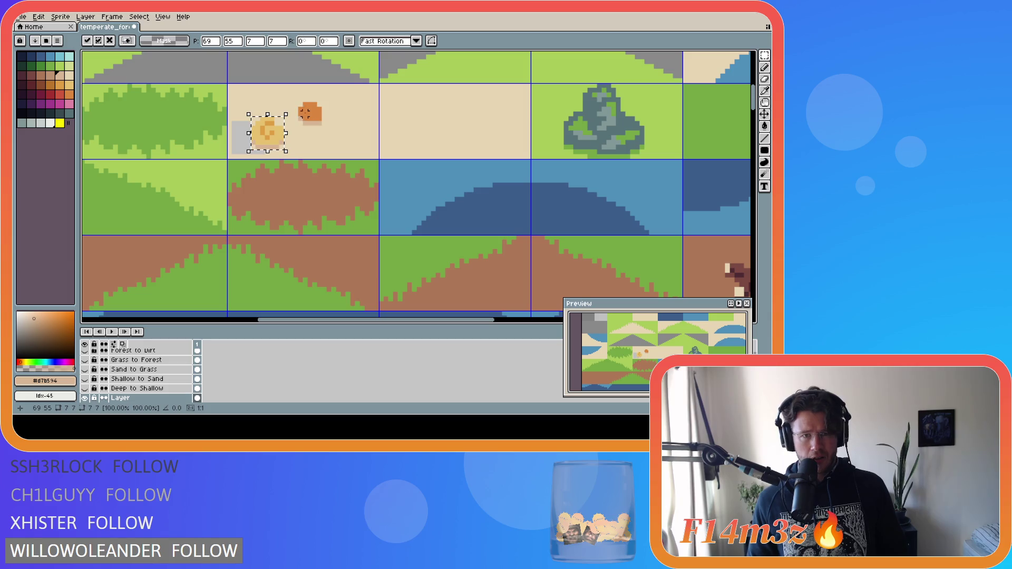
{"action": "mouse_move", "coordinate": [300, 104]}
{"action": "left_mouse_down"}
{"action": "mouse_move", "coordinate": [325, 127]}
{"action": "mouse_move", "coordinate": [311, 109]}
{"action": "left_mouse_up"}
{"action": "left_click", "coordinate": [352, 109]}
Fill the leftover grey areas with sand and save temperate_forest.ase.
{"action": "key", "text": "g"}
{"action": "left_click", "coordinate": [352, 108], "text": "alt"}
{"action": "left_click", "coordinate": [312, 123]}
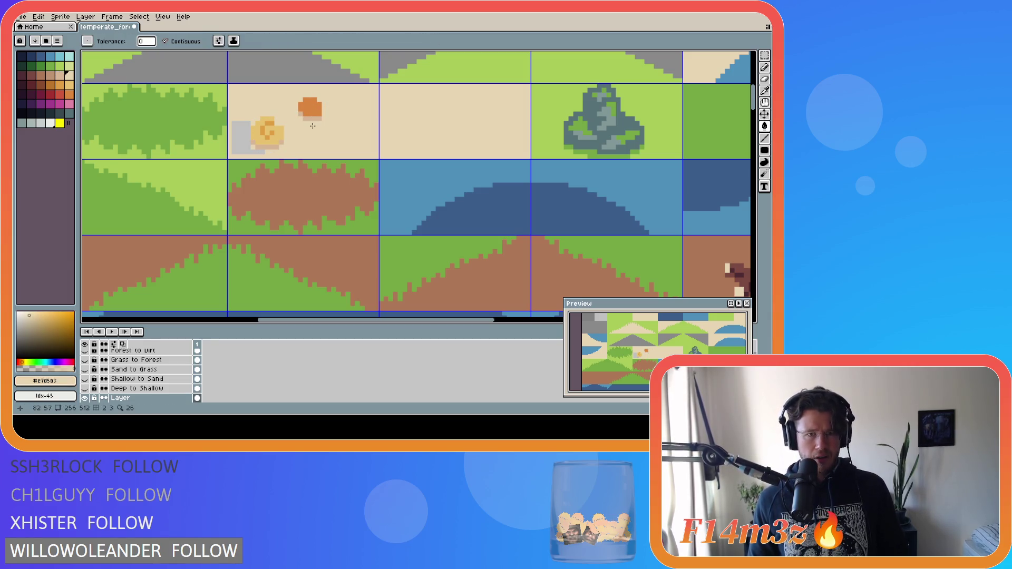
{"action": "left_click", "coordinate": [238, 136]}
{"action": "key", "text": "ctrl+s"}
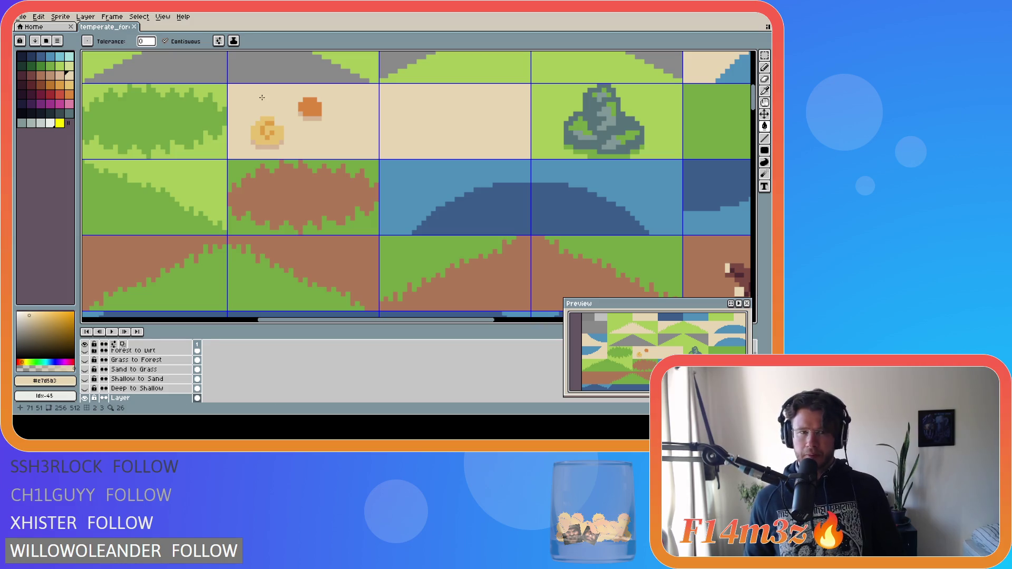
{"action": "left_click", "coordinate": [61, 77]}
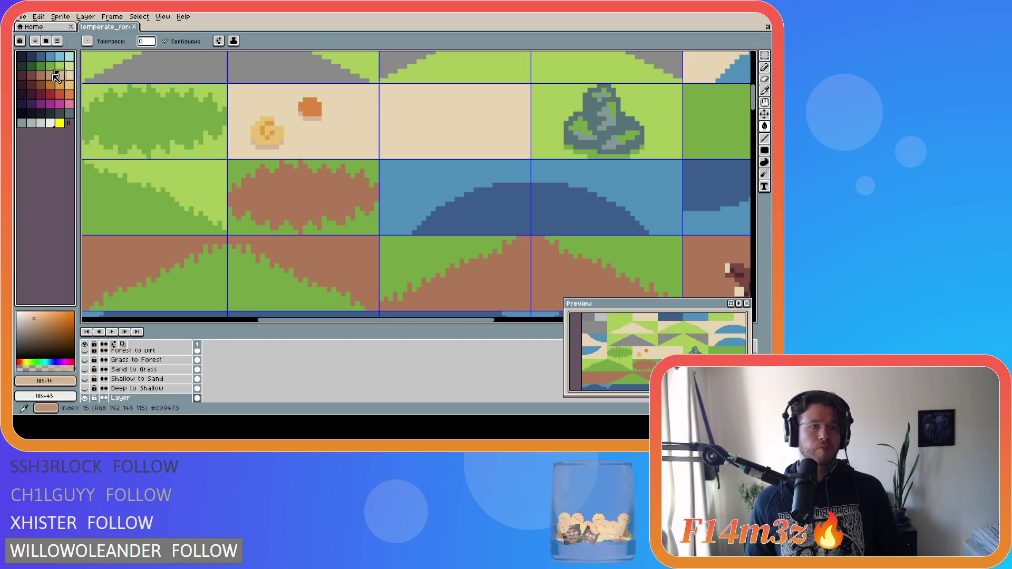
Draw a darker brown twig on the sand tile beside the pebble.
{"action": "left_click", "coordinate": [50, 75]}
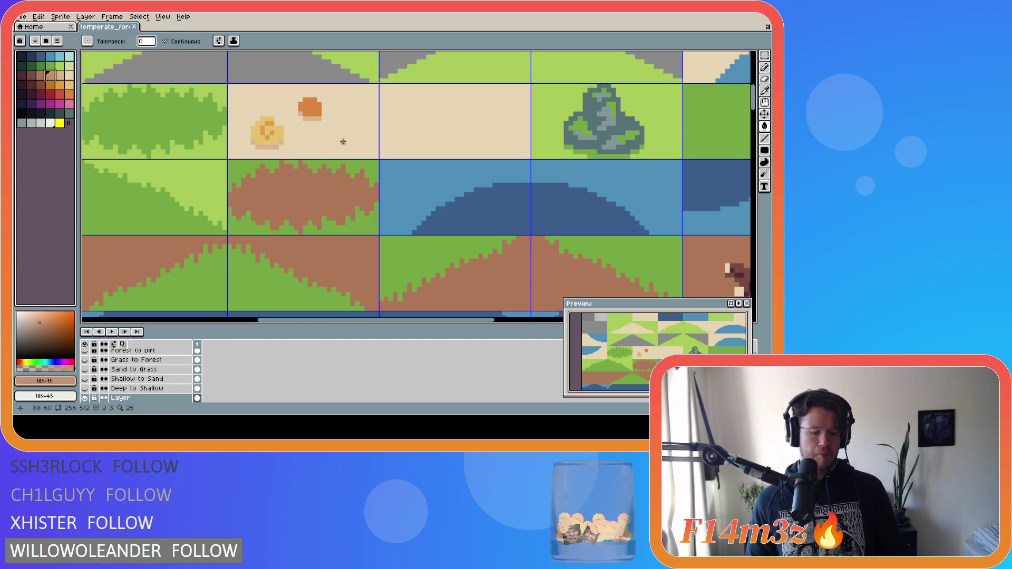
{"action": "key", "text": "b"}
{"action": "mouse_move", "coordinate": [329, 139]}
{"action": "left_mouse_down"}
{"action": "mouse_move", "coordinate": [359, 123]}
{"action": "mouse_move", "coordinate": [340, 147]}
{"action": "mouse_move", "coordinate": [332, 138]}
{"action": "mouse_move", "coordinate": [356, 126]}
{"action": "left_mouse_up"}
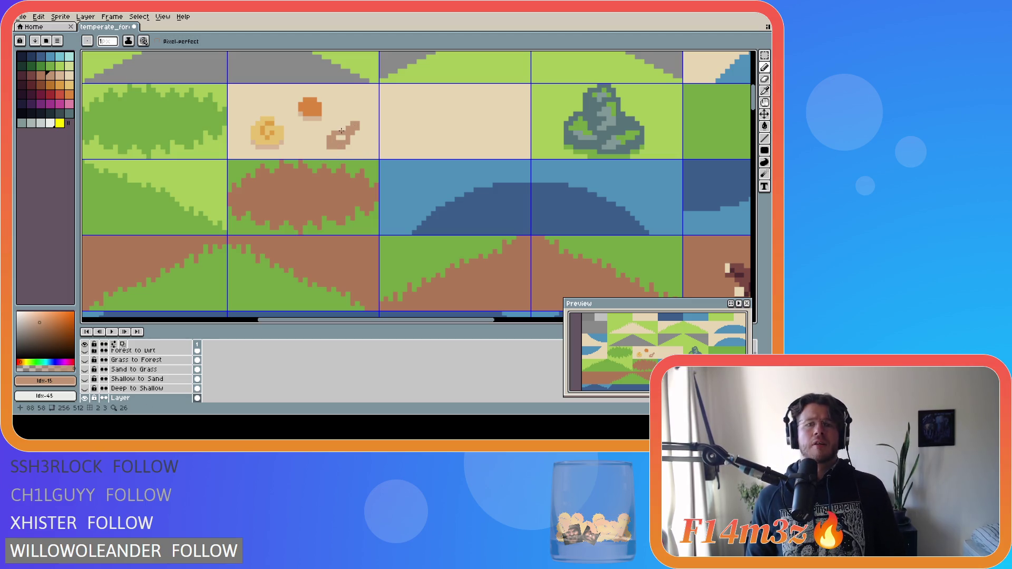
{"action": "left_click", "coordinate": [338, 137]}
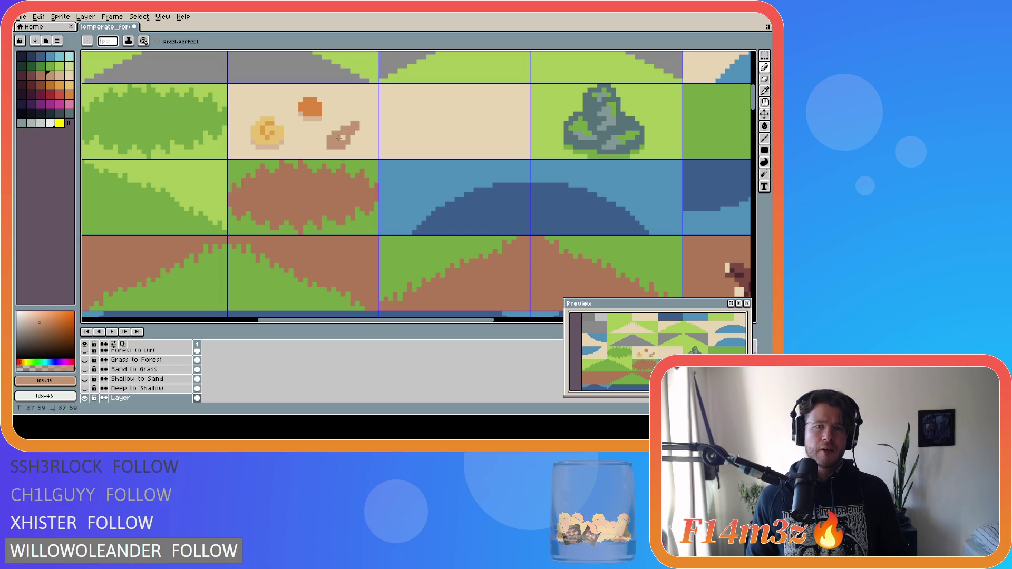
Trim the twig with the sampled sand colour, then pick a darker brown and a light sand tone.
{"action": "key", "text": "alt"}
{"action": "left_click", "coordinate": [328, 152]}
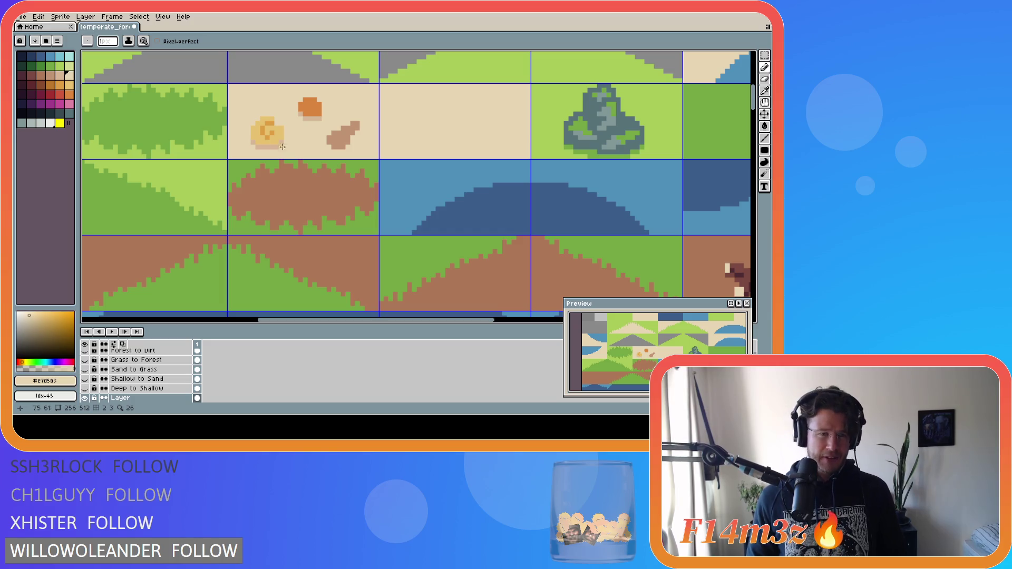
{"action": "left_click", "coordinate": [48, 78]}
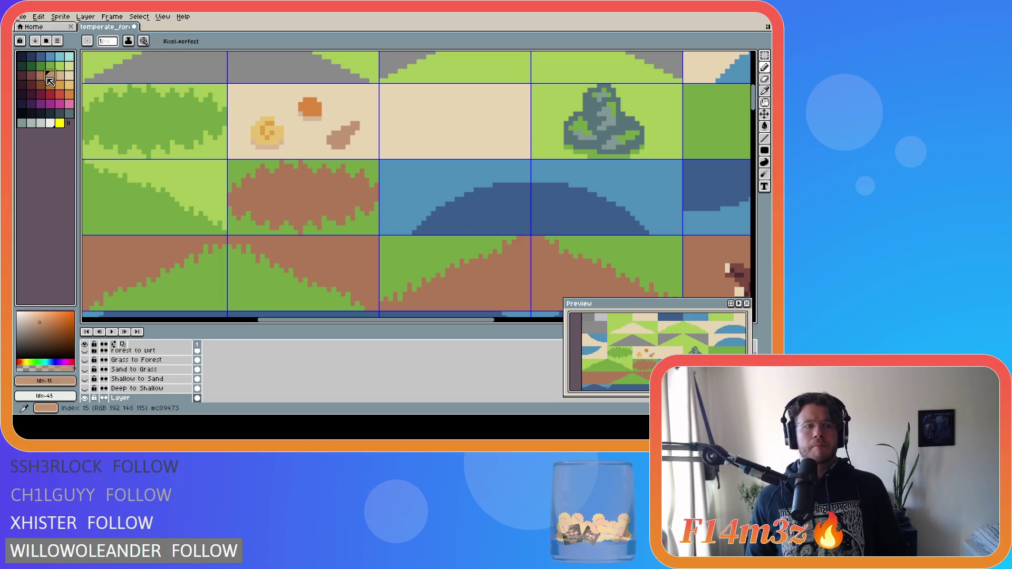
{"action": "key", "text": "bracketleft"}
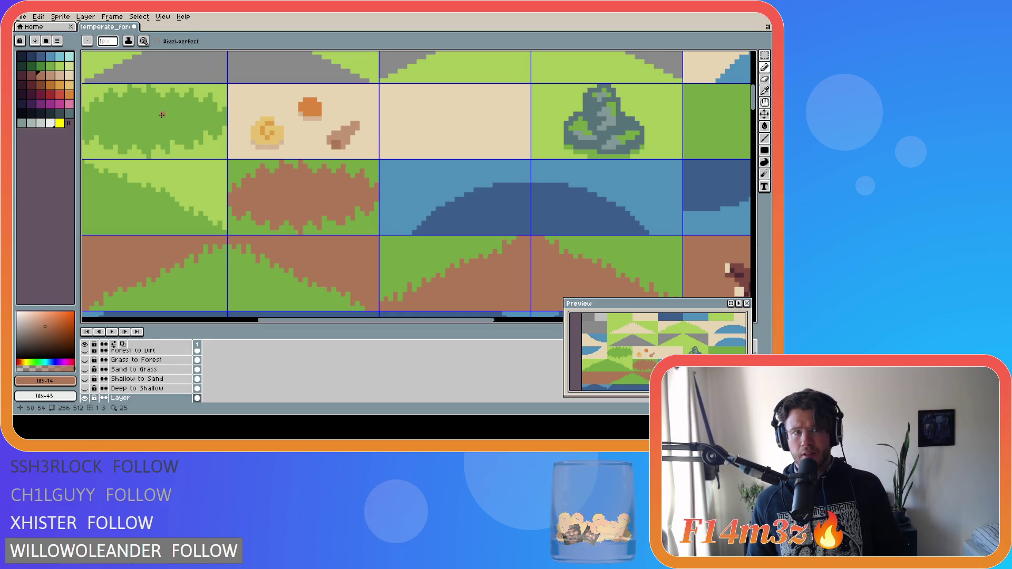
{"action": "left_click", "coordinate": [59, 76]}
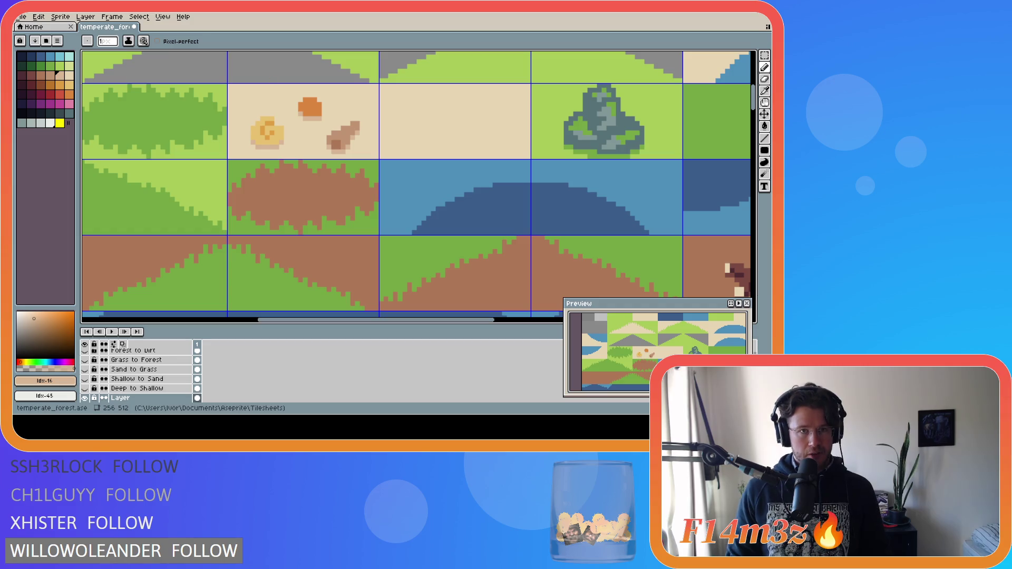
Select the shell, sample its yellow, and pick the orange swatch for shading.
{"action": "key", "text": "m"}
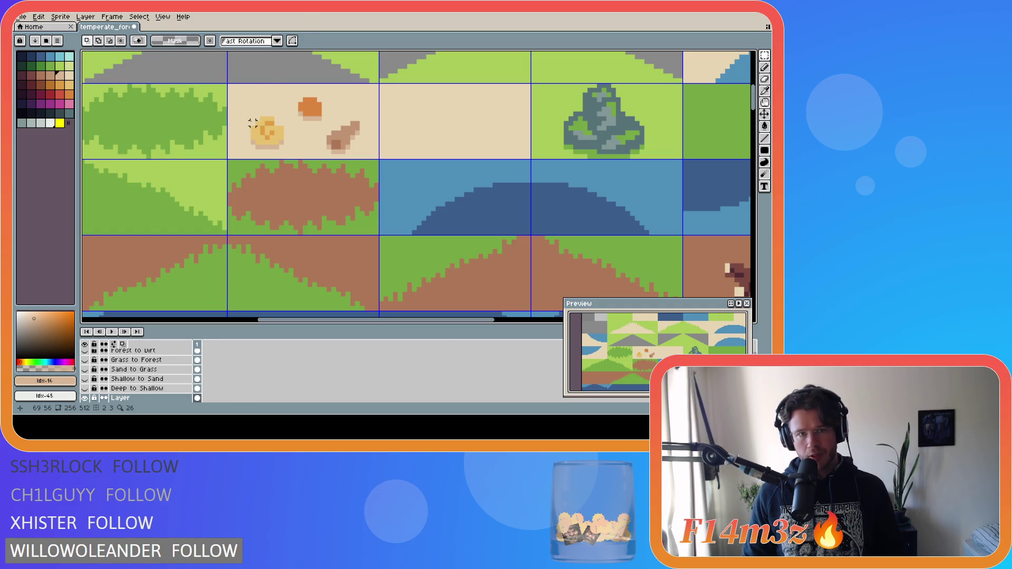
{"action": "left_click_drag", "start_coordinate": [248, 115], "coordinate": [285, 142]}
{"action": "left_click", "coordinate": [244, 97]}
{"action": "key", "text": "i"}
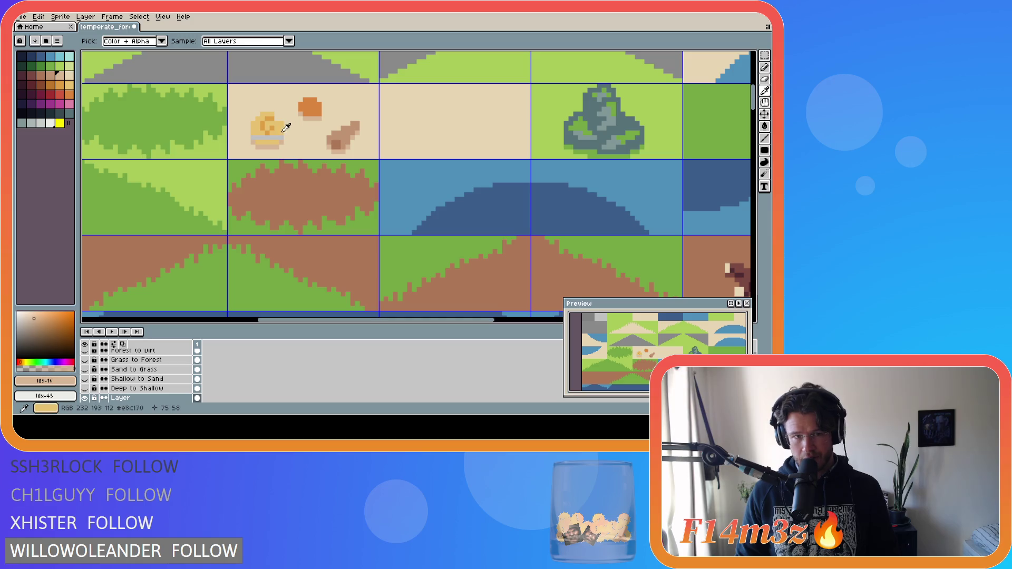
{"action": "left_click", "coordinate": [286, 127]}
{"action": "key", "text": "b"}
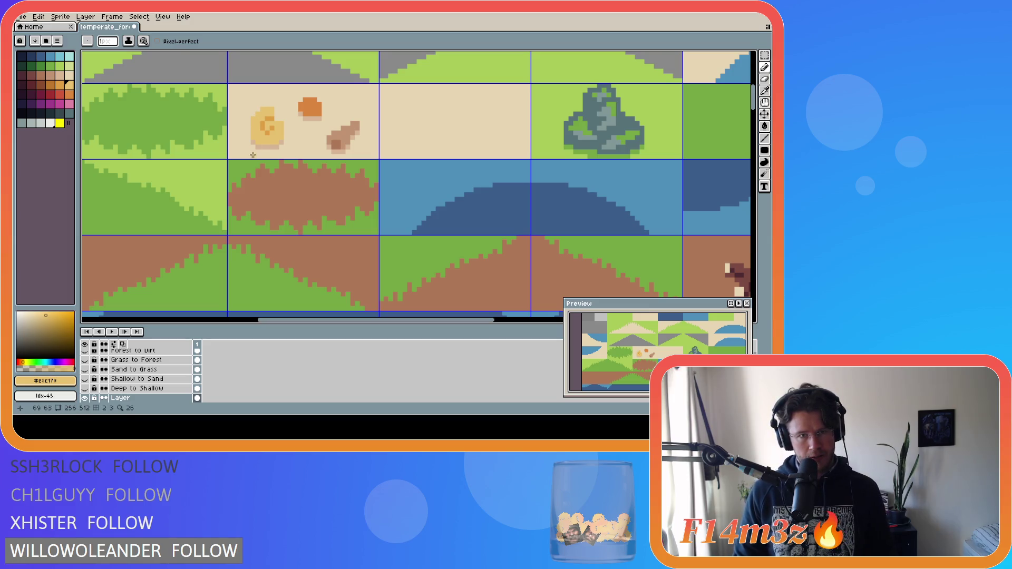
{"action": "left_click", "coordinate": [60, 84]}
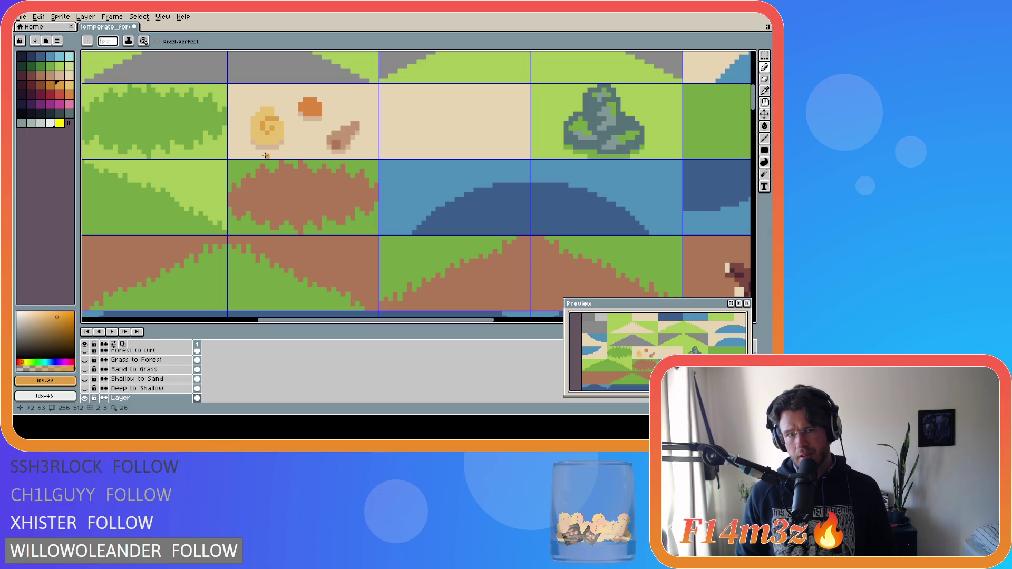
Sample the shell's orange #de9e41, yellow #e8c170 and tan #d7b594 colours.
{"action": "key", "text": "m"}
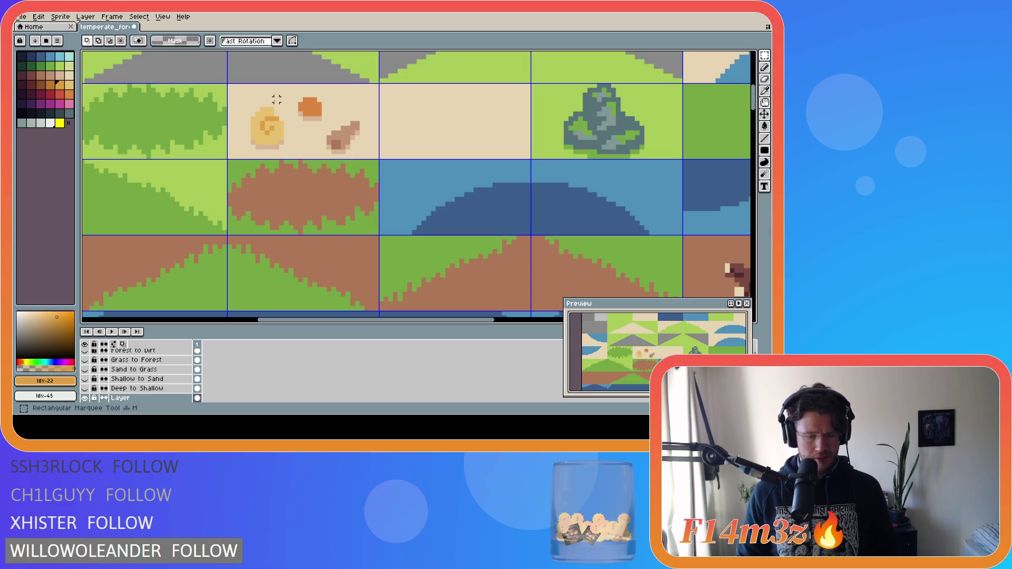
{"action": "left_click_drag", "start_coordinate": [252, 108], "coordinate": [267, 148]}
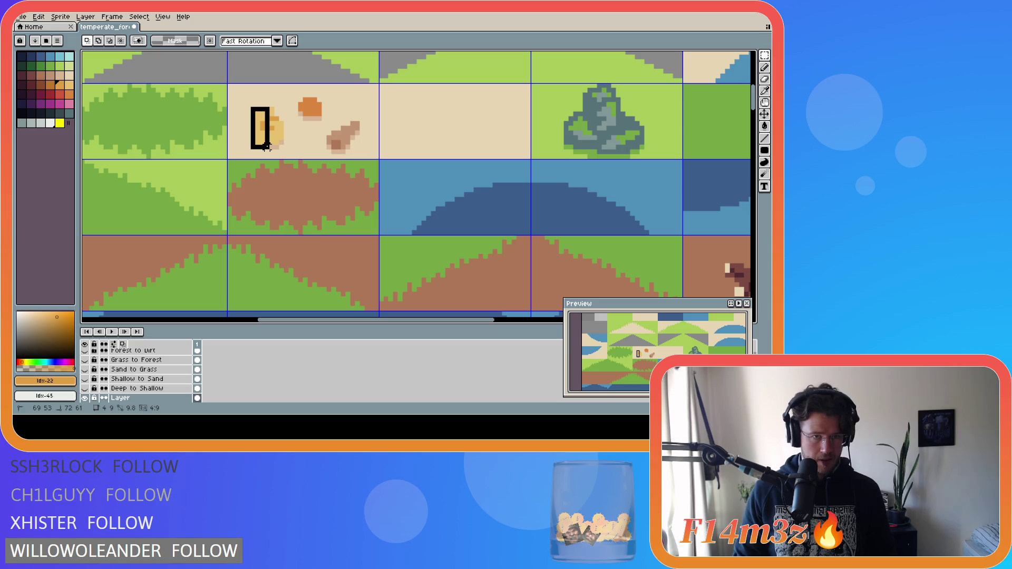
{"action": "key", "text": "ctrl+d"}
{"action": "key", "text": "i"}
{"action": "left_click", "coordinate": [275, 115]}
{"action": "key", "text": "b"}
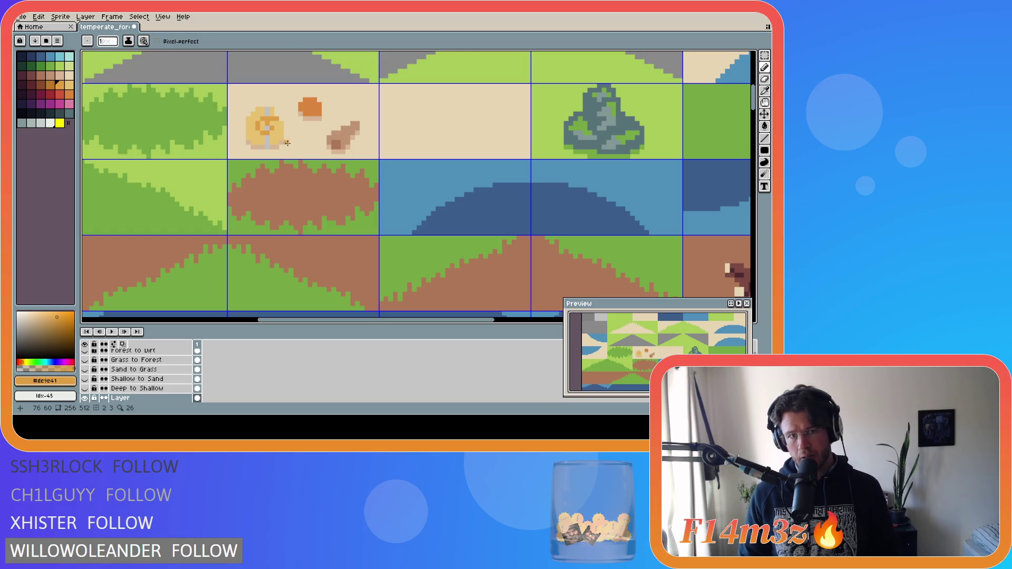
{"action": "left_click", "coordinate": [271, 143], "text": "alt"}
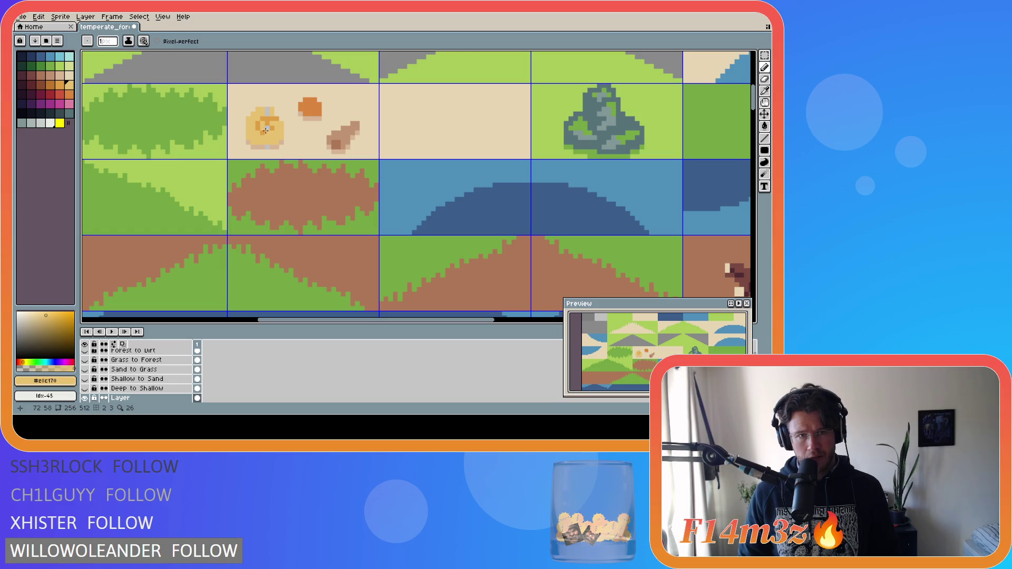
{"action": "left_click", "coordinate": [267, 145], "text": "alt"}
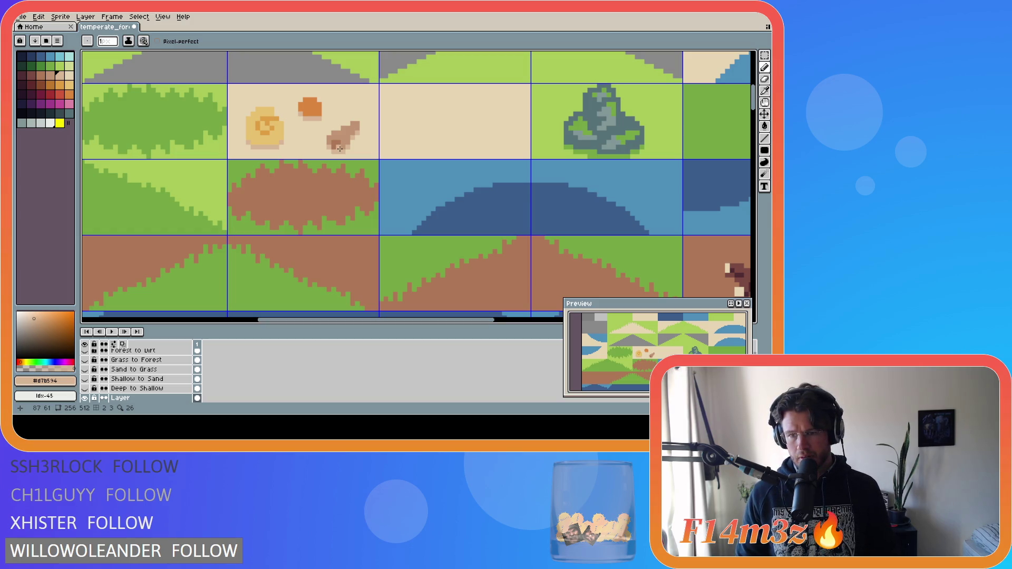
Paint orange spiral pixels across the shell's middle and top edge.
{"action": "left_click", "coordinate": [266, 124], "text": "alt"}
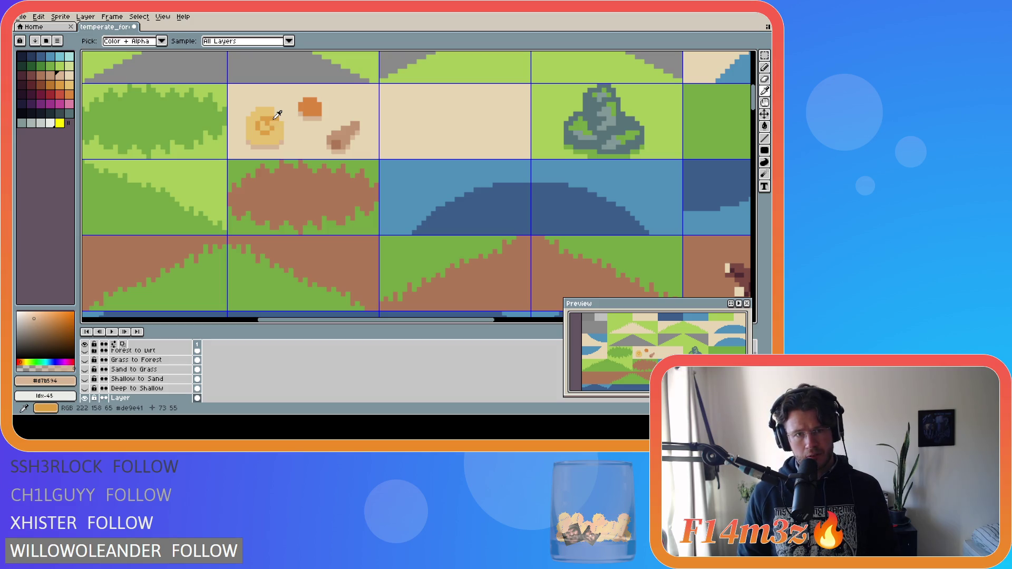
{"action": "left_click_drag", "start_coordinate": [271, 110], "coordinate": [271, 114]}
{"action": "left_click", "coordinate": [277, 118], "text": "alt"}
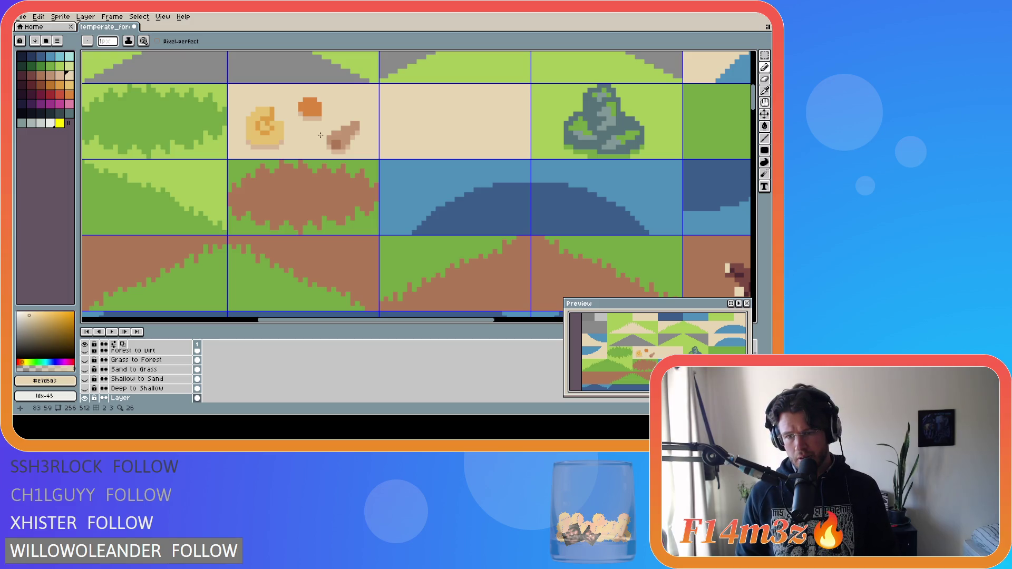
{"action": "left_click", "coordinate": [274, 111], "text": "alt"}
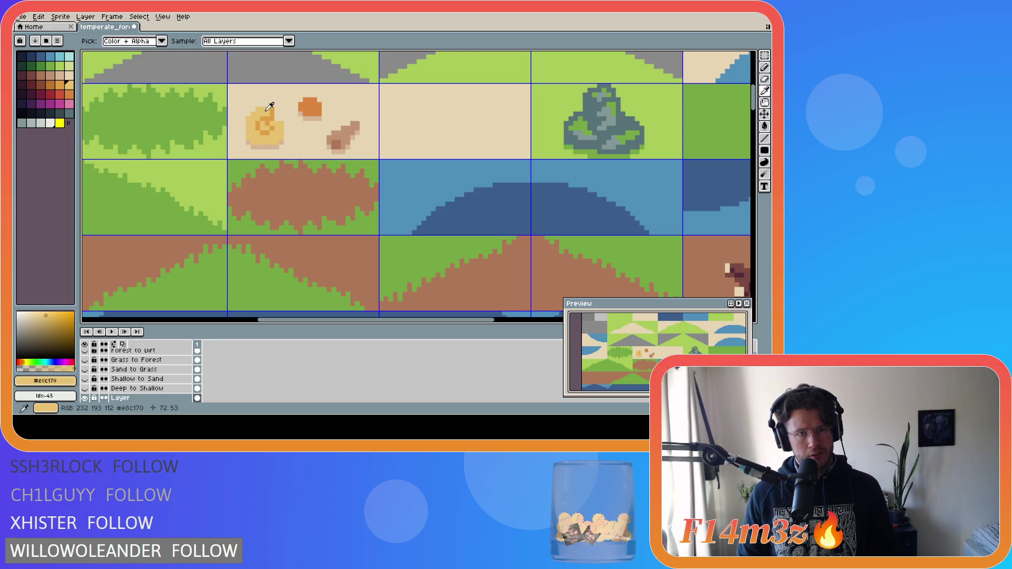
{"action": "left_click", "coordinate": [278, 111]}
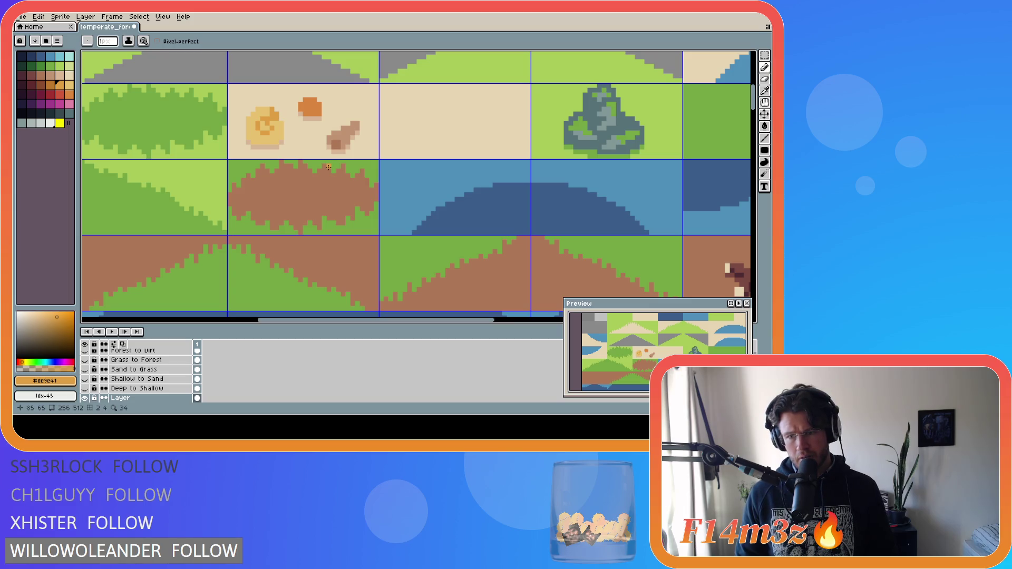
{"action": "scroll", "coordinate": [400, 223], "scroll_direction": "down", "scroll_amount": 3}
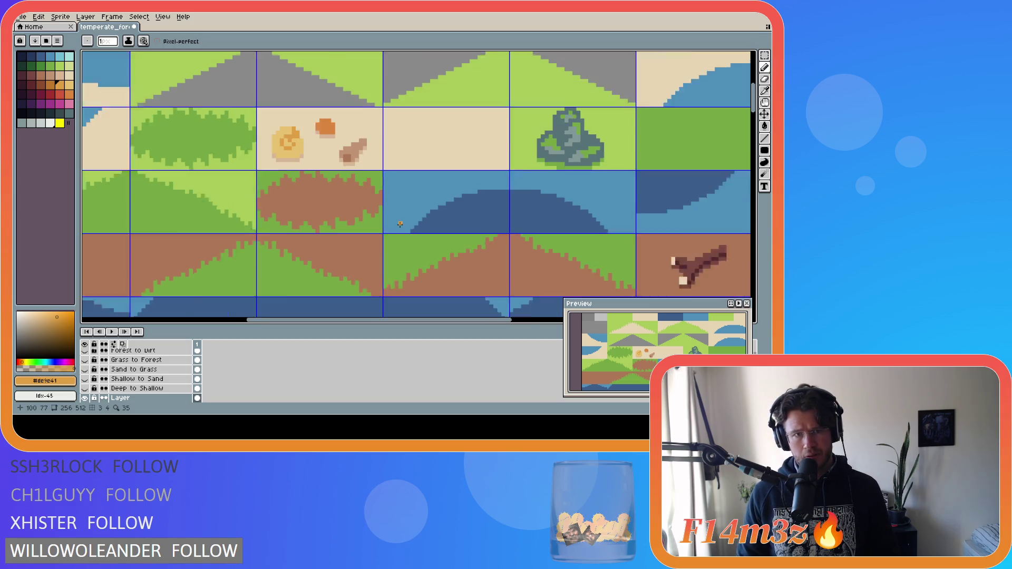
Zoom in and sample the shell's yellow #e8c170, sand #e7d5b3 and tan #d7b594 colours.
{"action": "scroll", "coordinate": [399, 222], "scroll_direction": "down", "scroll_amount": 2}
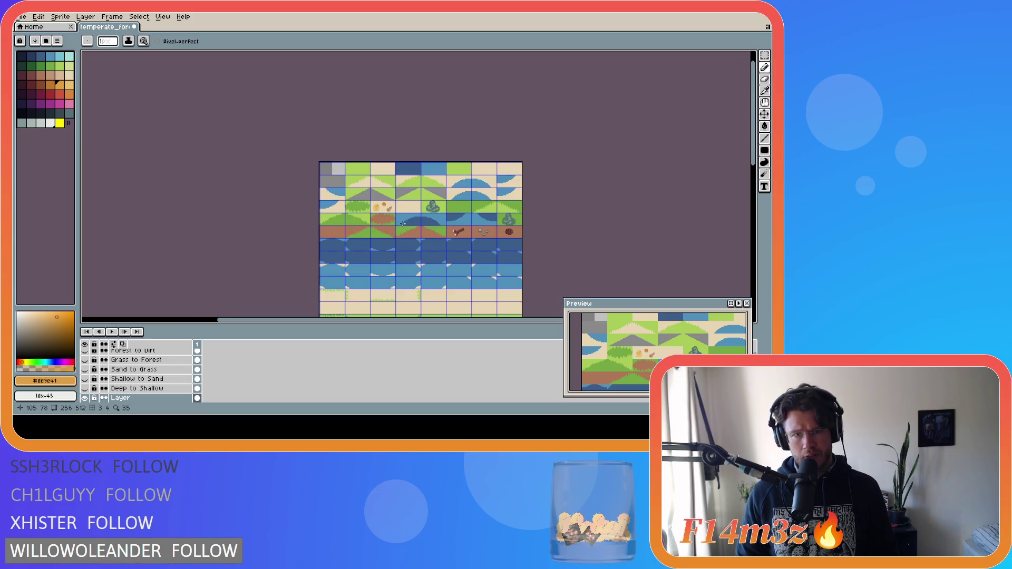
{"action": "scroll", "coordinate": [383, 211], "scroll_direction": "up", "scroll_amount": 4}
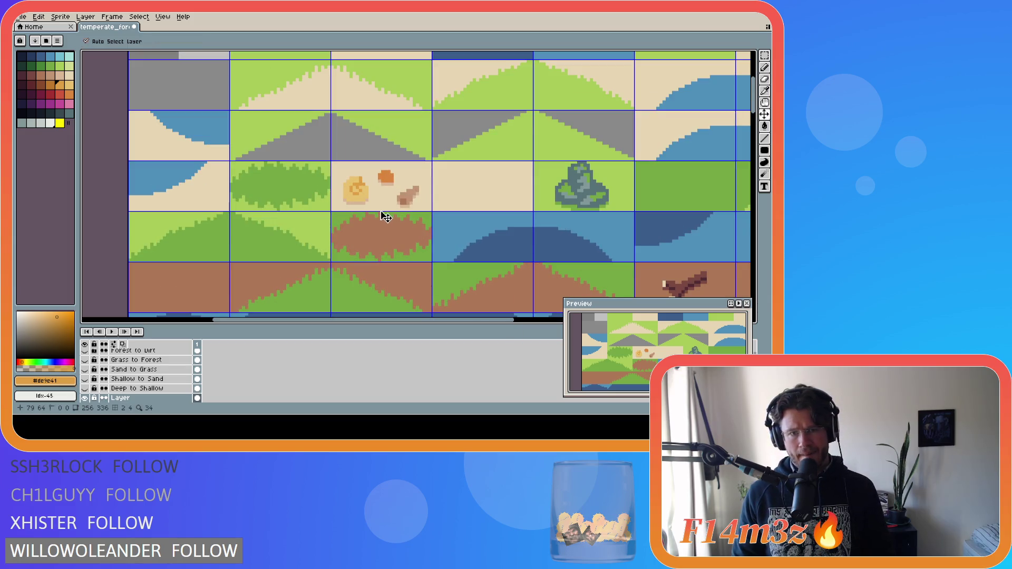
{"action": "key", "text": "ctrl"}
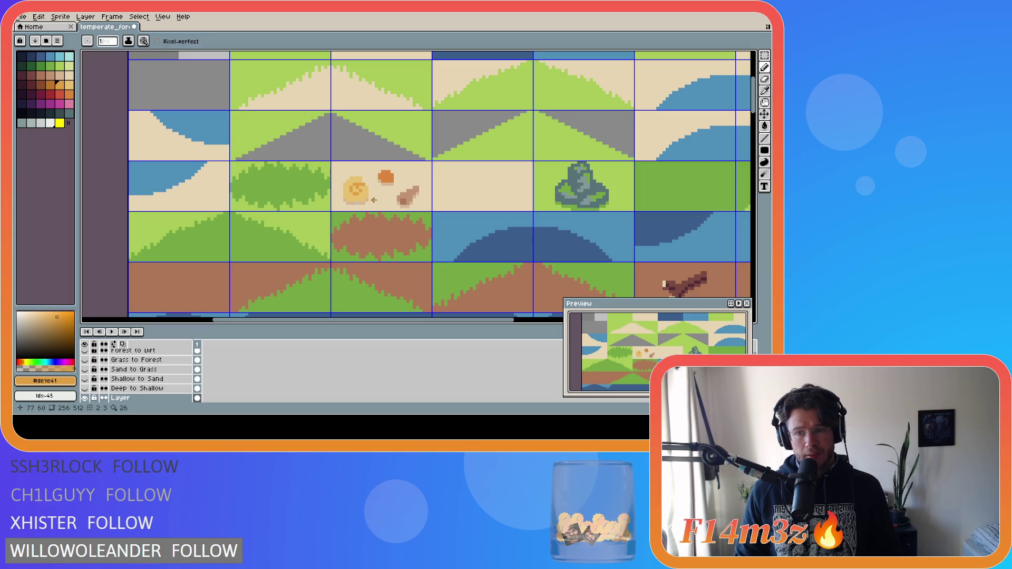
{"action": "key", "text": "alt"}
{"action": "left_click", "coordinate": [362, 177], "text": "alt"}
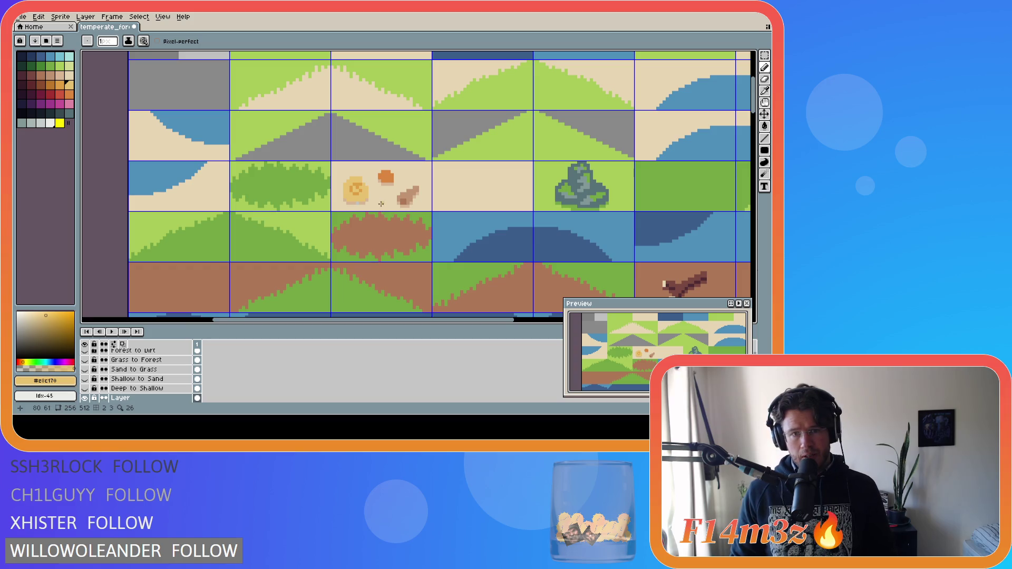
{"action": "left_click", "coordinate": [364, 183], "text": "alt"}
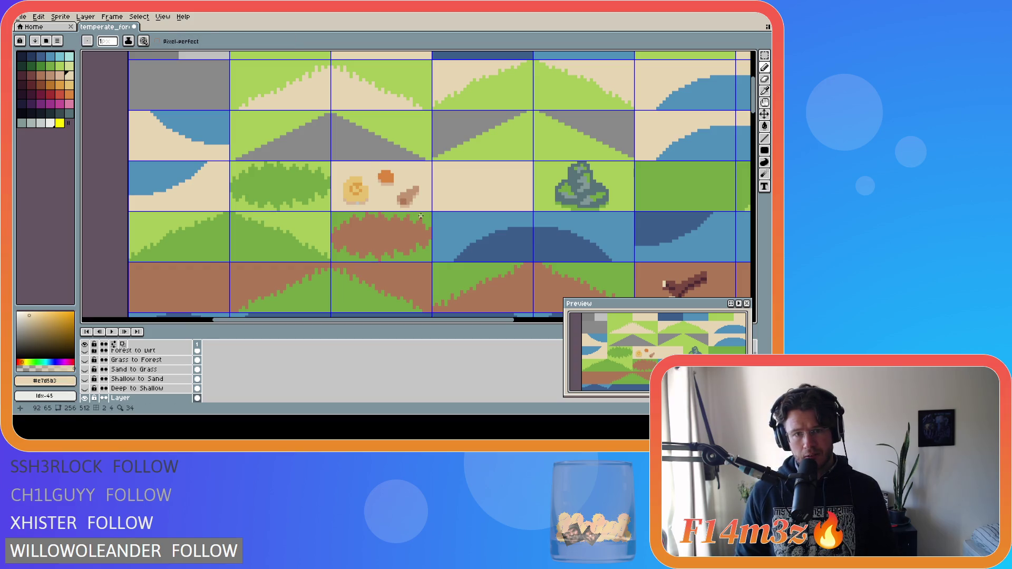
{"action": "left_click", "coordinate": [365, 208], "text": "alt"}
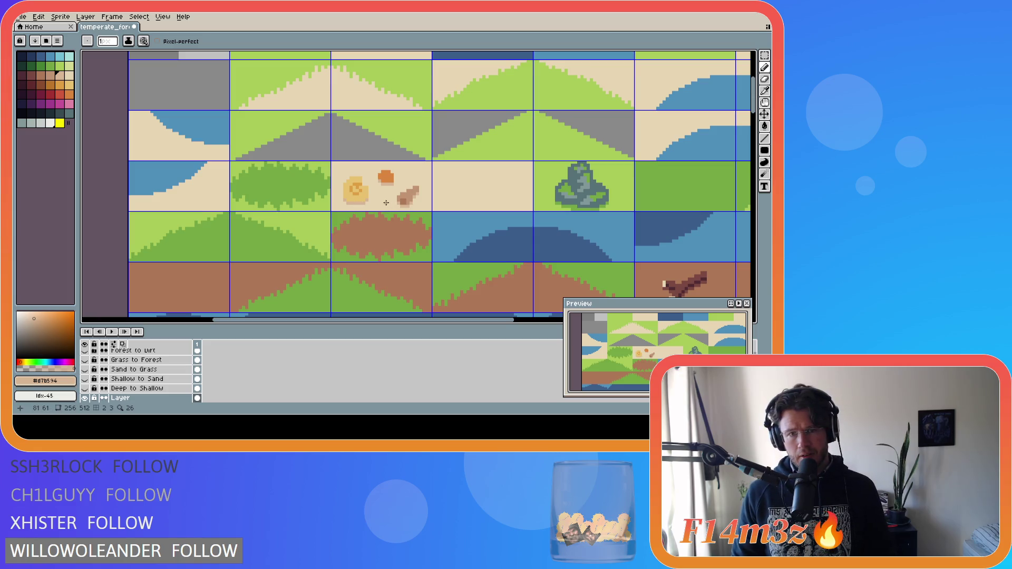
{"action": "left_click", "coordinate": [358, 190], "text": "alt"}
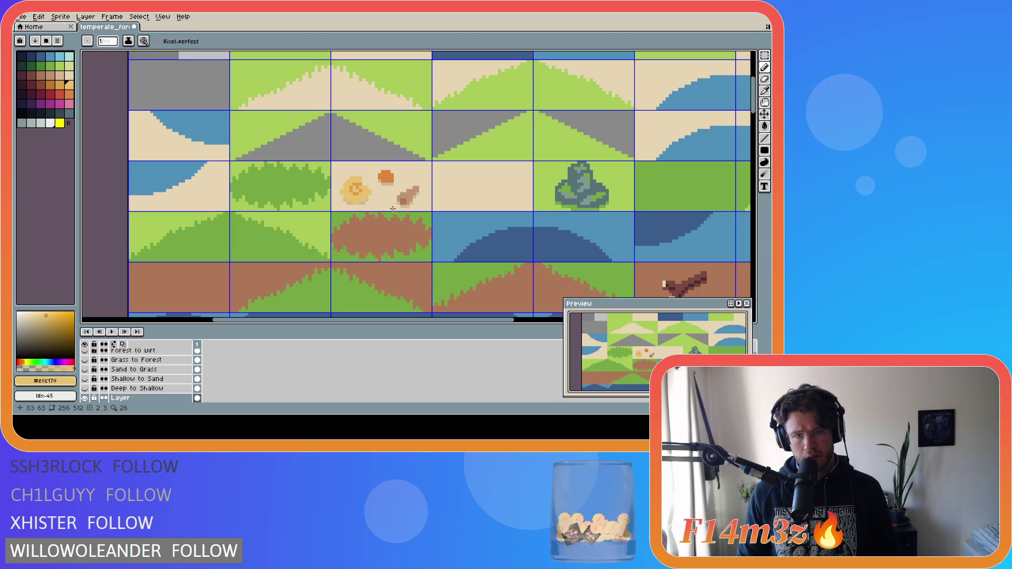
{"action": "left_click", "coordinate": [371, 191], "text": "alt"}
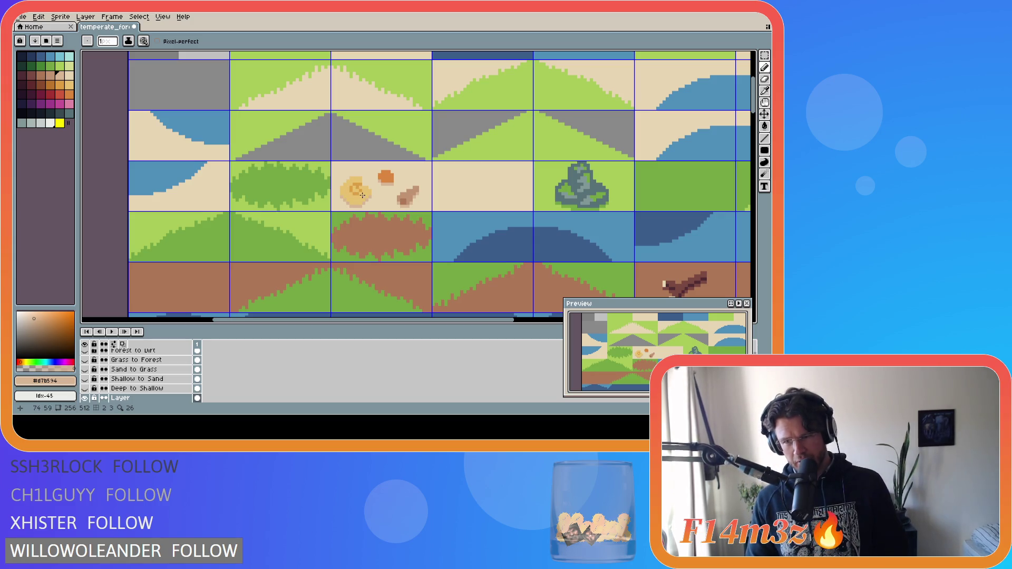
Undo and restore the last shell stroke, then add more tan and yellow spiral pixels.
{"action": "key", "text": "v"}
{"action": "key", "text": "ctrl+z"}
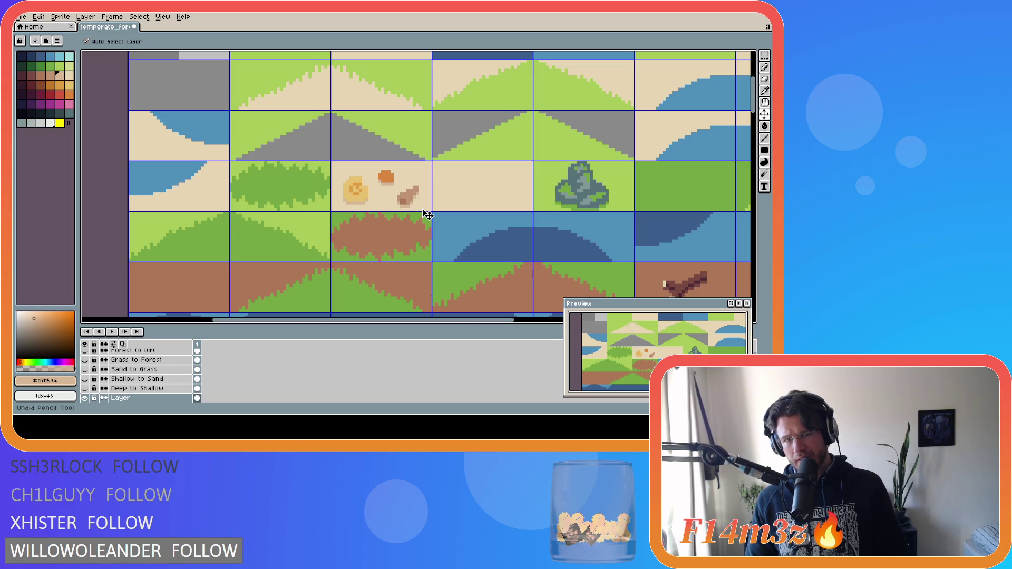
{"action": "key", "text": "b"}
{"action": "key", "text": "ctrl+y"}
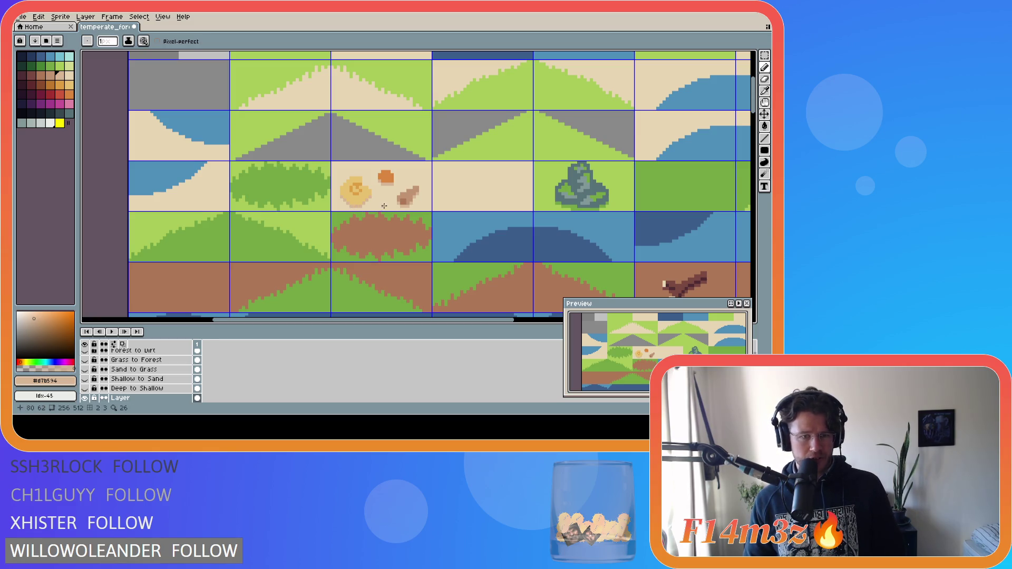
{"action": "left_click", "coordinate": [365, 202], "text": "alt"}
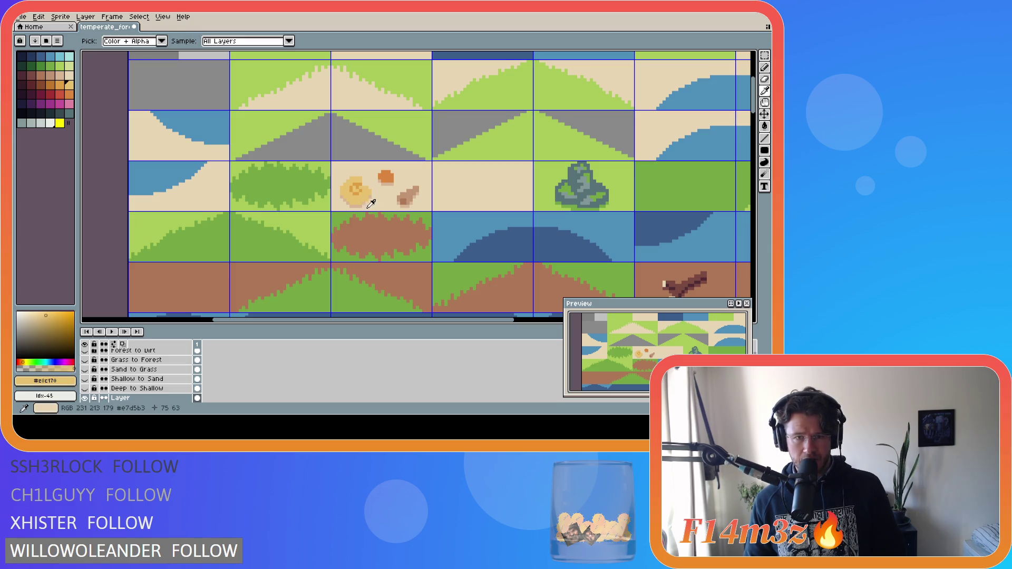
{"action": "left_click", "coordinate": [370, 202], "text": "alt"}
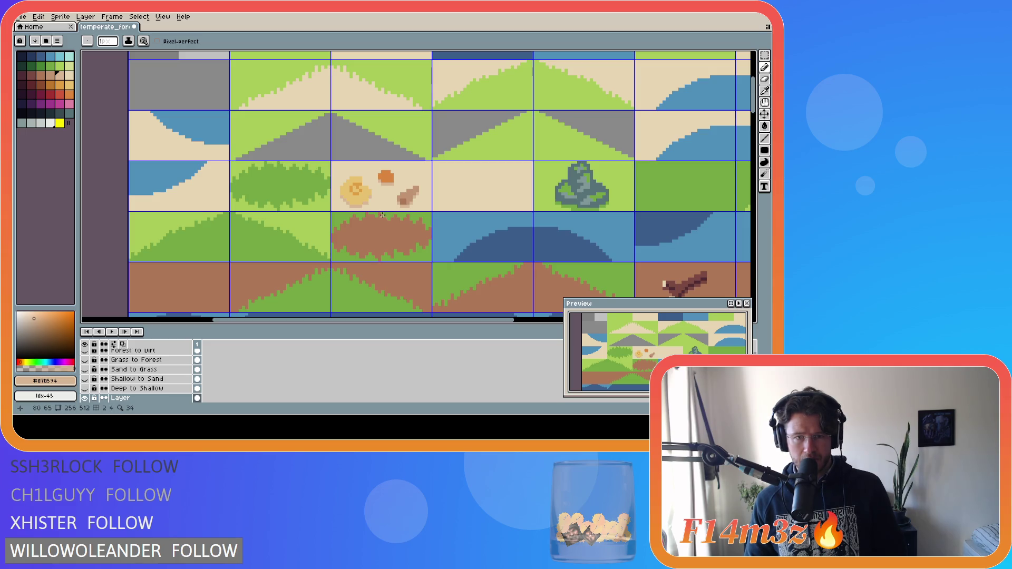
{"action": "left_click", "coordinate": [352, 200], "text": "alt"}
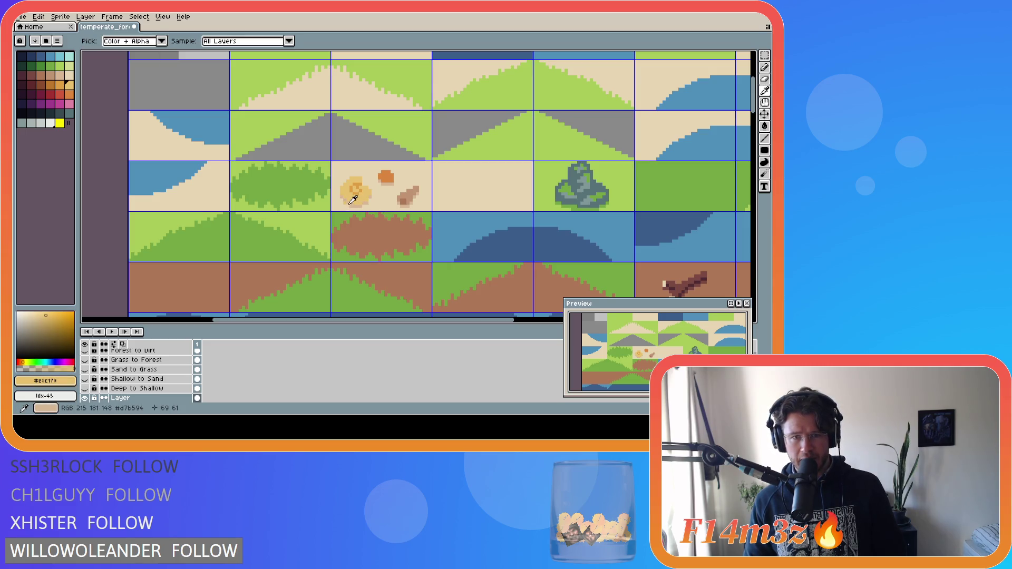
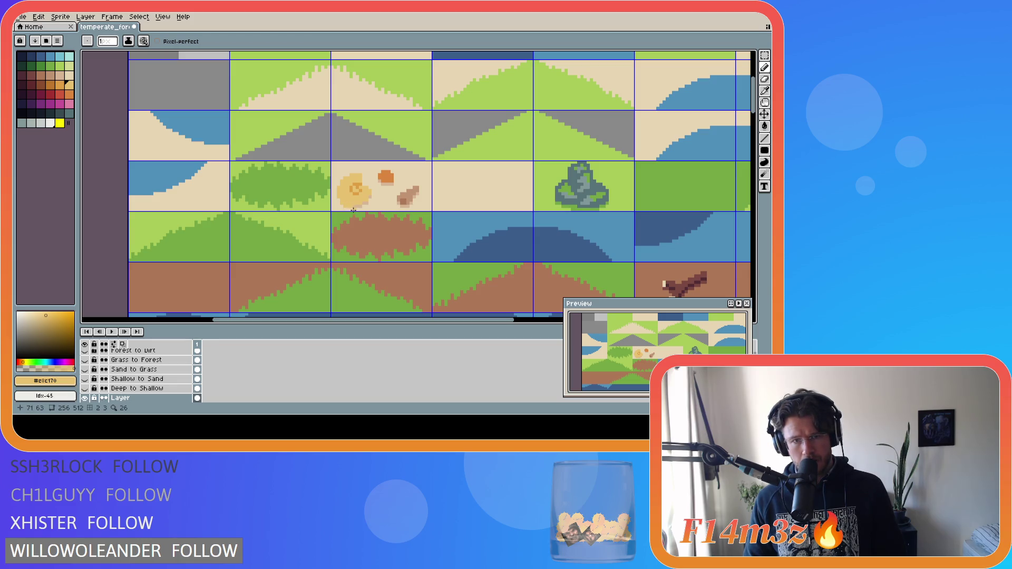
Paint the first spiral pixels onto the small yellow shell with the Pixel-perfect Pencil.
{"action": "key", "text": "v"}
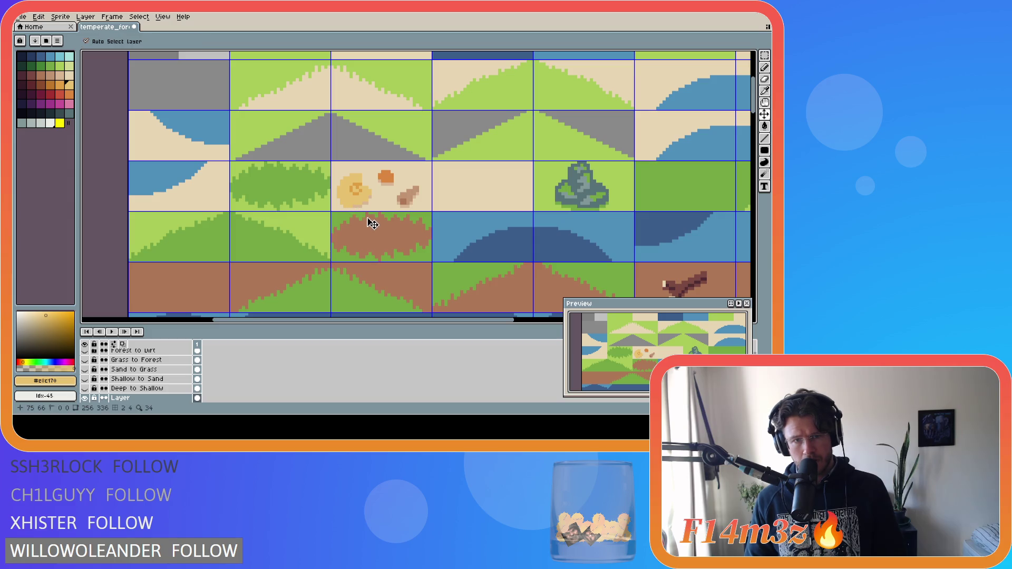
{"action": "key", "text": "b"}
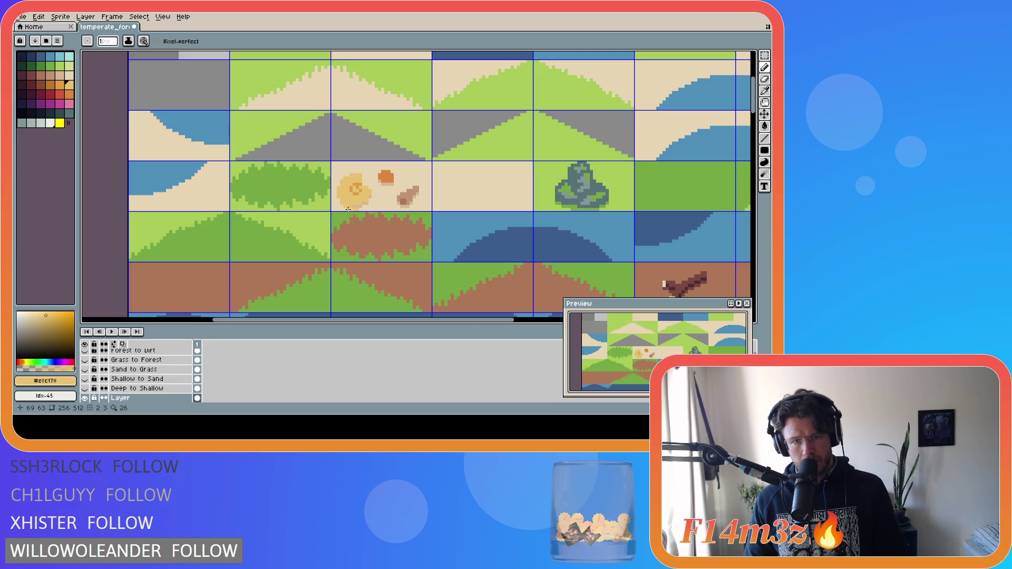
{"action": "left_click", "coordinate": [351, 210]}
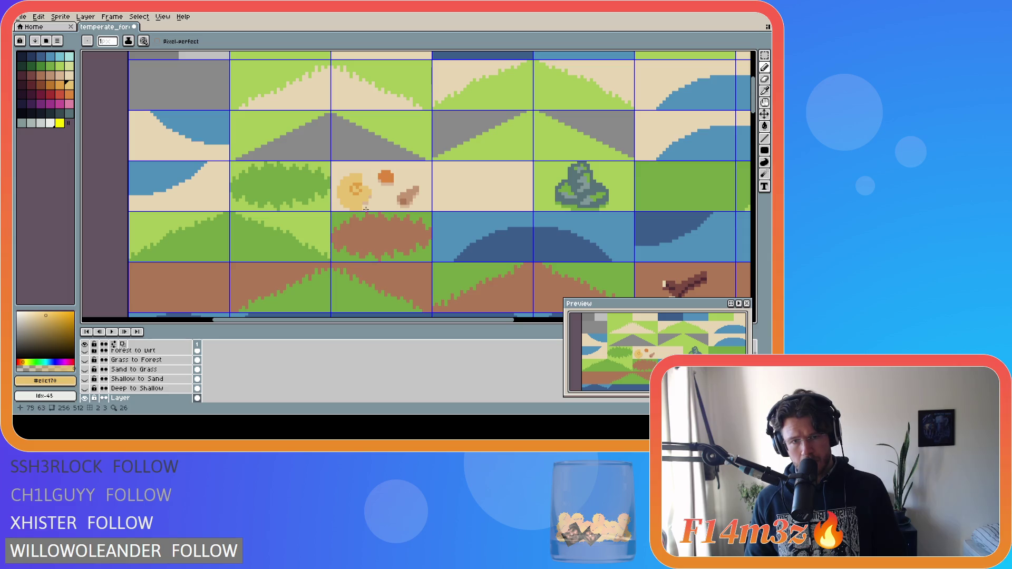
{"action": "left_click", "coordinate": [366, 207]}
{"action": "left_click", "coordinate": [365, 204]}
{"action": "left_click", "coordinate": [370, 201]}
{"action": "left_click", "coordinate": [370, 195]}
{"action": "left_click", "coordinate": [373, 193]}
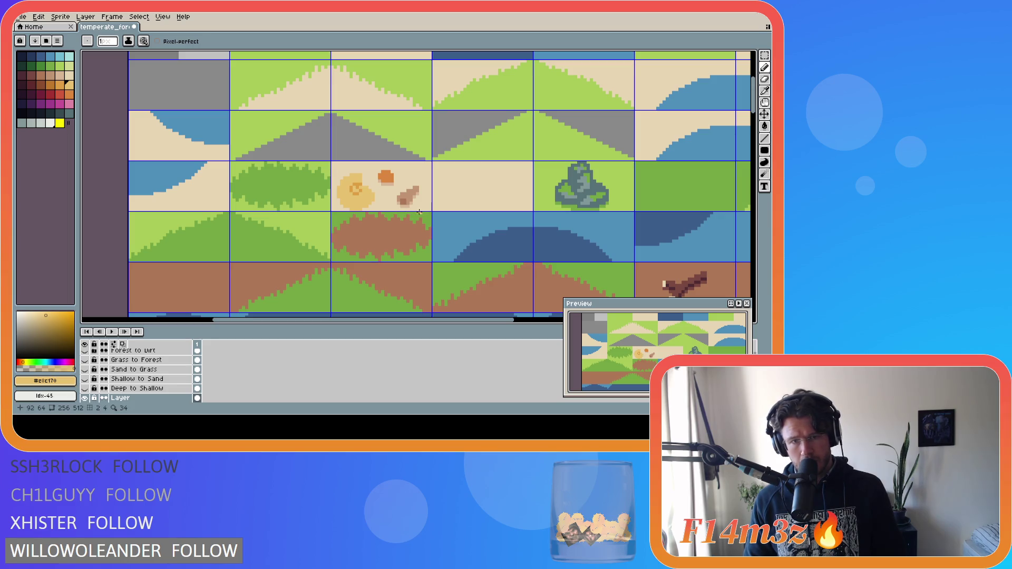
Sample the sand, yellow and orange shell colours, then undo and redo the last stroke.
{"action": "key", "text": "v"}
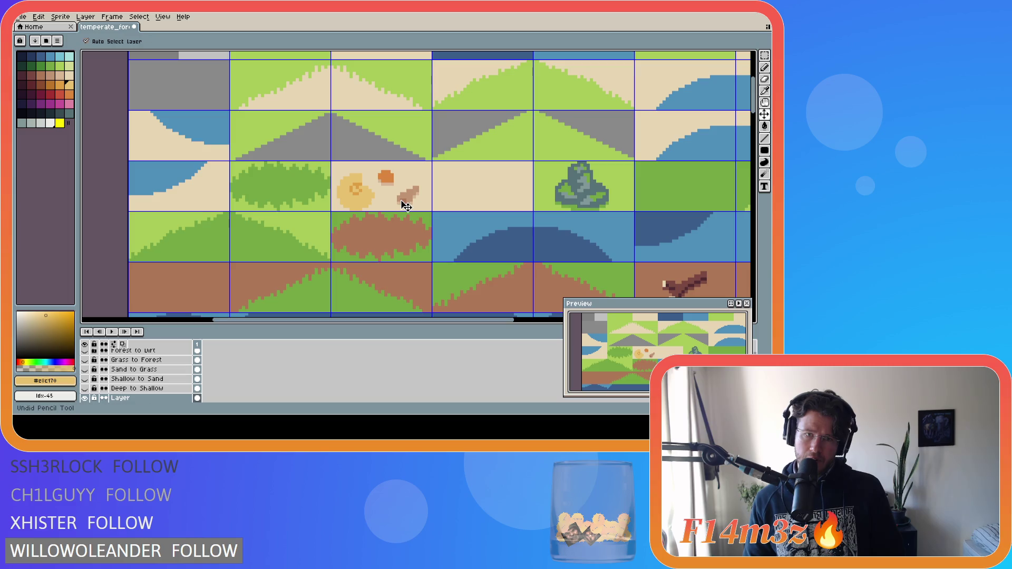
{"action": "key", "text": "b"}
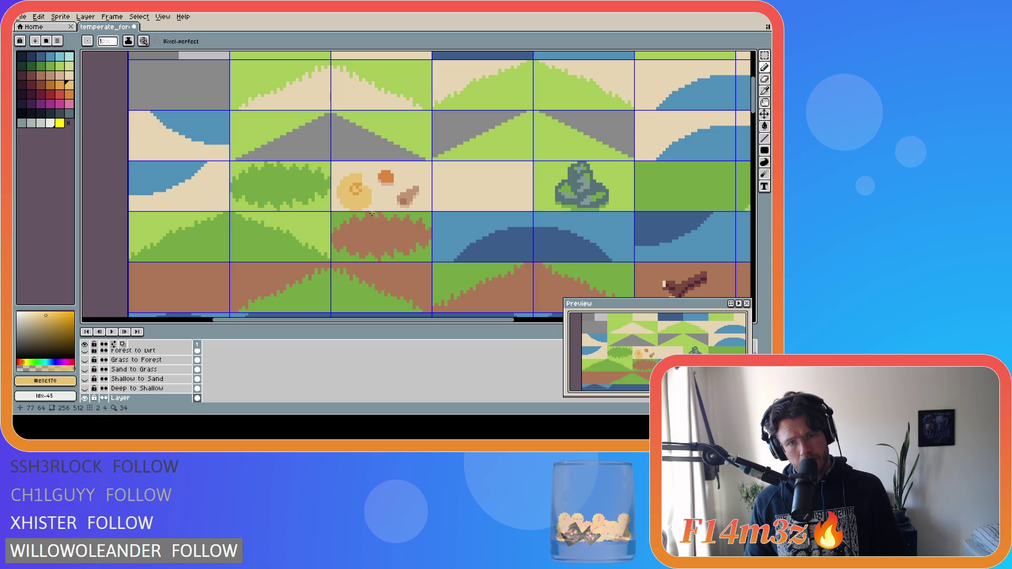
{"action": "key", "text": "i"}
{"action": "left_click", "coordinate": [375, 204], "text": "alt"}
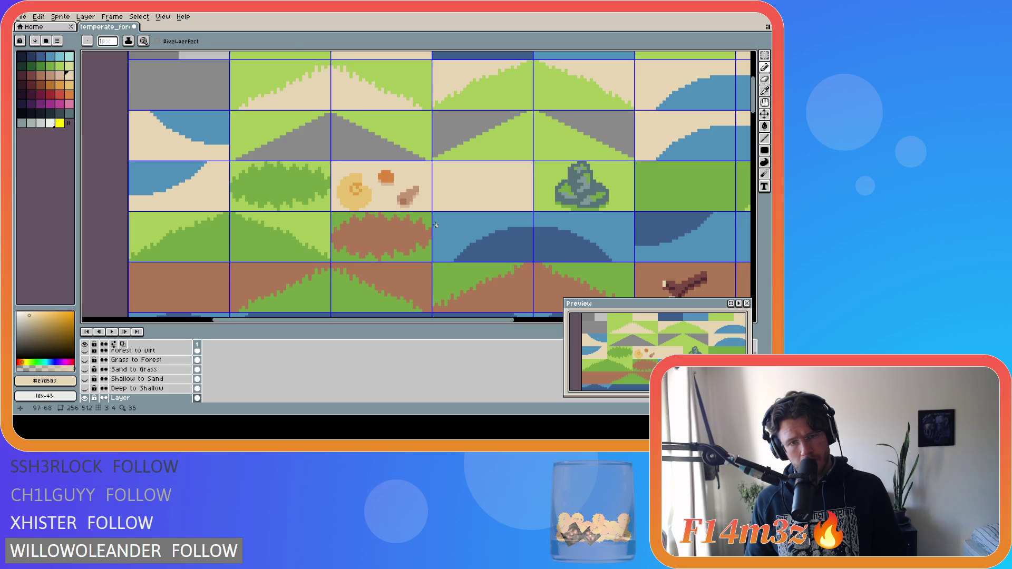
{"action": "left_click", "coordinate": [352, 191], "text": "alt"}
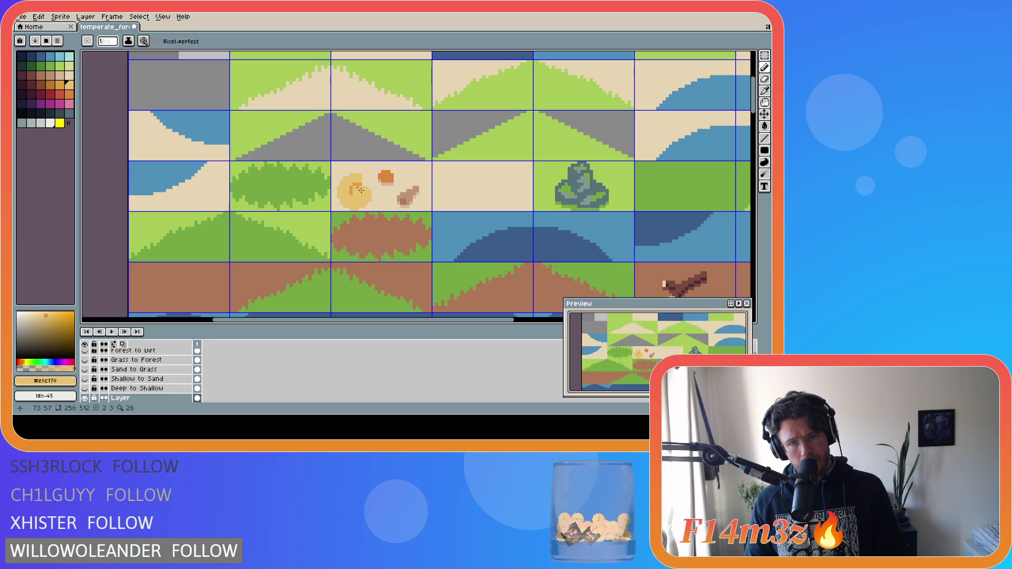
{"action": "left_click", "coordinate": [355, 195], "text": "alt"}
{"action": "key", "text": "v"}
{"action": "key", "text": "b"}
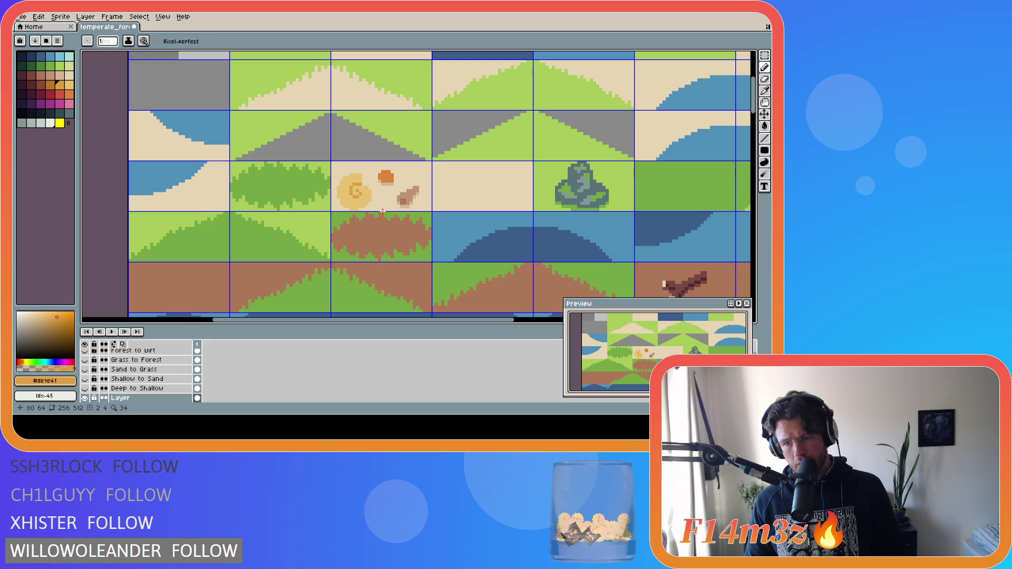
{"action": "key", "text": "ctrl+z"}
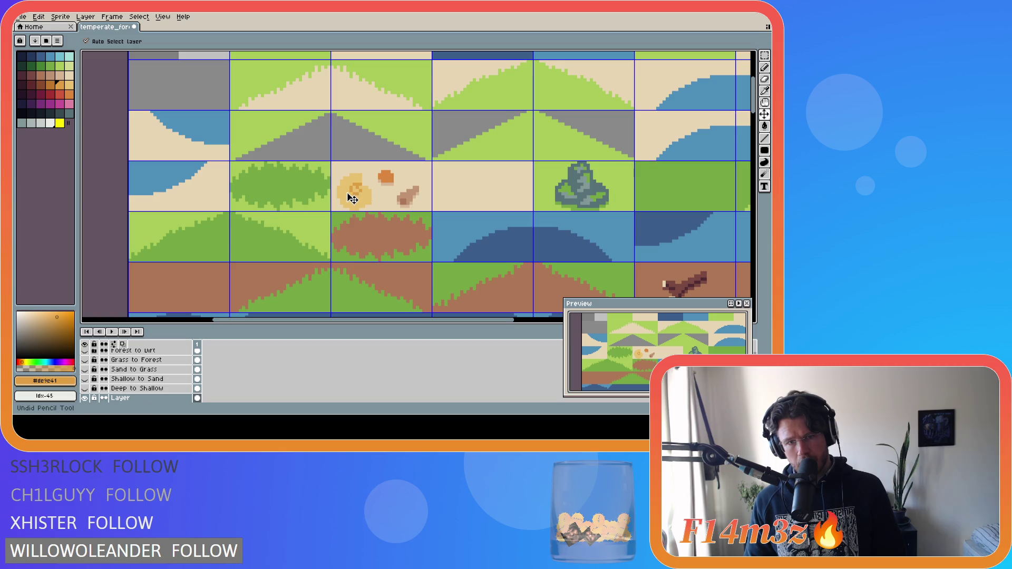
{"action": "key", "text": "ctrl+y"}
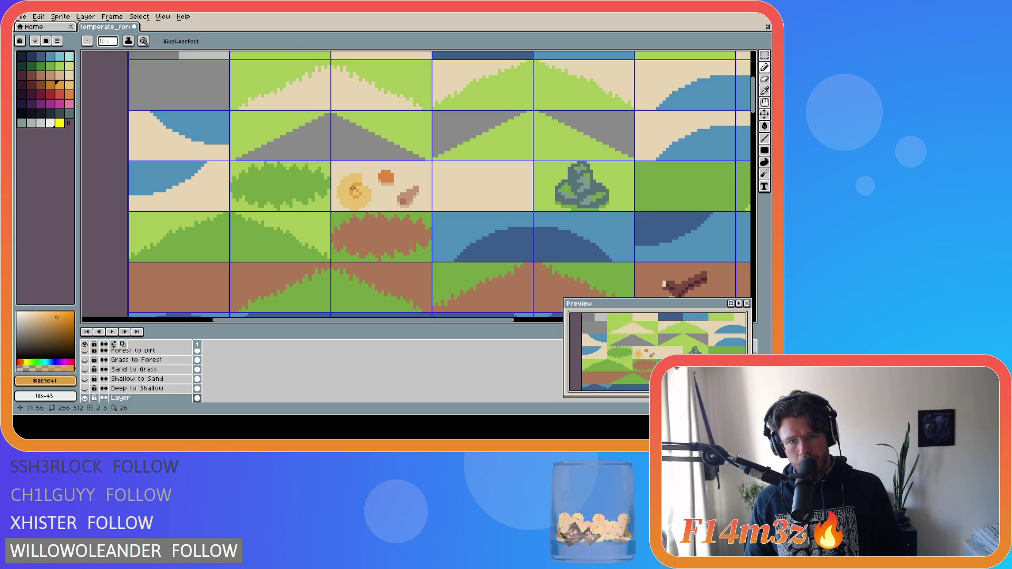
{"action": "left_click", "coordinate": [348, 191], "text": "alt"}
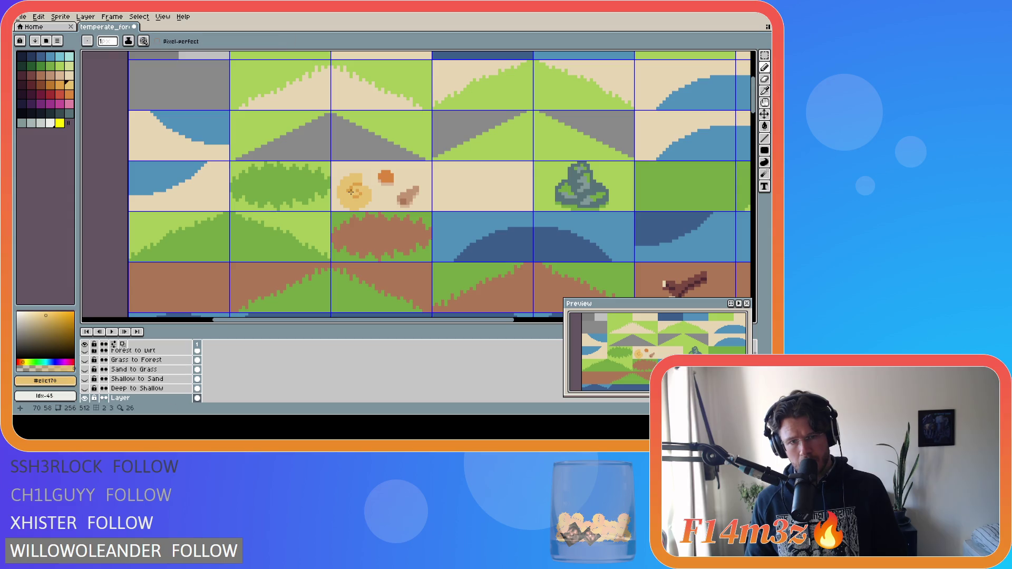
Repaint spiral pixels on the shell, alternating between its yellow and orange colours.
{"action": "left_click", "coordinate": [352, 194], "text": "alt"}
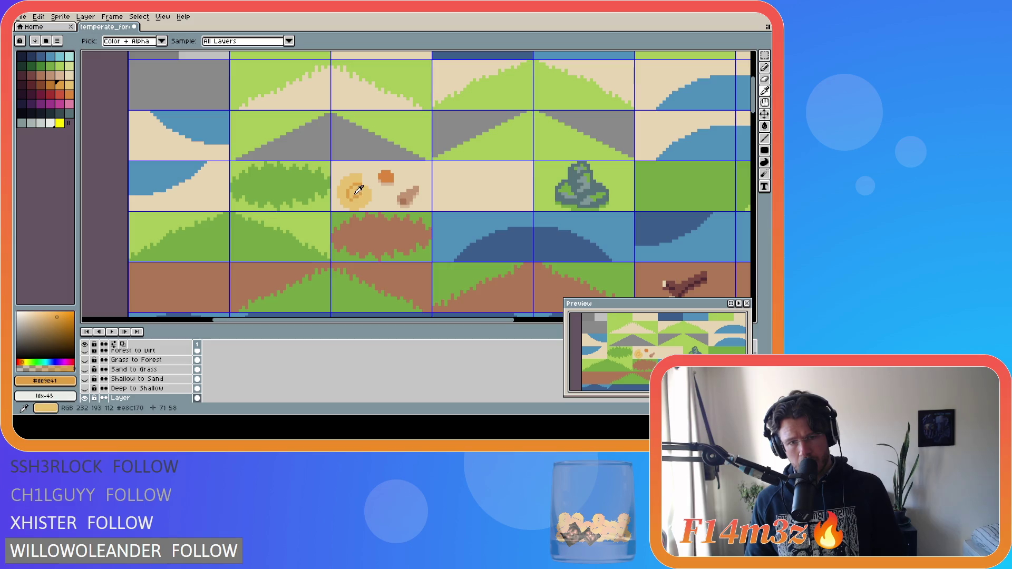
{"action": "left_click", "coordinate": [355, 198], "text": "alt"}
{"action": "left_click", "coordinate": [356, 201], "text": "alt"}
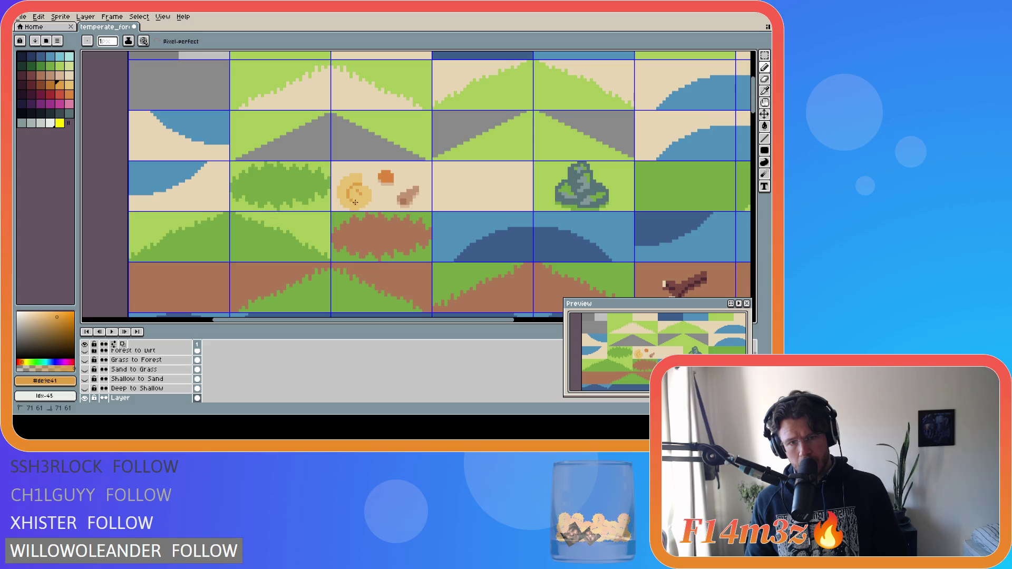
{"action": "key", "text": "ctrl"}
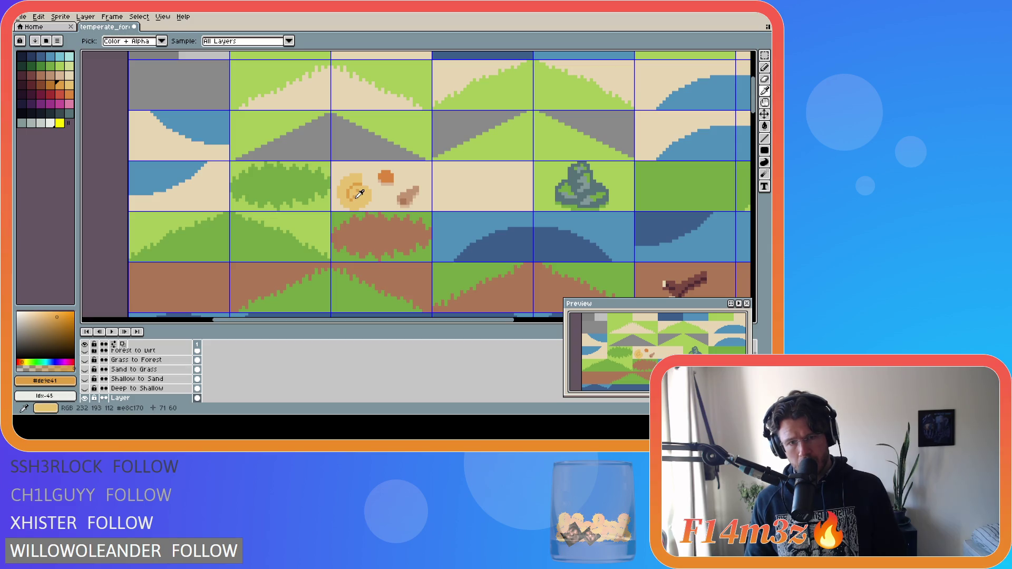
{"action": "left_click", "coordinate": [349, 198], "text": "alt"}
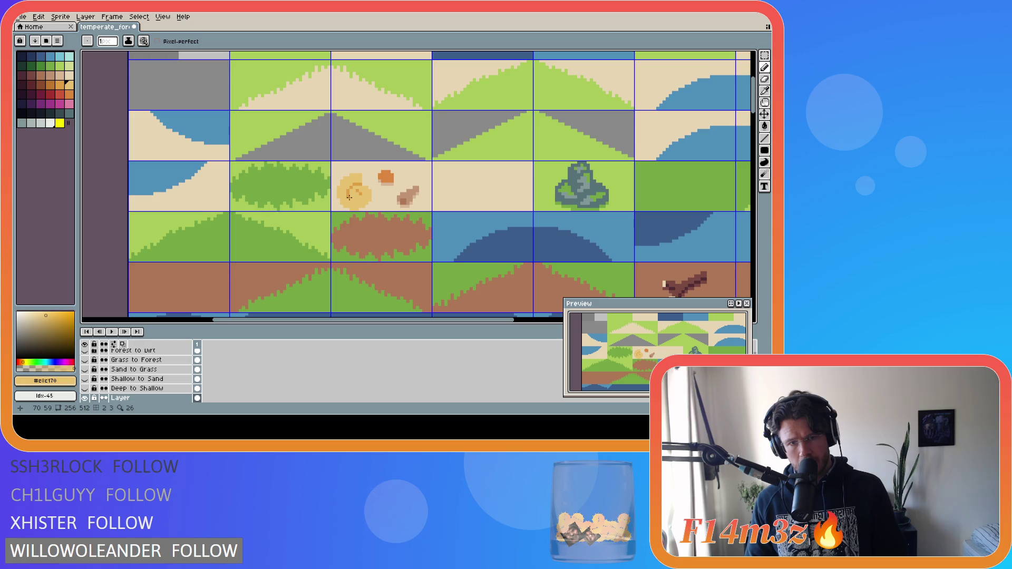
{"action": "key", "text": "alt"}
{"action": "left_click", "coordinate": [363, 193], "text": "alt"}
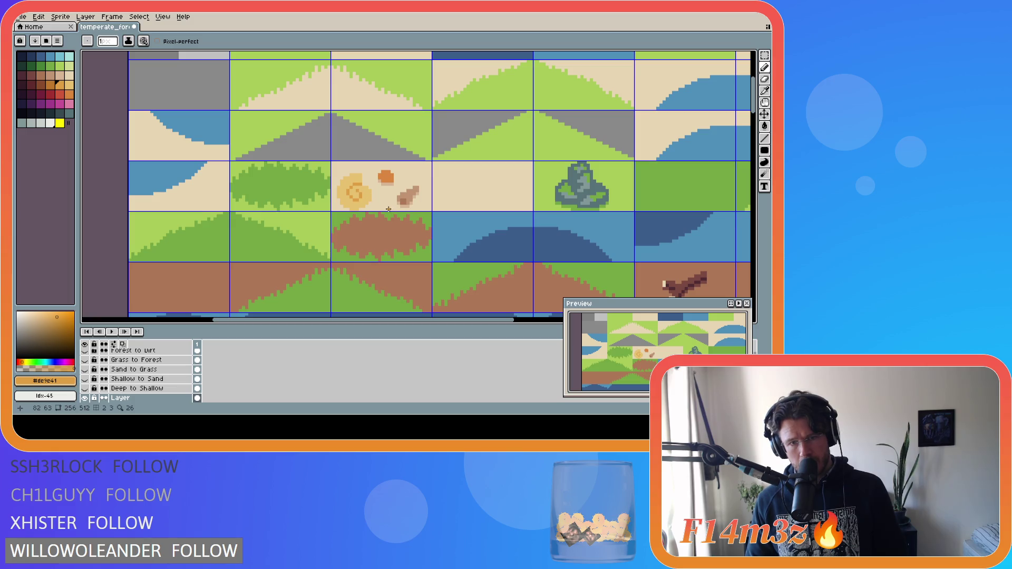
{"action": "left_click", "coordinate": [361, 195], "text": "alt"}
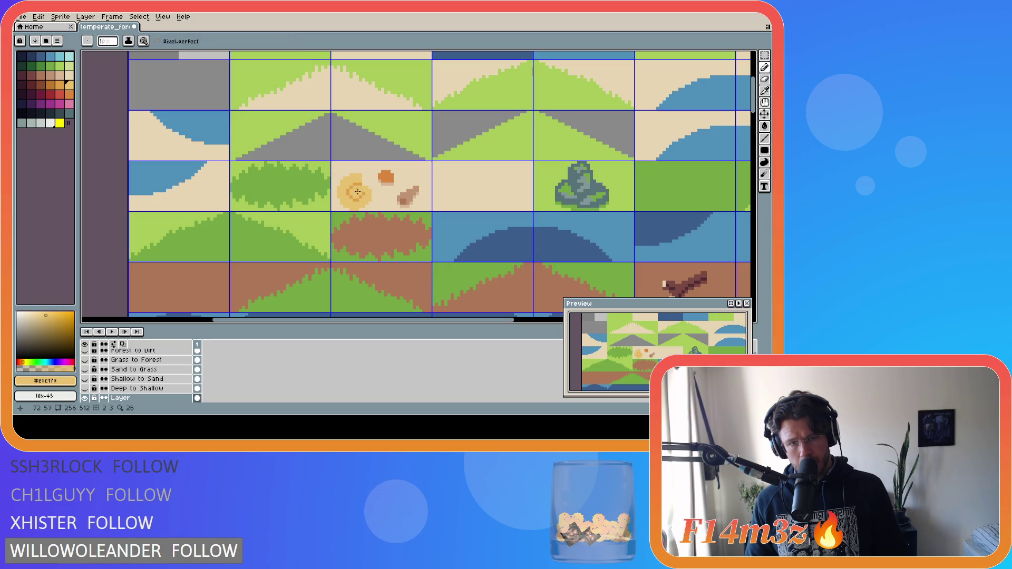
{"action": "left_click", "coordinate": [361, 190], "text": "alt"}
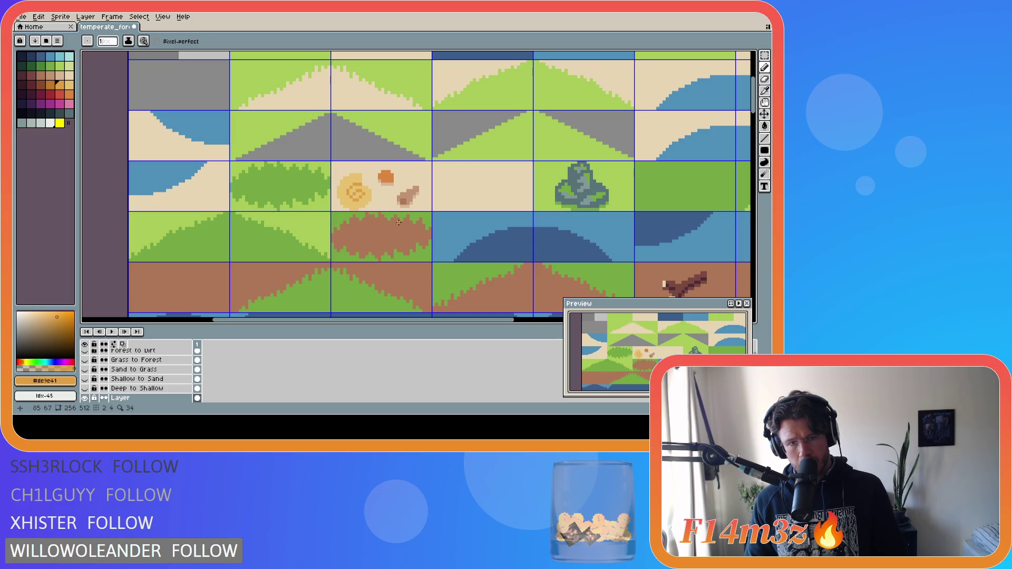
{"action": "key", "text": "v"}
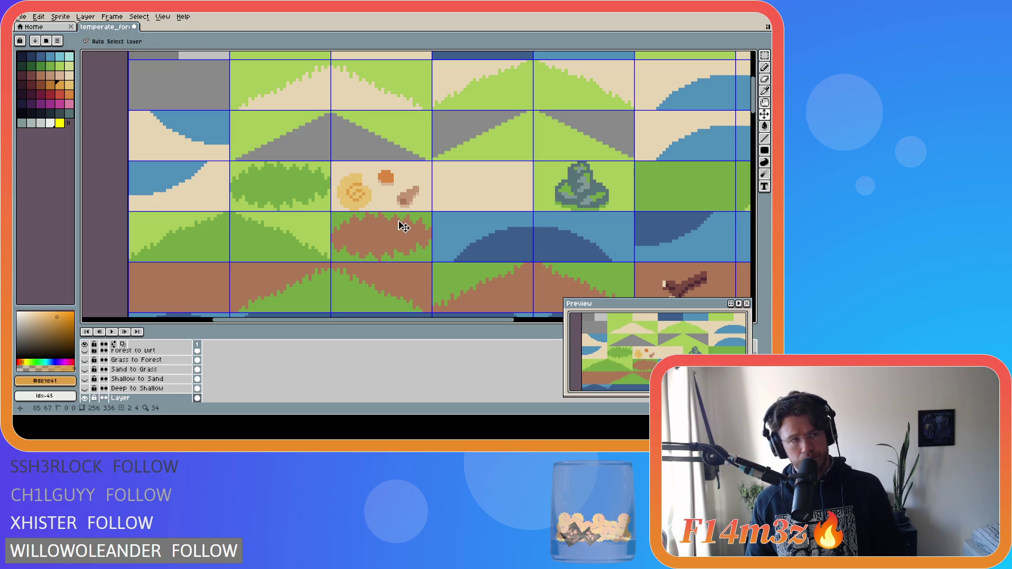
Undo two unwanted strokes and redraw the swirl with yellow, orange and pale sand pixels.
{"action": "key", "text": "ctrl+z"}
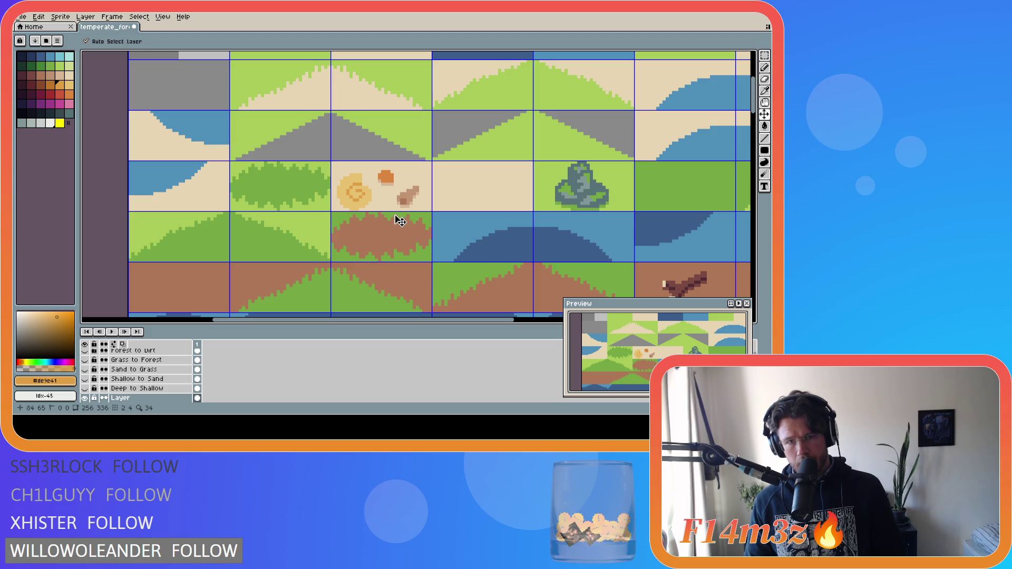
{"action": "key", "text": "ctrl+z"}
{"action": "key", "text": "b"}
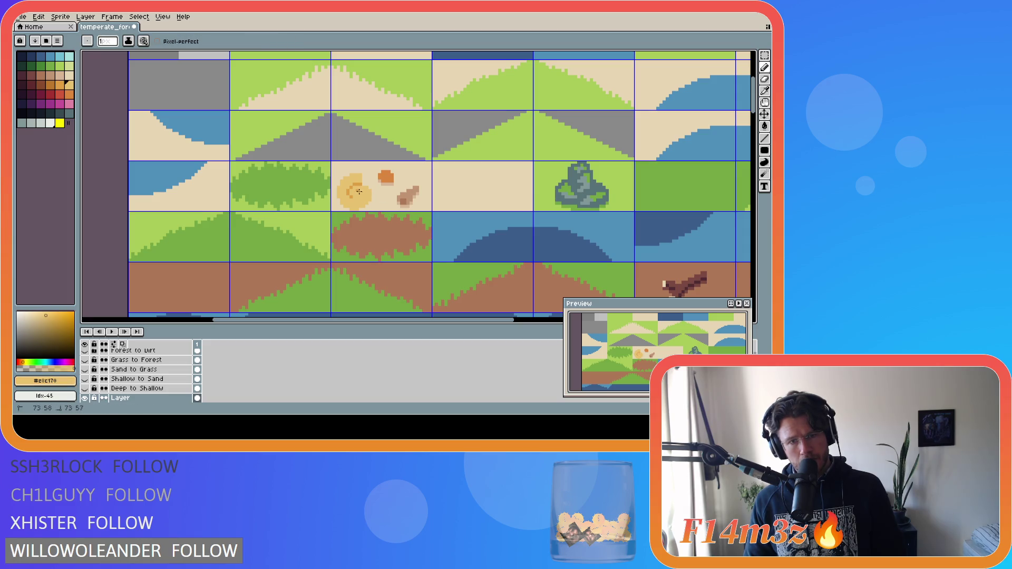
{"action": "left_click", "coordinate": [346, 195], "text": "alt"}
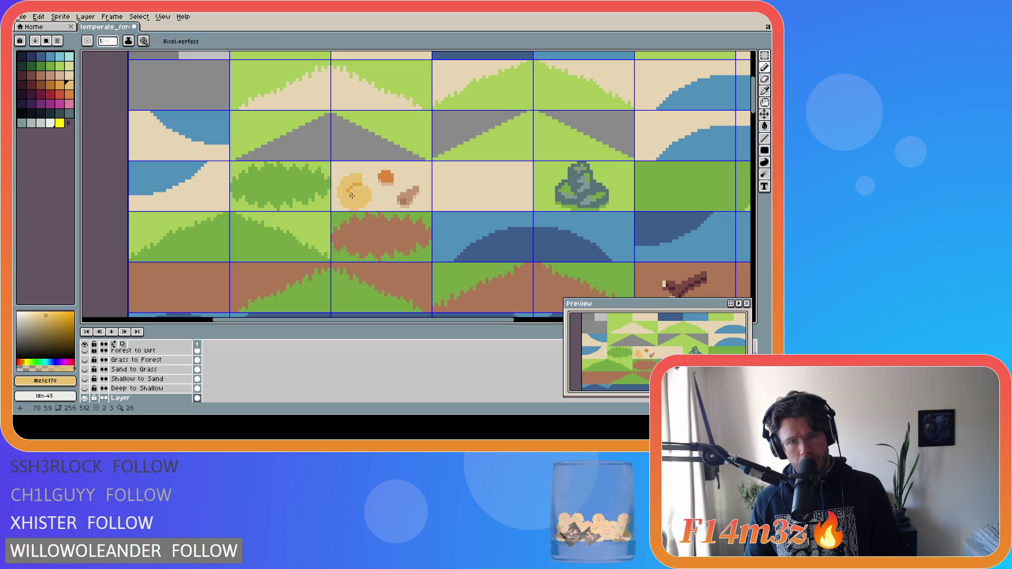
{"action": "left_click", "coordinate": [353, 192], "text": "alt"}
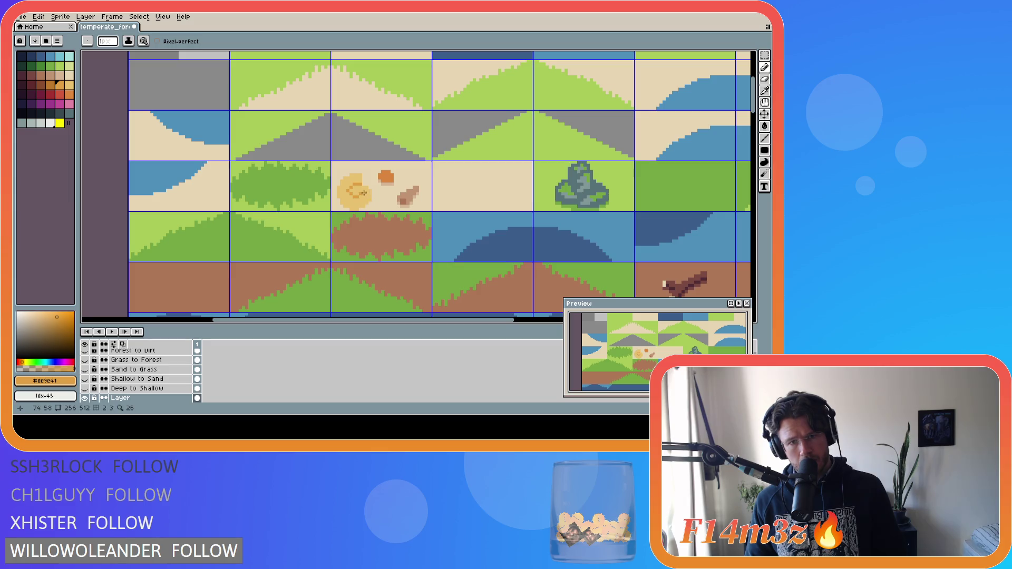
{"action": "key", "text": "v"}
{"action": "key", "text": "b"}
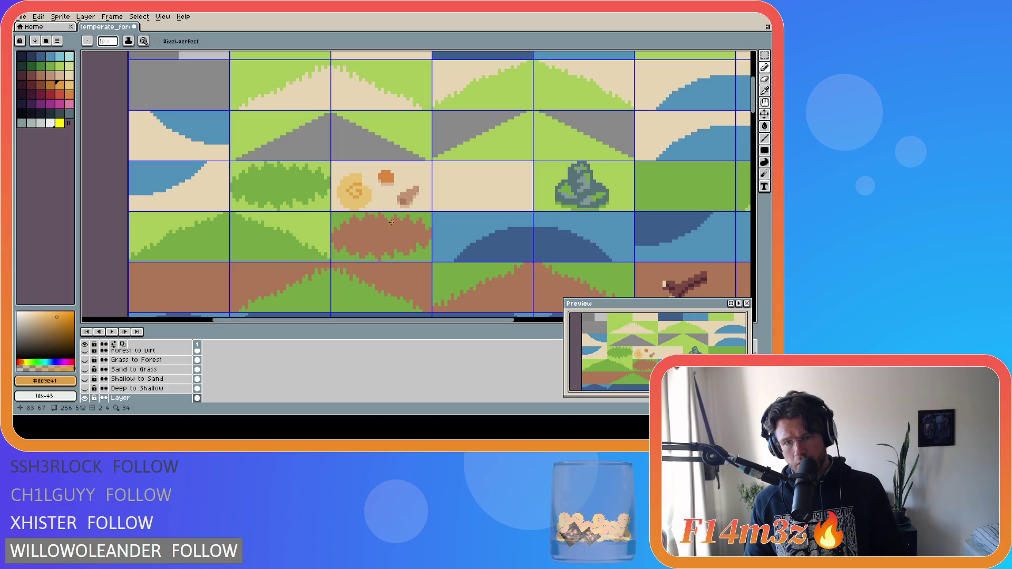
{"action": "left_click", "coordinate": [348, 193]}
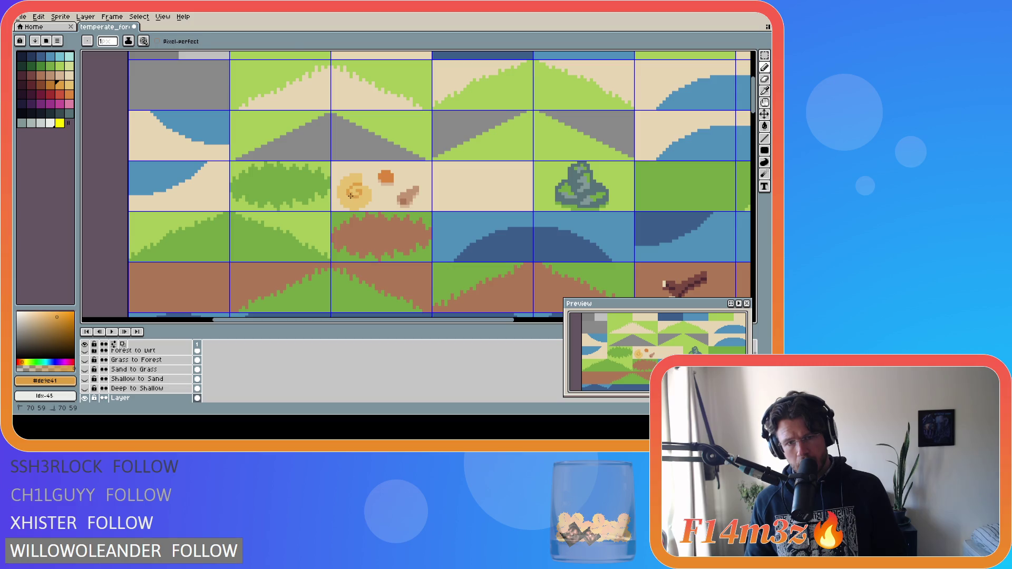
{"action": "left_click", "coordinate": [354, 191], "text": "alt"}
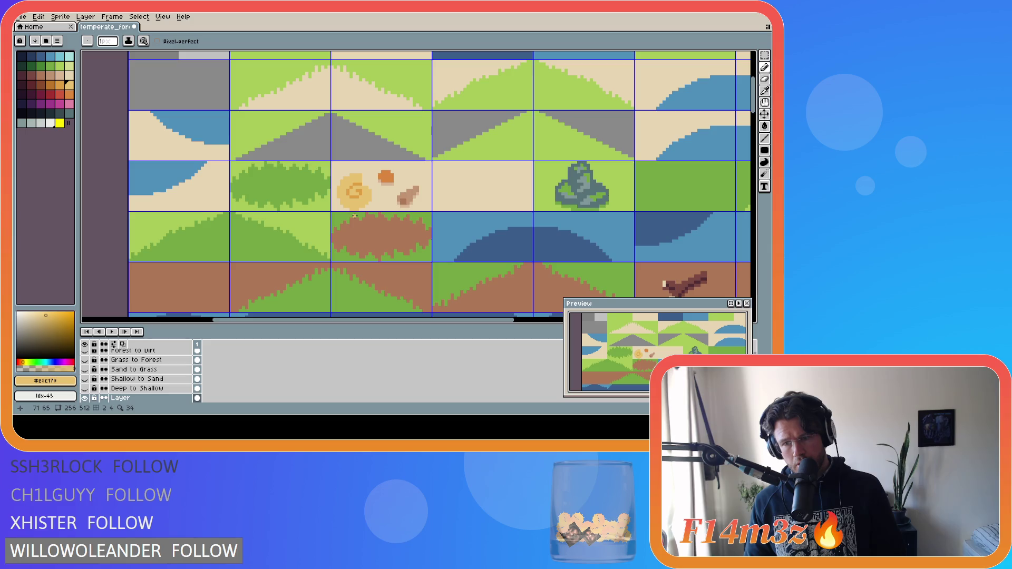
{"action": "left_click", "coordinate": [345, 175], "text": "alt"}
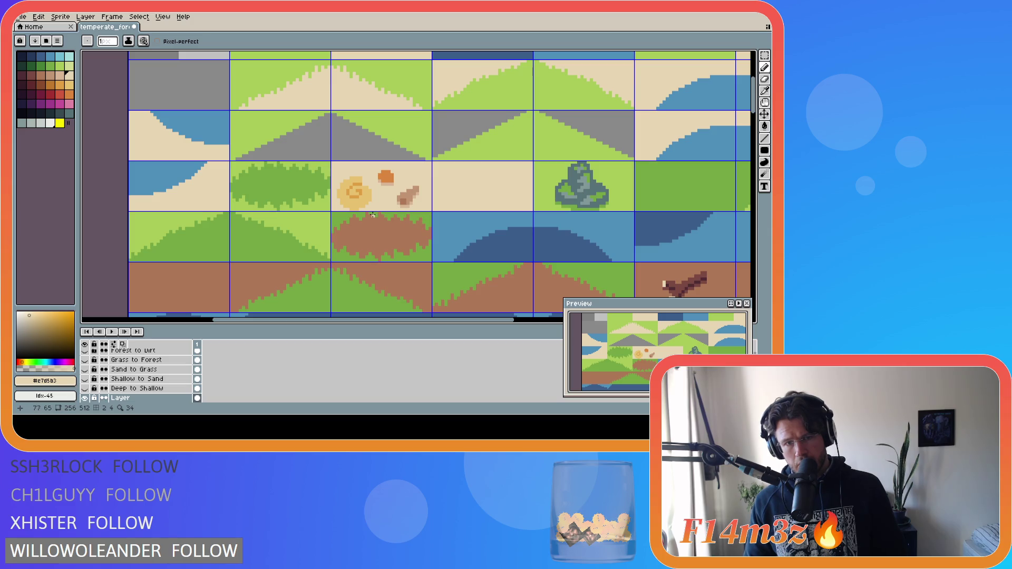
{"action": "left_click", "coordinate": [340, 199], "text": "alt"}
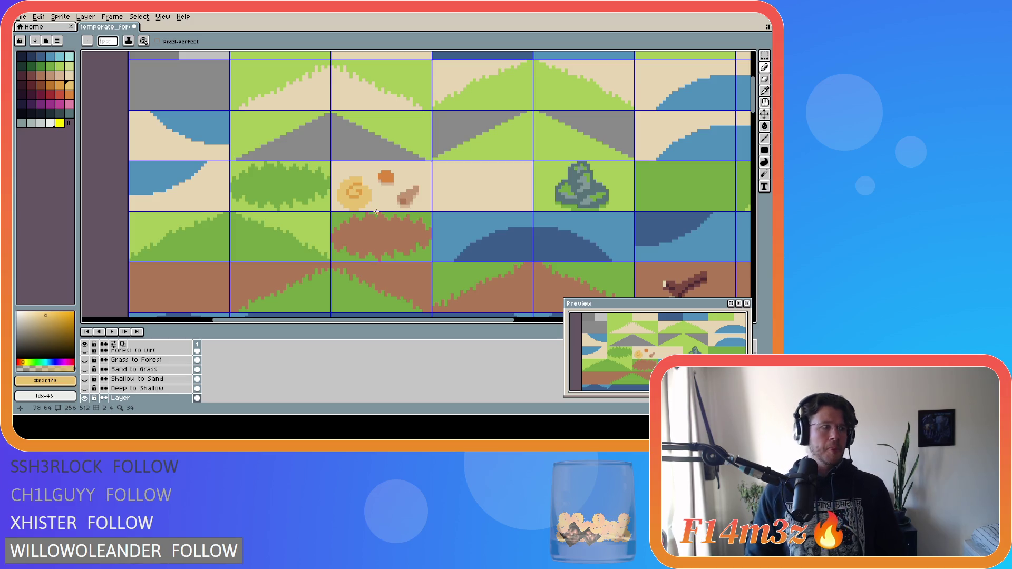
Sample the swirl's orange and paint an orange outline down the swirl's left side.
{"action": "left_click_drag", "start_coordinate": [652, 356], "coordinate": [644, 359]}
{"action": "scroll", "coordinate": [659, 355], "scroll_direction": "up", "scroll_amount": 3}
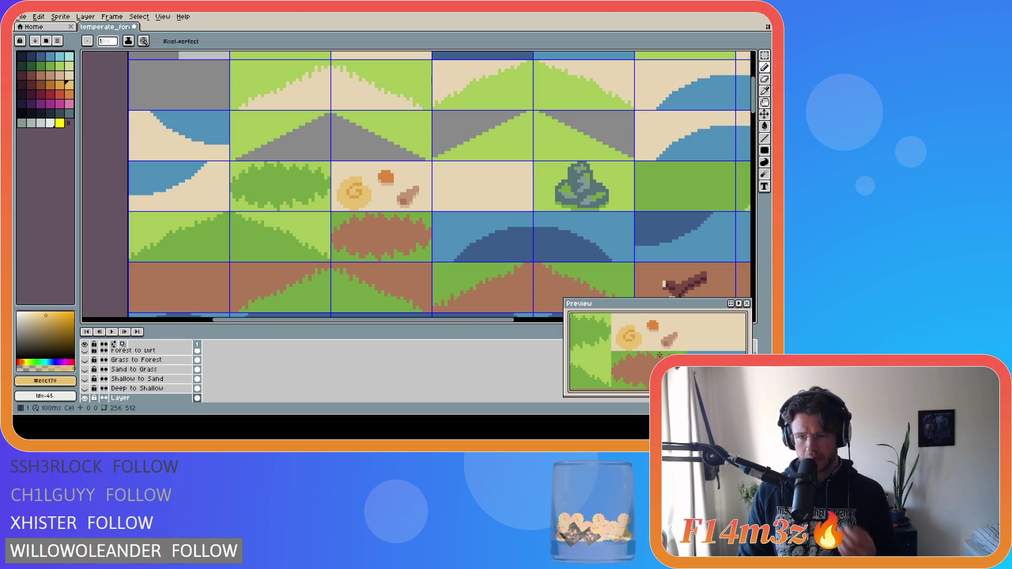
{"action": "scroll", "coordinate": [659, 354], "scroll_direction": "down", "scroll_amount": 2}
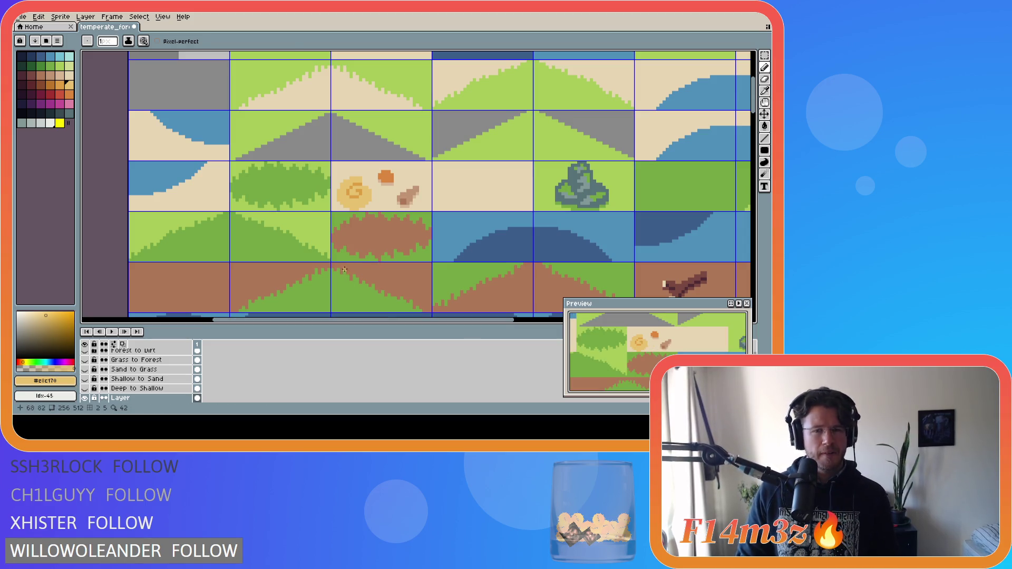
{"action": "key", "text": "i"}
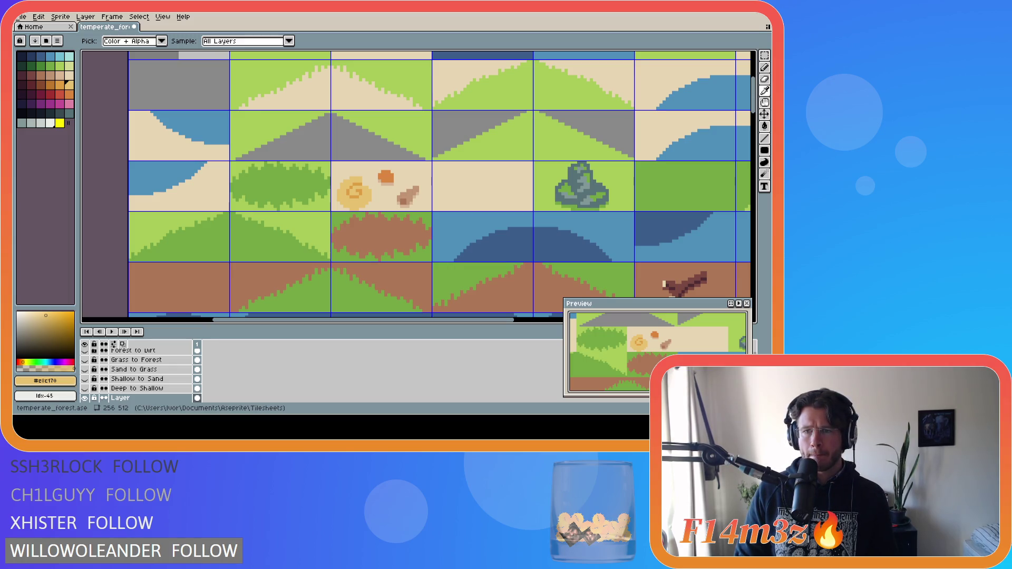
{"action": "key", "text": "b"}
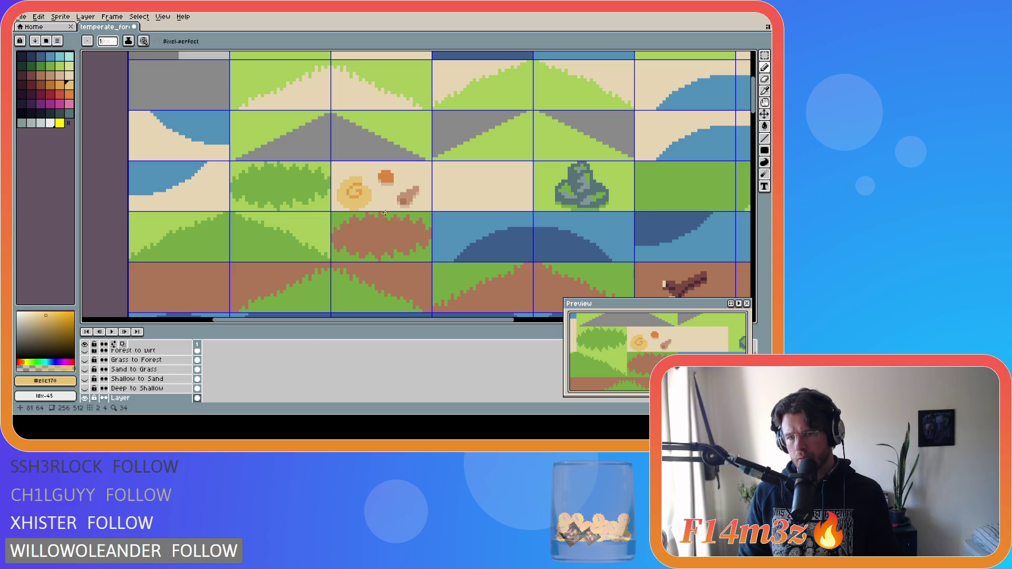
{"action": "left_click", "coordinate": [361, 186], "text": "alt"}
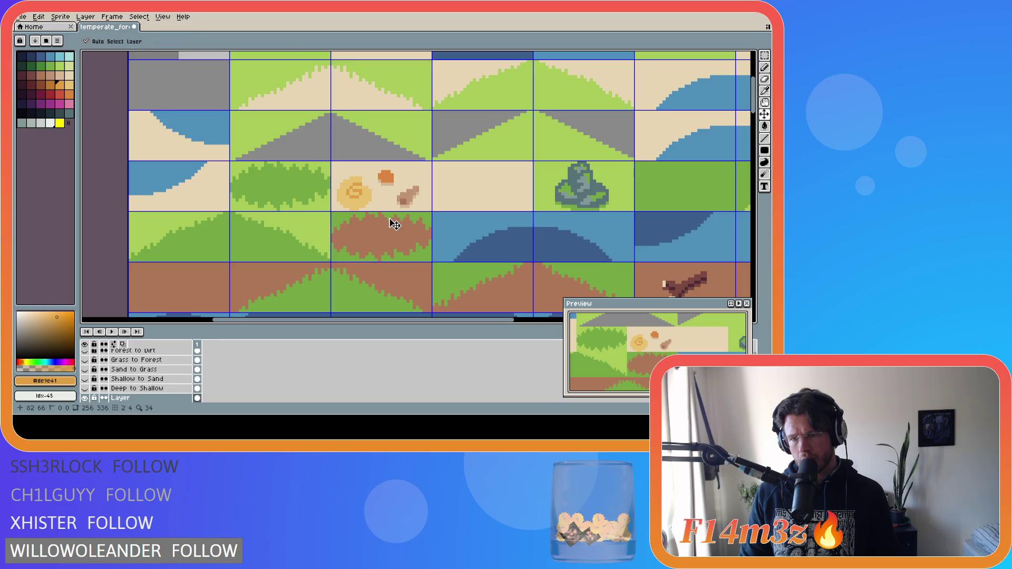
{"action": "left_click", "coordinate": [400, 197], "text": "alt"}
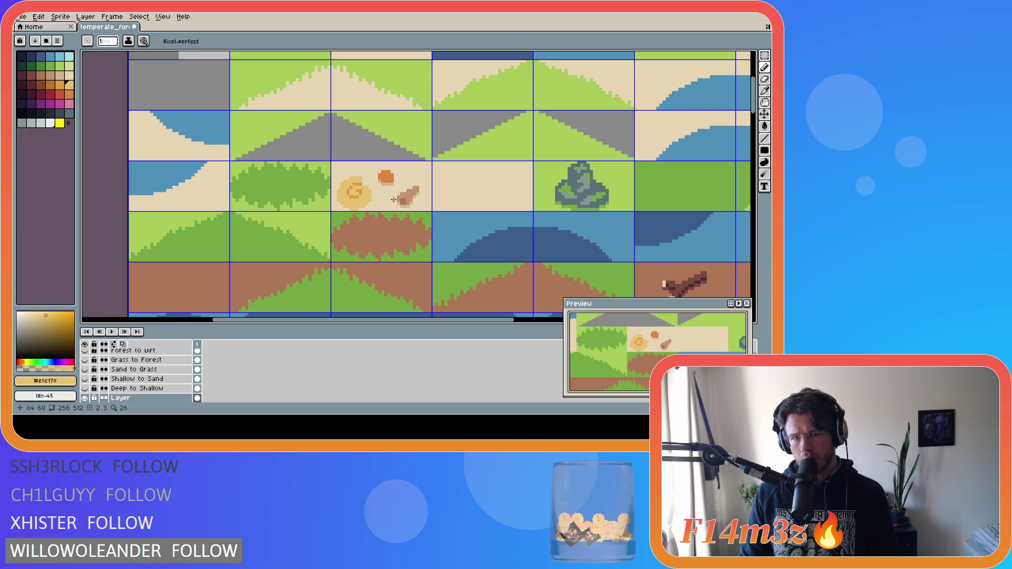
{"action": "left_click", "coordinate": [360, 184], "text": "alt"}
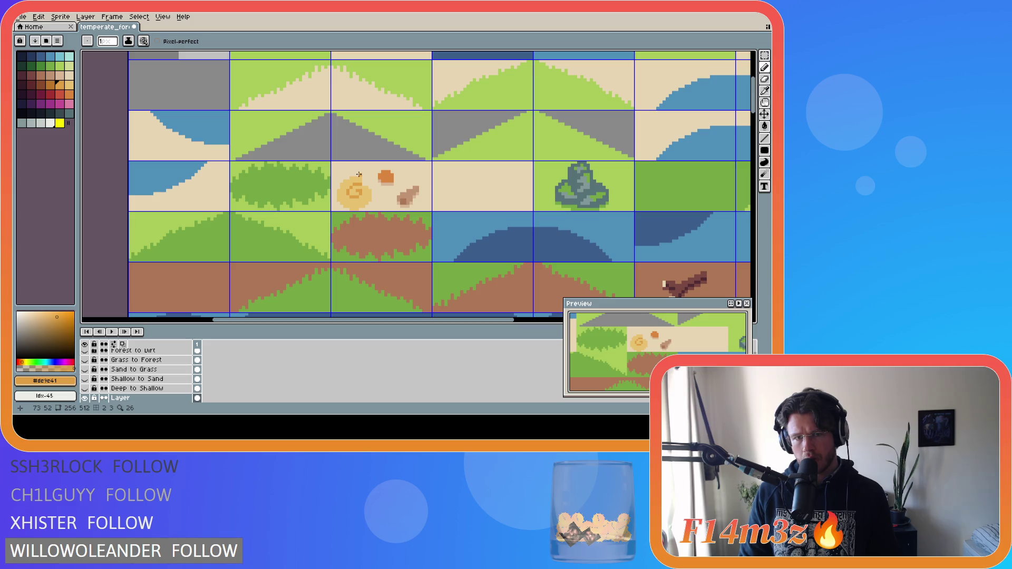
{"action": "mouse_move", "coordinate": [346, 177]}
{"action": "left_mouse_down"}
{"action": "mouse_move", "coordinate": [334, 189]}
{"action": "mouse_move", "coordinate": [347, 209]}
{"action": "left_mouse_up"}
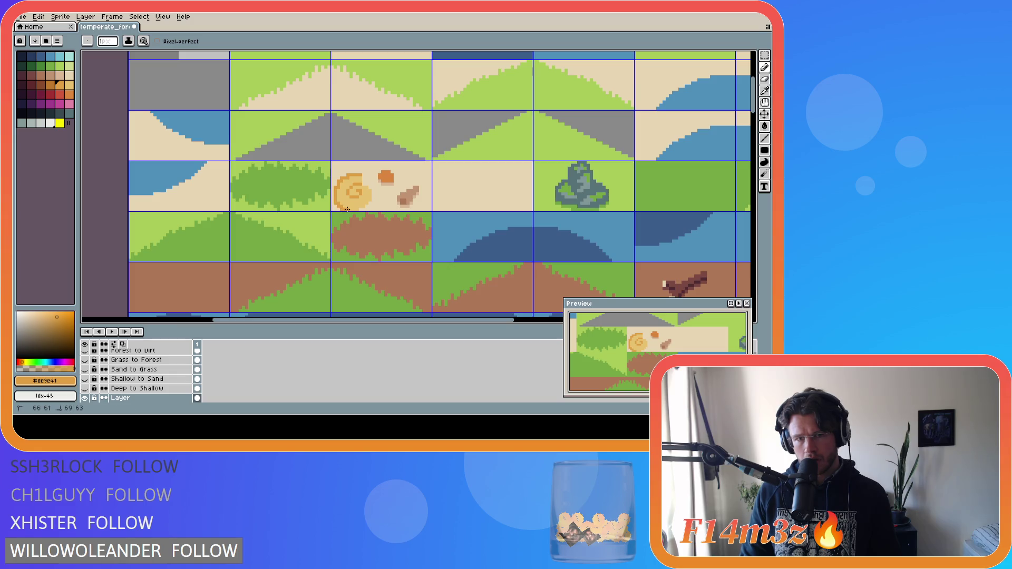
Add orange outline pixels along the swirl's lower-right edge and up its right side.
{"action": "left_click", "coordinate": [368, 206]}
{"action": "left_click", "coordinate": [369, 205]}
{"action": "left_click_drag", "start_coordinate": [372, 203], "coordinate": [365, 183]}
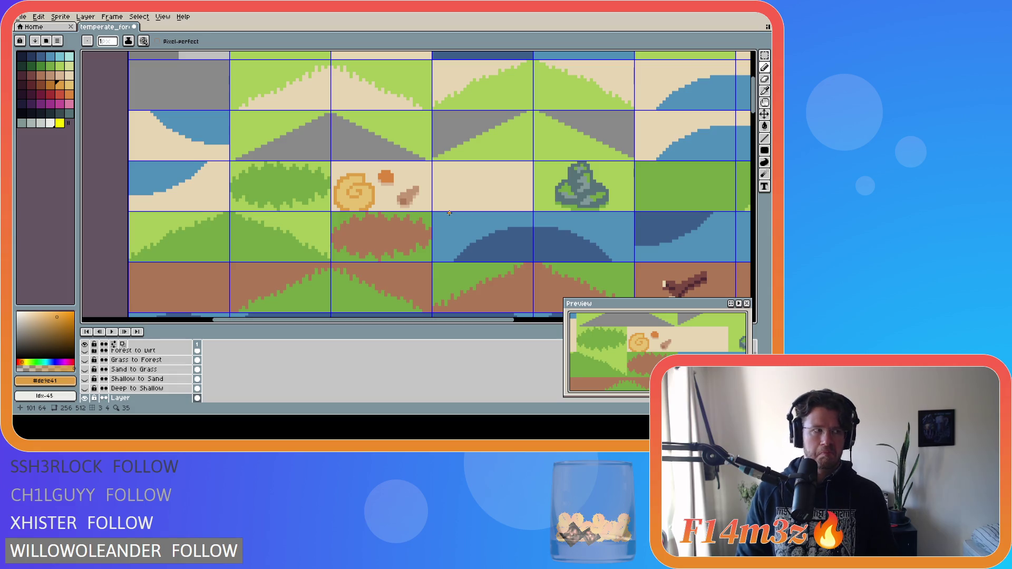
{"action": "key", "text": "m"}
{"action": "left_click_drag", "start_coordinate": [332, 167], "coordinate": [377, 210]}
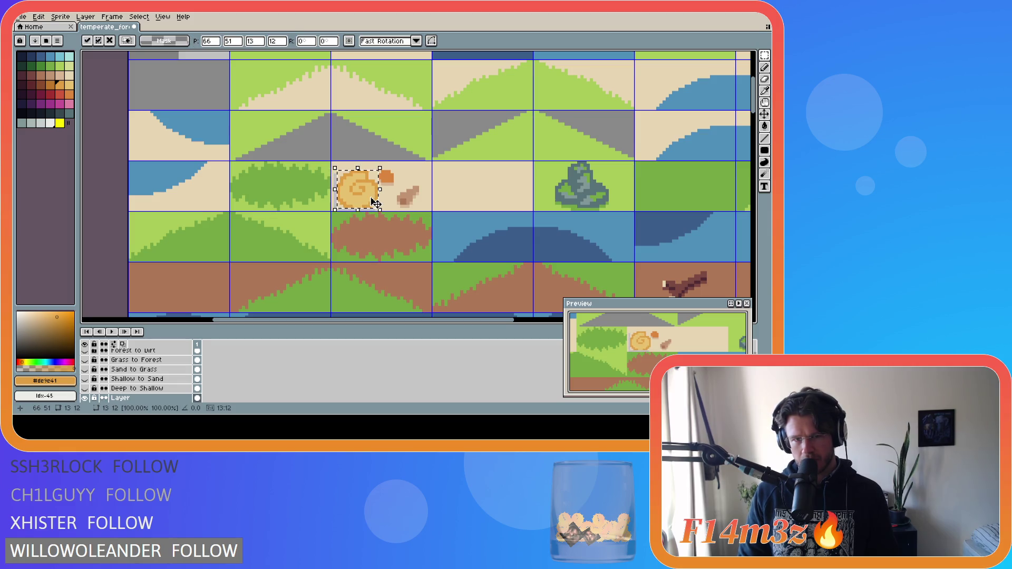
{"action": "key", "text": "ctrl+d"}
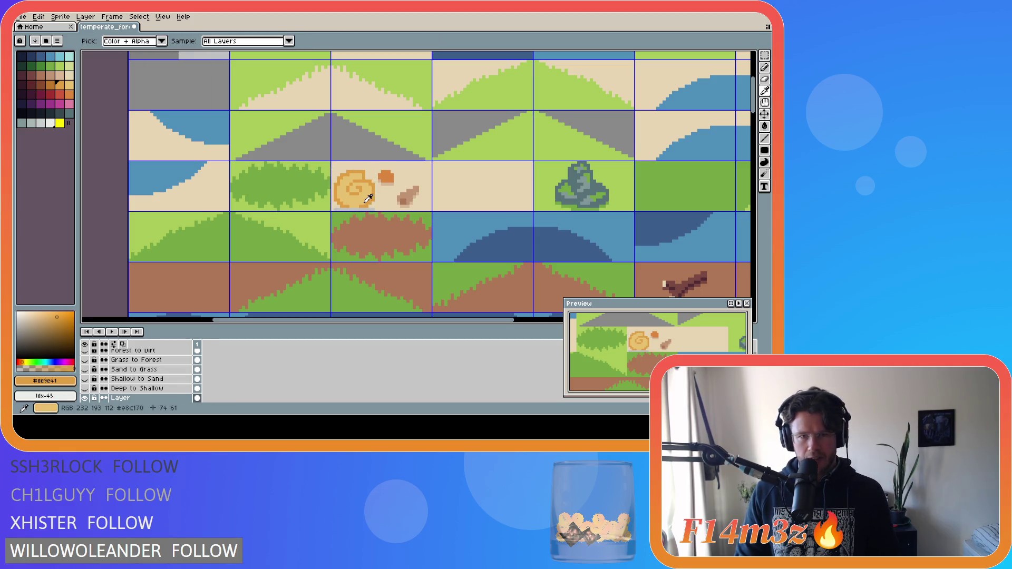
{"action": "key", "text": "b"}
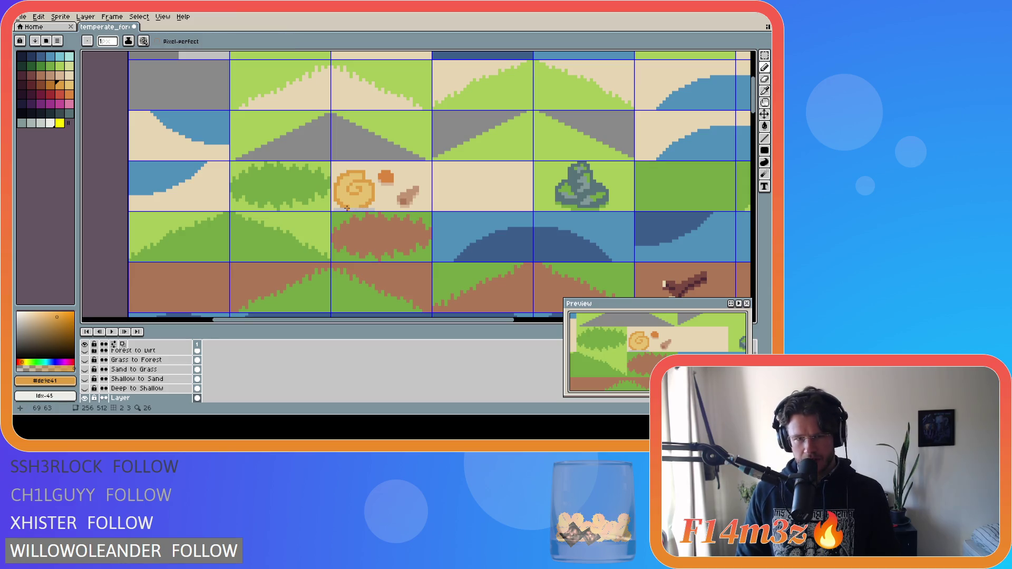
{"action": "left_click", "coordinate": [386, 199], "text": "alt"}
{"action": "key", "text": "g"}
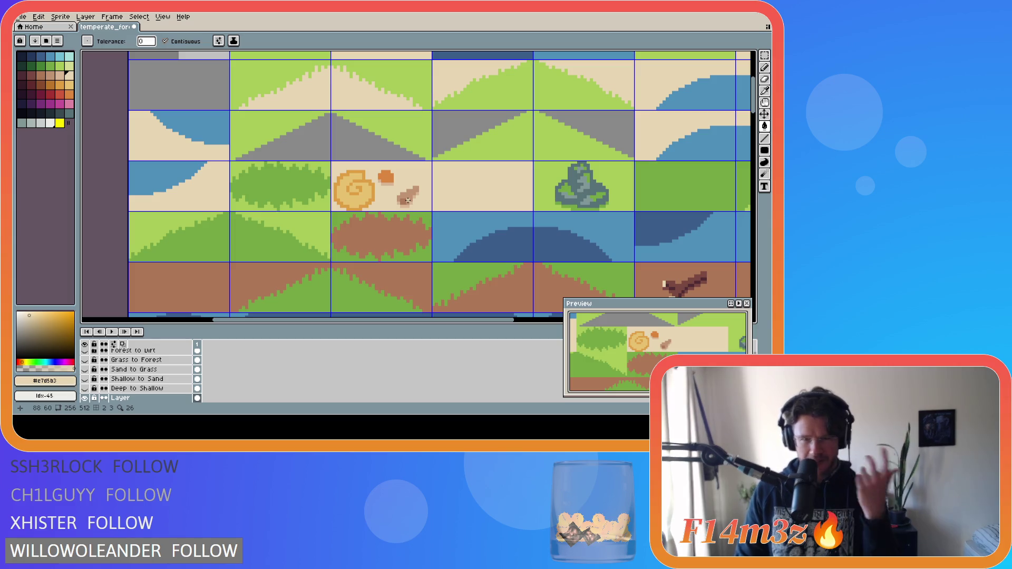
{"action": "left_click", "coordinate": [356, 208], "text": "alt"}
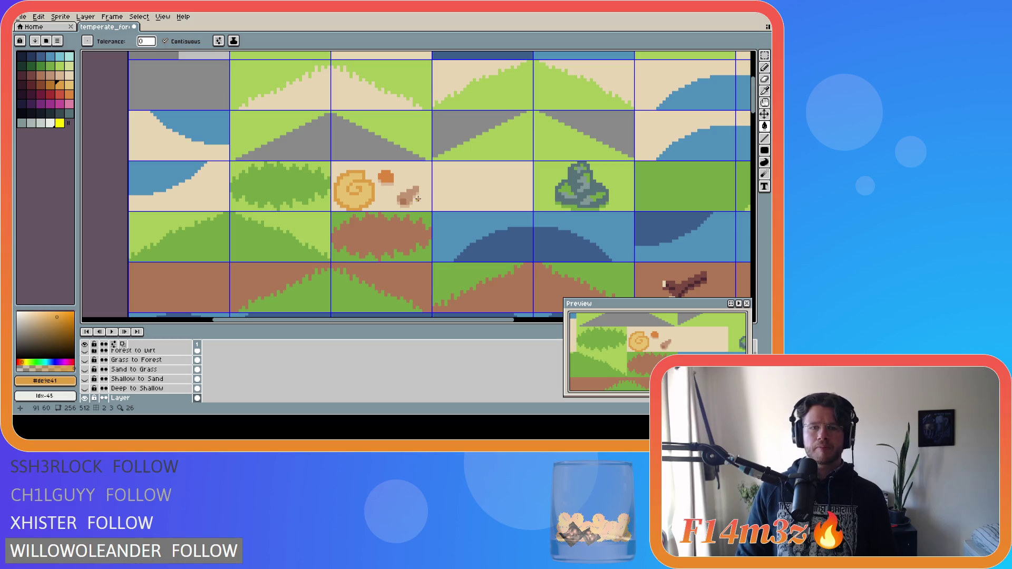
Shift the pebble and stick one tile right and fill the leftover grey patch with sand.
{"action": "key", "text": "m"}
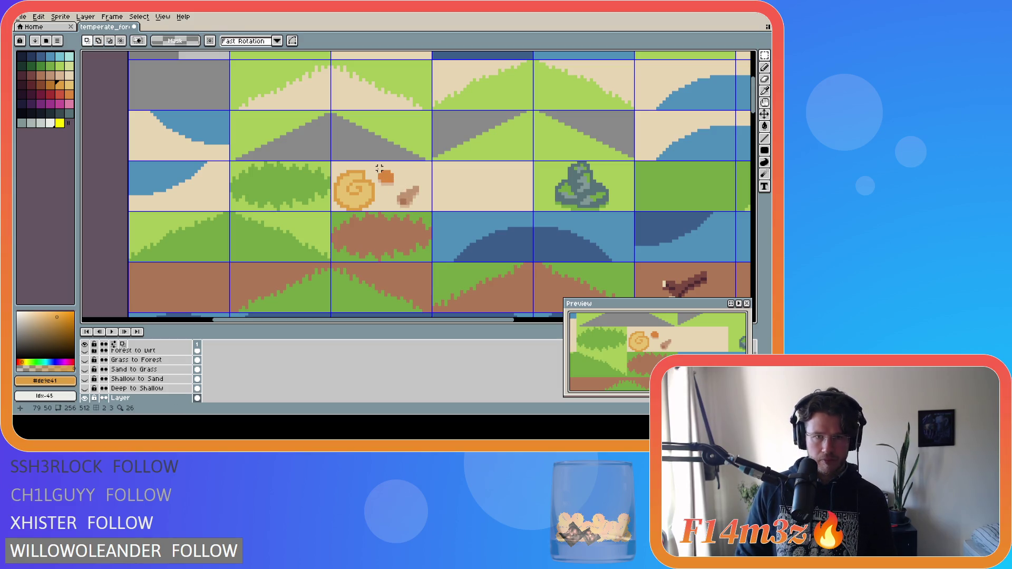
{"action": "mouse_move", "coordinate": [376, 168]}
{"action": "left_mouse_down"}
{"action": "mouse_move", "coordinate": [421, 210]}
{"action": "mouse_move", "coordinate": [482, 198]}
{"action": "left_mouse_up"}
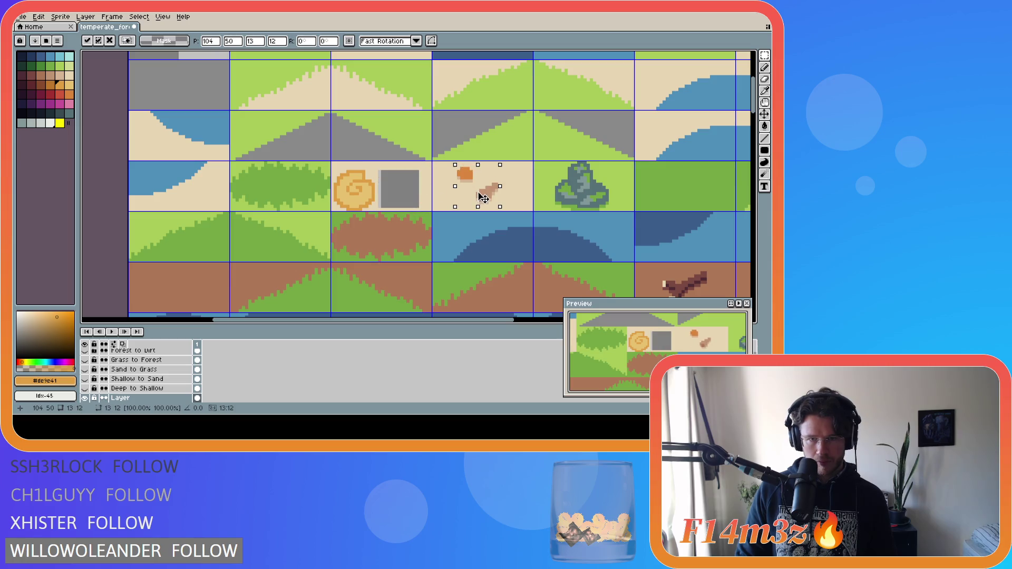
{"action": "key", "text": "ctrl+d"}
{"action": "key", "text": "i"}
{"action": "left_click", "coordinate": [430, 183]}
{"action": "key", "text": "g"}
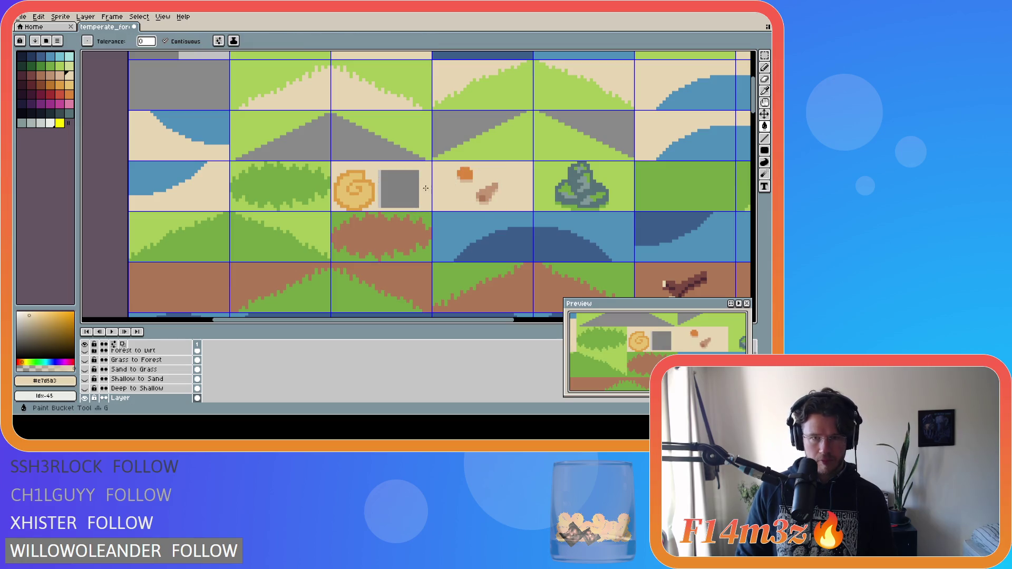
{"action": "left_click", "coordinate": [399, 189]}
{"action": "key", "text": "m"}
{"action": "mouse_move", "coordinate": [335, 171]}
{"action": "left_mouse_down"}
{"action": "mouse_move", "coordinate": [373, 209]}
{"action": "mouse_move", "coordinate": [396, 196]}
{"action": "left_mouse_up"}
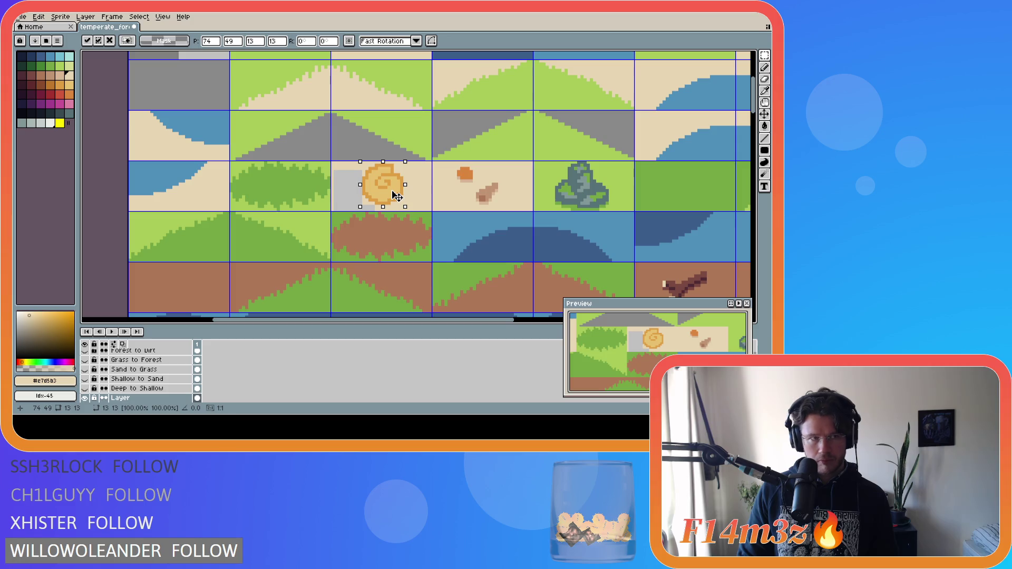
Commit the shell's new position, nudge it one pixel left, and sand-fill the gaps beside it.
{"action": "key", "text": "Return"}
{"action": "key", "text": "g"}
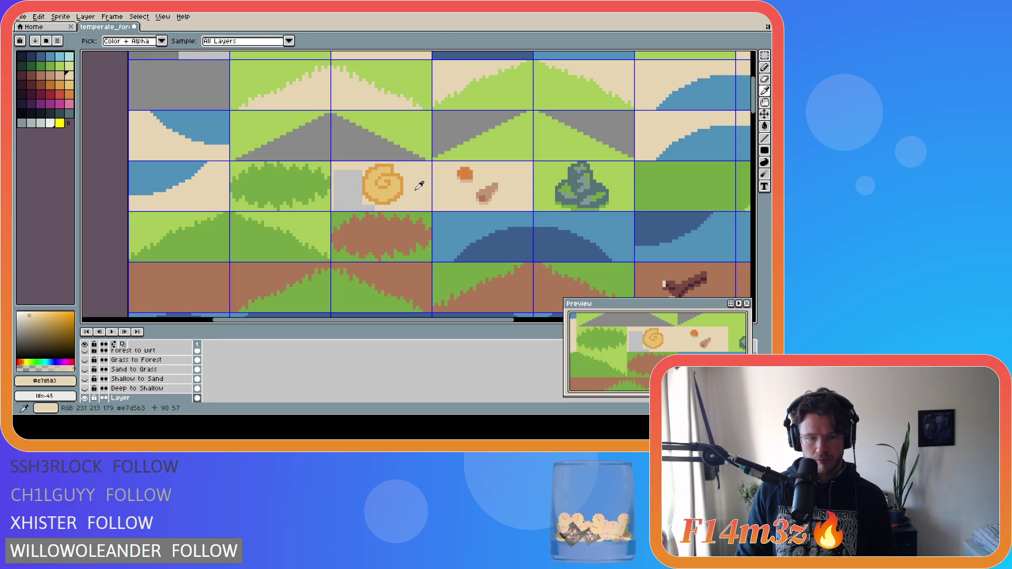
{"action": "left_click", "coordinate": [347, 193]}
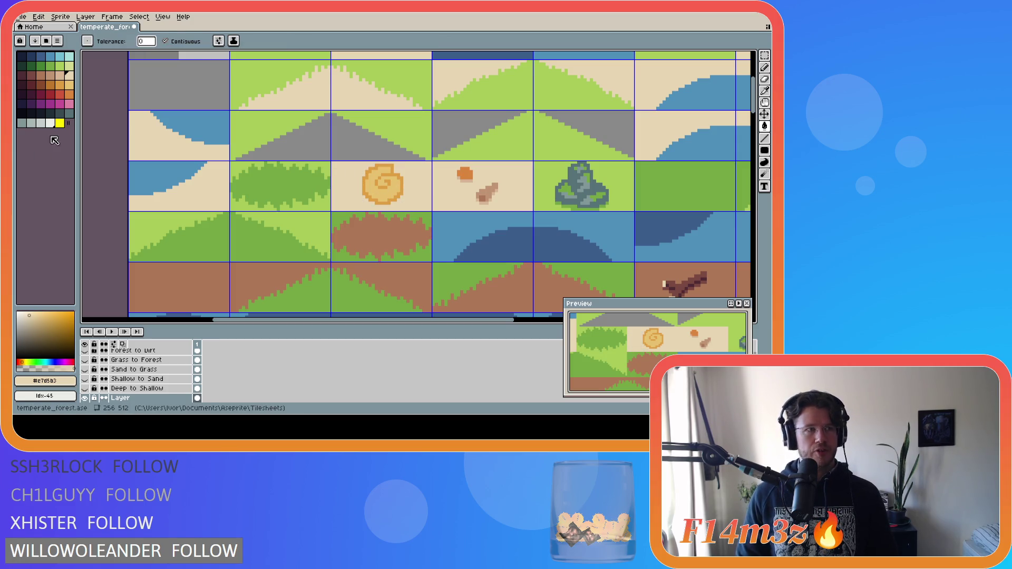
{"action": "key", "text": "m"}
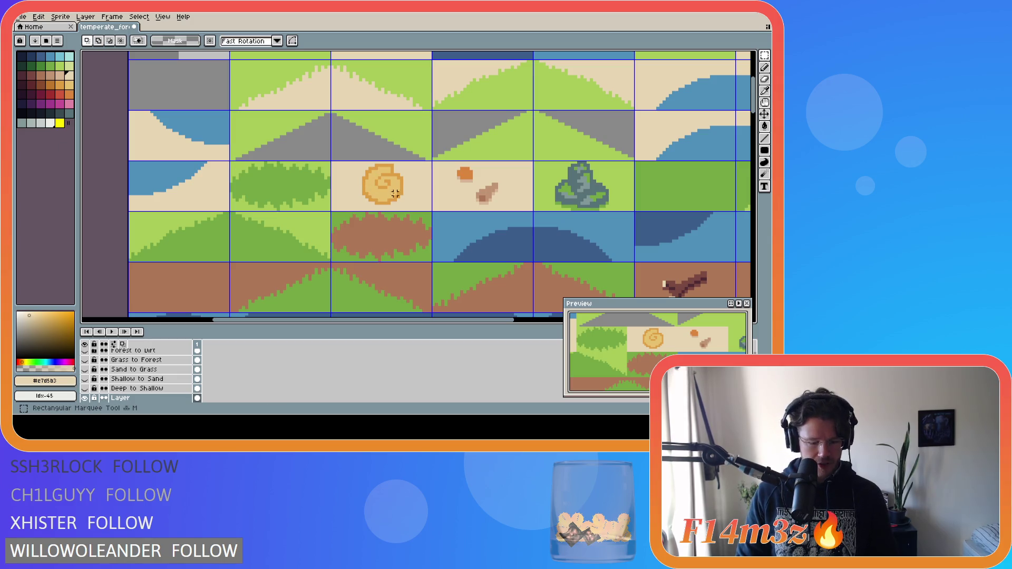
{"action": "left_click_drag", "start_coordinate": [360, 161], "coordinate": [405, 206]}
{"action": "key", "text": "Left"}
{"action": "key", "text": "Return"}
{"action": "key", "text": "g"}
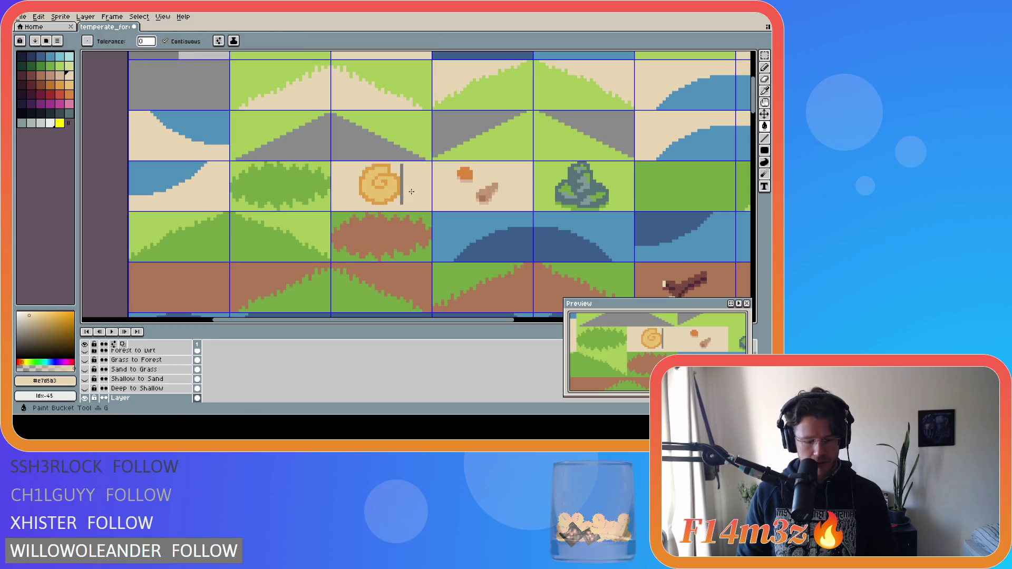
{"action": "left_click", "coordinate": [402, 184]}
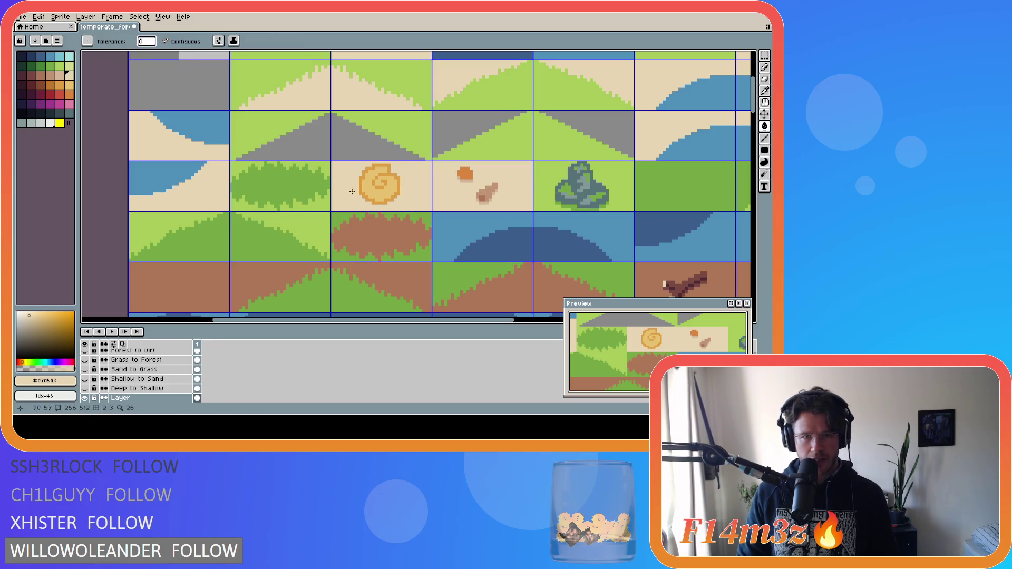
{"action": "left_click", "coordinate": [60, 75]}
{"action": "key", "text": "b"}
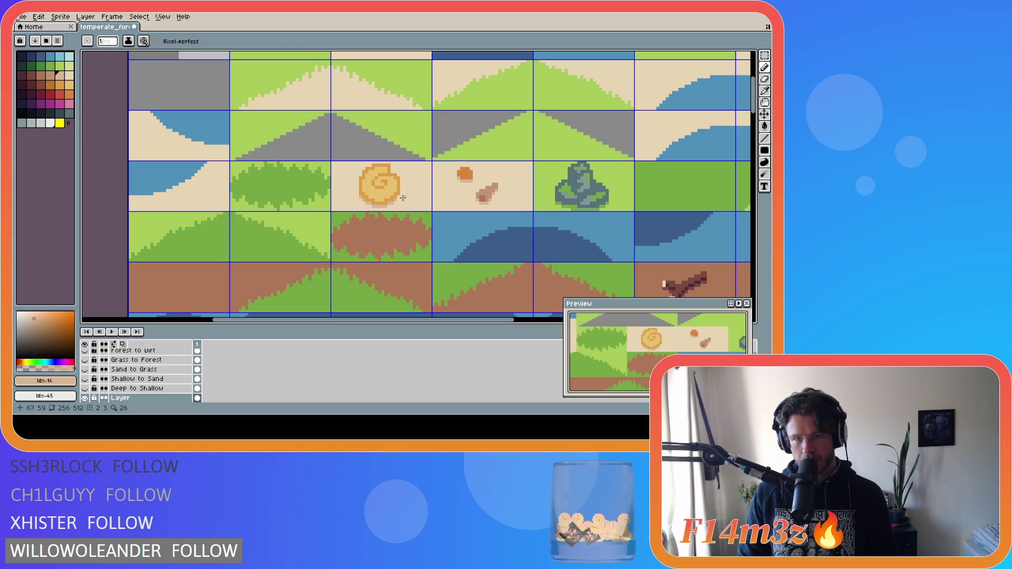
Save the tileset file.
{"action": "key", "text": "ctrl+s"}
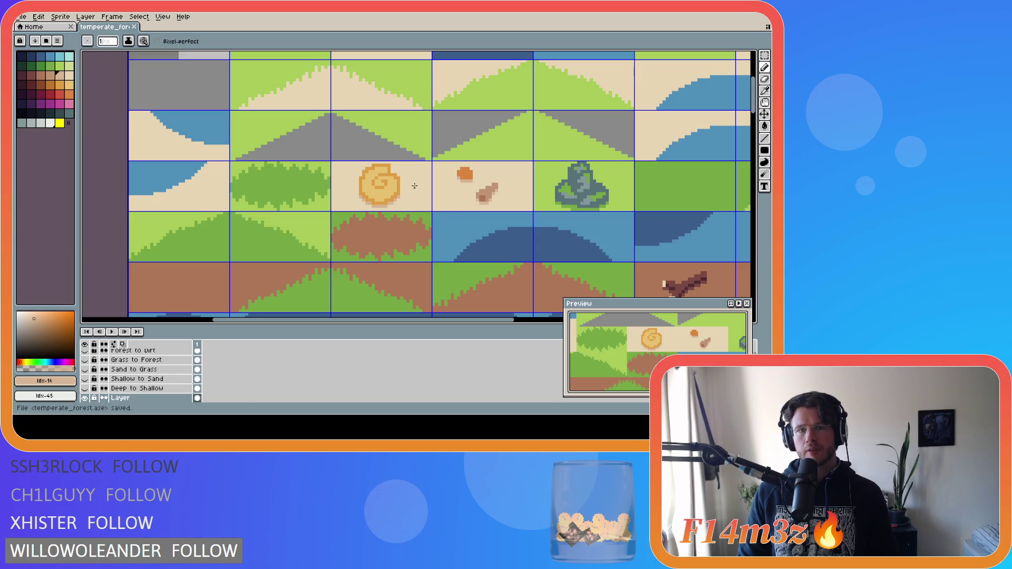
{"action": "left_click", "coordinate": [447, 190]}
{"action": "key", "text": "ctrl+s"}
{"action": "left_click", "coordinate": [519, 208]}
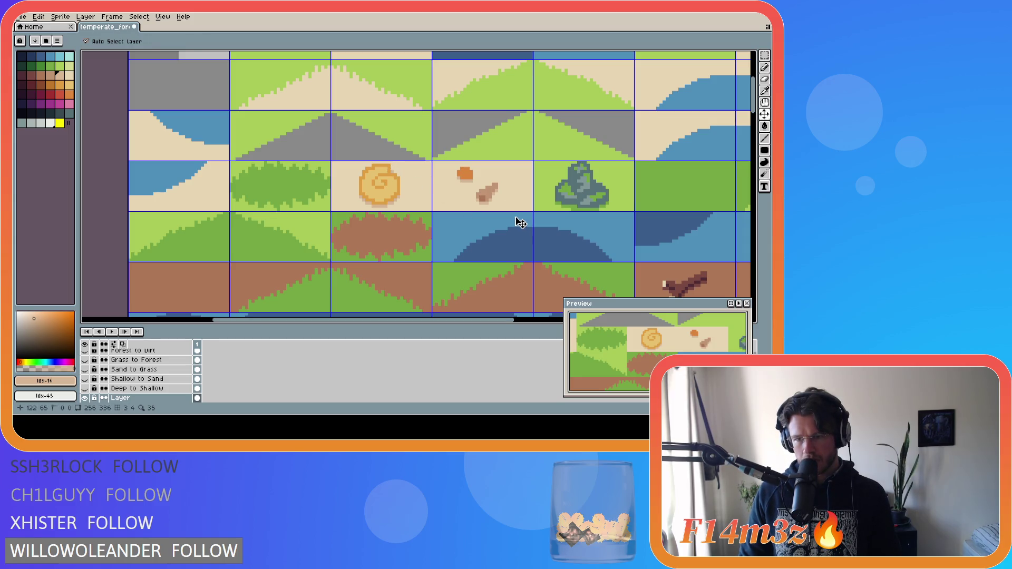
{"action": "key", "text": "ctrl+s"}
{"action": "key", "text": "b"}
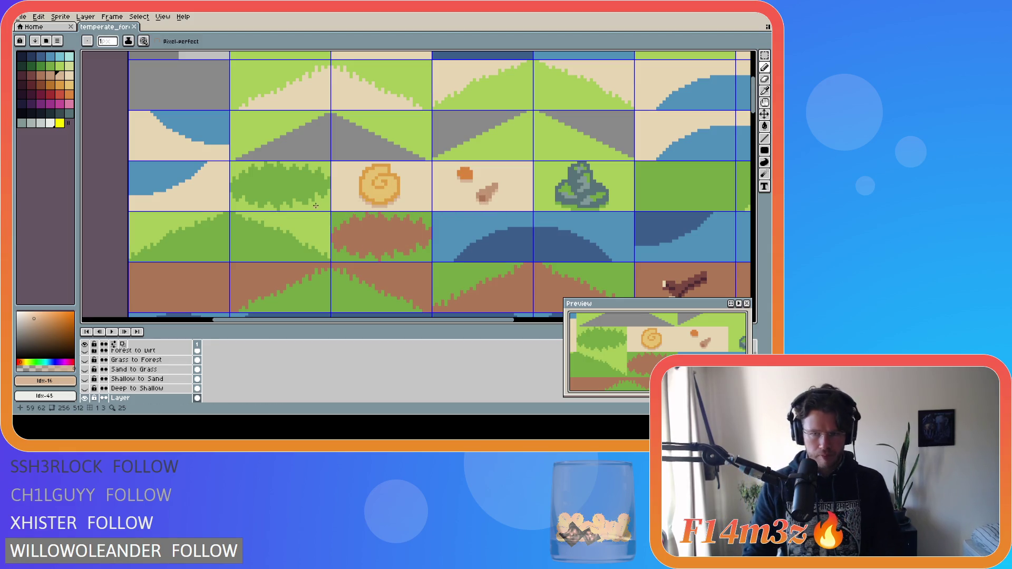
Touch up the spiral shell with an orange pixel sampled from the shell.
{"action": "key", "text": "i"}
{"action": "left_click", "coordinate": [383, 205]}
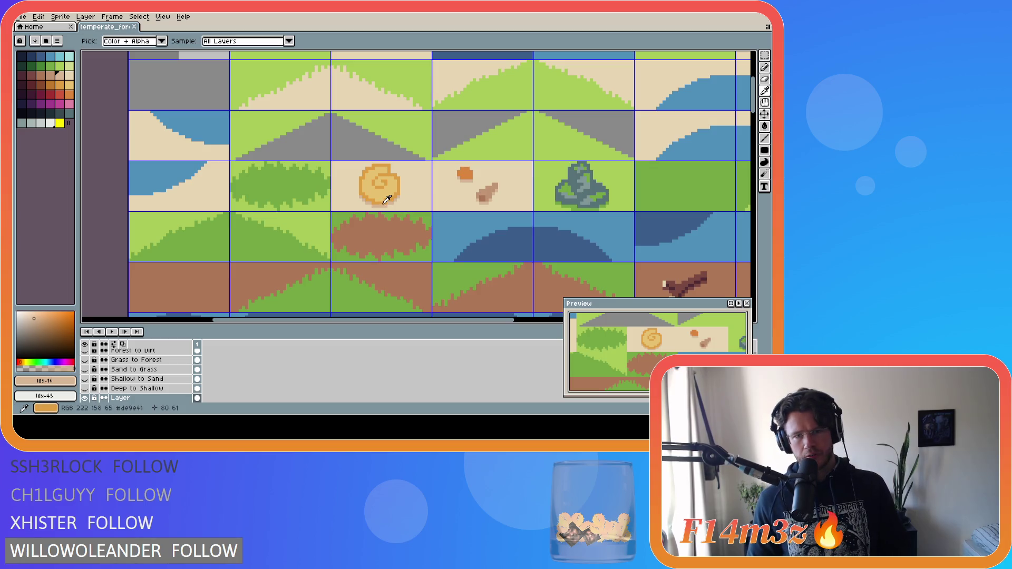
{"action": "left_click", "coordinate": [382, 203]}
{"action": "key", "text": "b"}
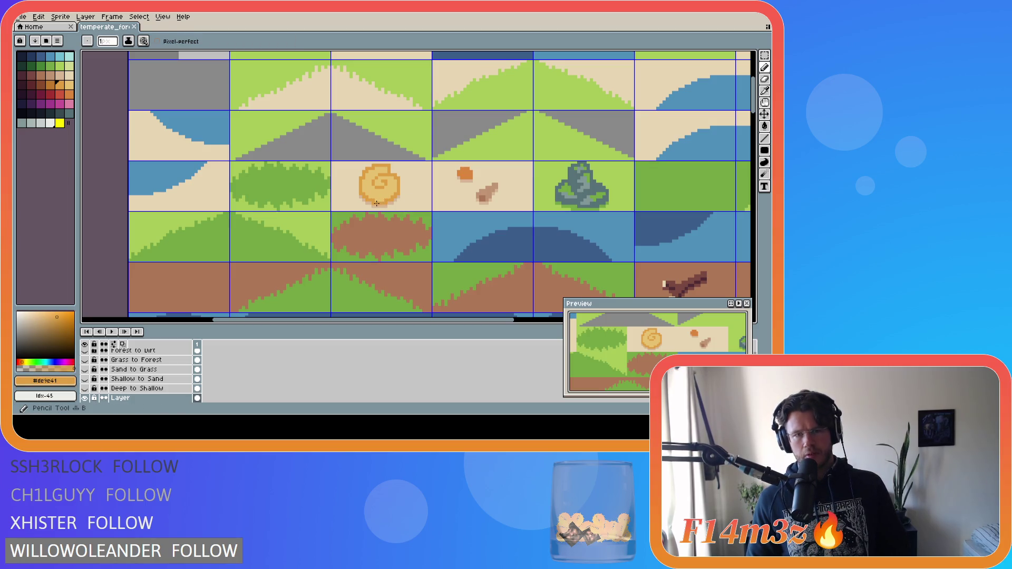
{"action": "left_click", "coordinate": [376, 200]}
{"action": "left_click", "coordinate": [373, 206], "text": "alt"}
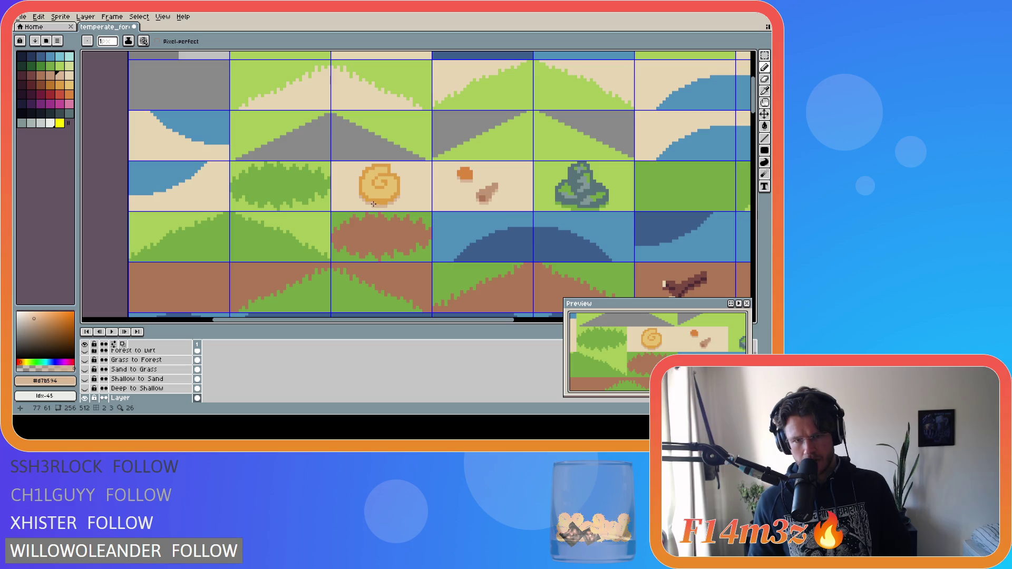
Paint a row of lighter sand pixels under the spiral shell.
{"action": "key", "text": "v"}
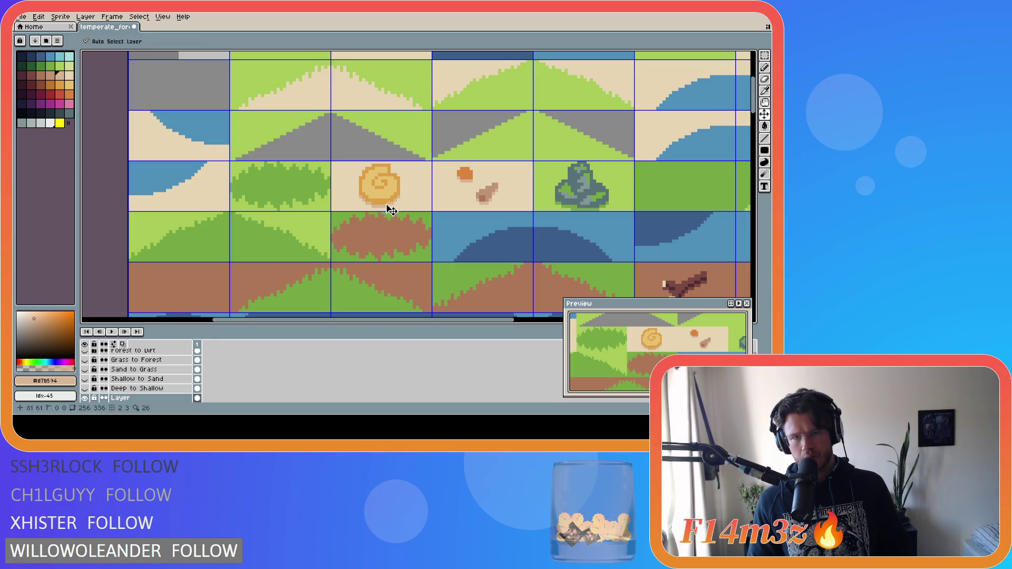
{"action": "key", "text": "b"}
{"action": "left_click", "coordinate": [369, 206], "text": "alt"}
{"action": "left_click_drag", "start_coordinate": [369, 206], "coordinate": [392, 206]}
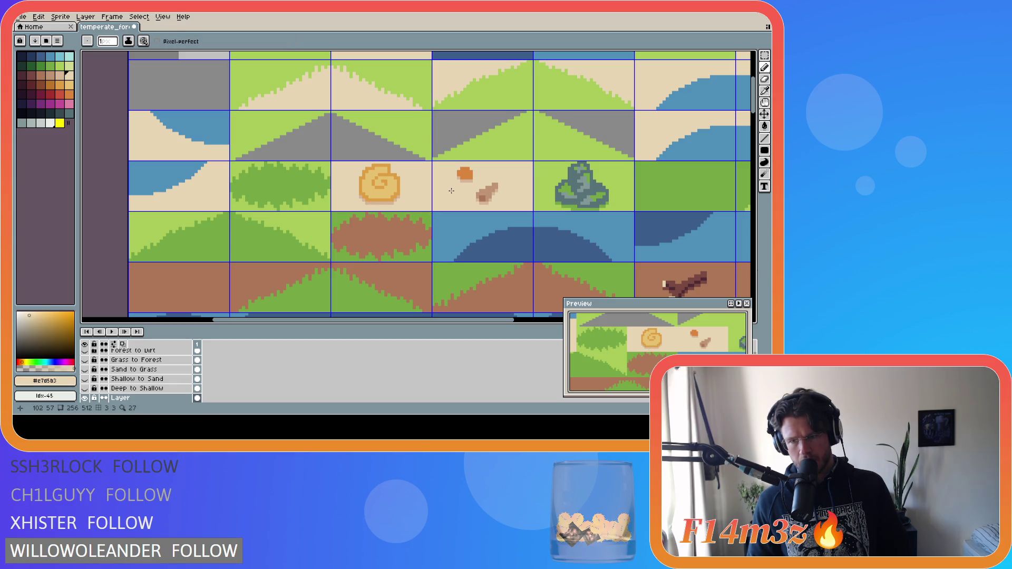
{"action": "key", "text": "v"}
{"action": "key", "text": "ctrl+z"}
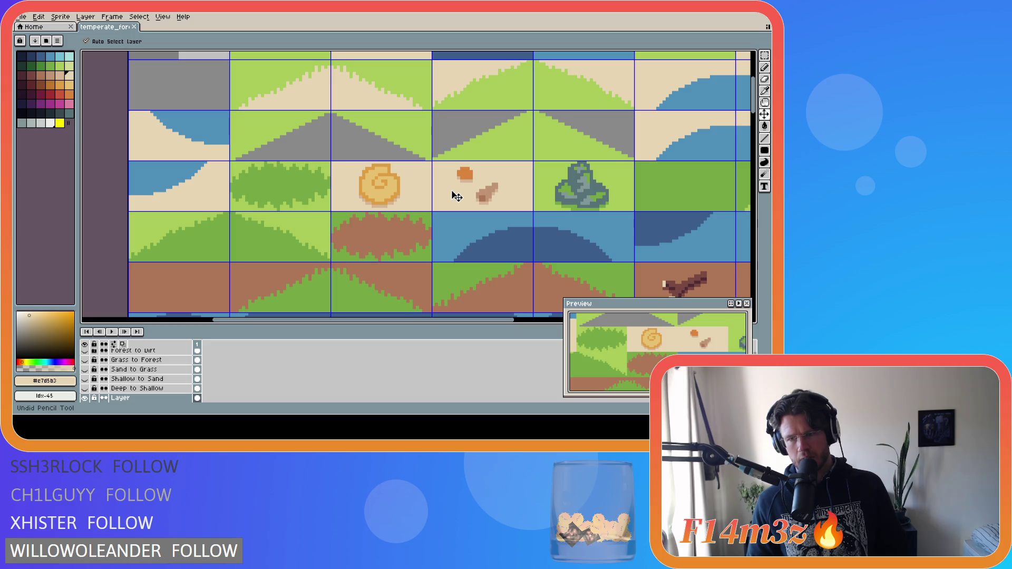
{"action": "key", "text": "b"}
{"action": "key", "text": "ctrl+y"}
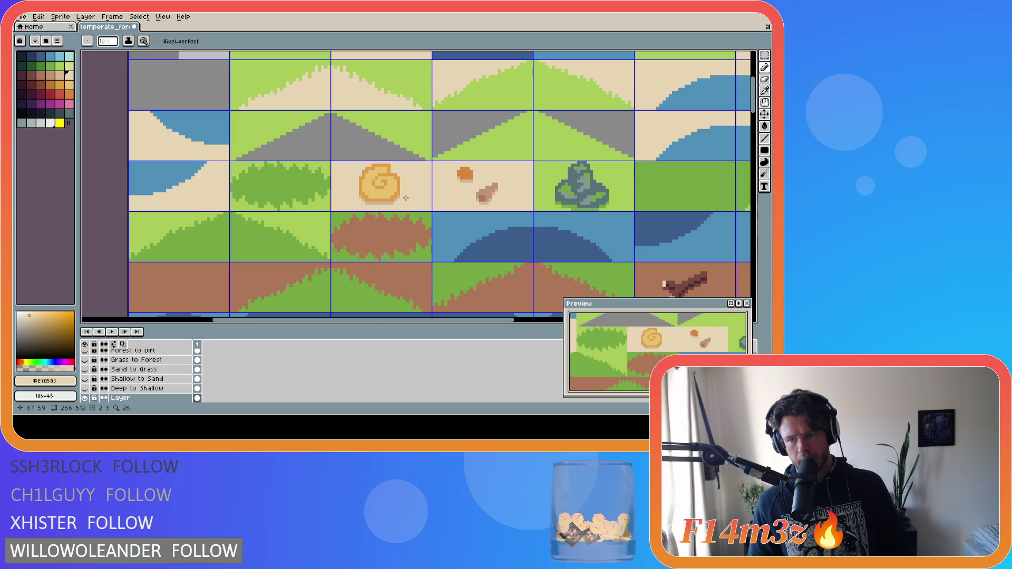
Compare the spiral with and without the sand row, save, and undo the last pencil stroke.
{"action": "key", "text": "v"}
{"action": "key", "text": "ctrl+z"}
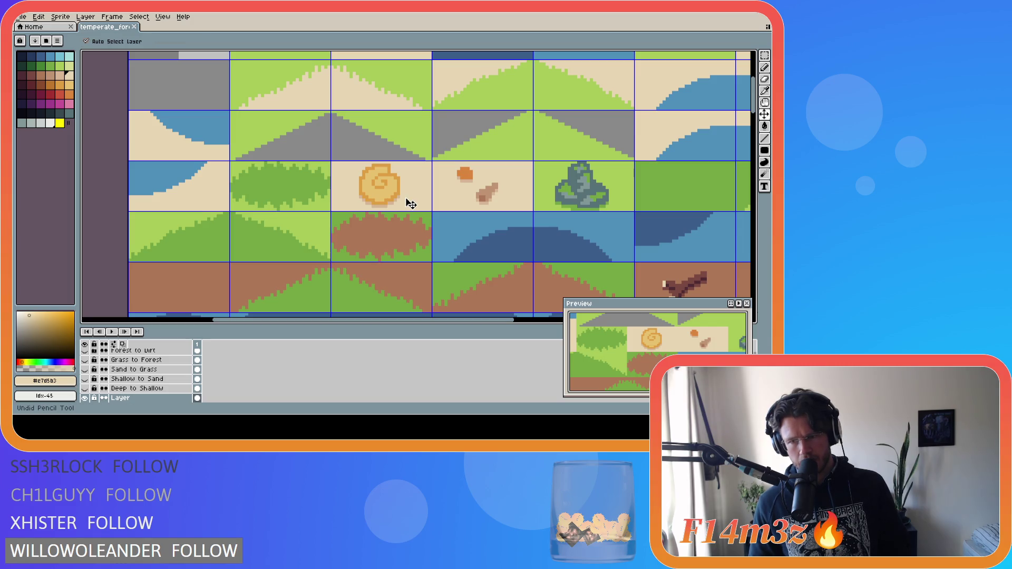
{"action": "key", "text": "b"}
{"action": "key", "text": "ctrl+y"}
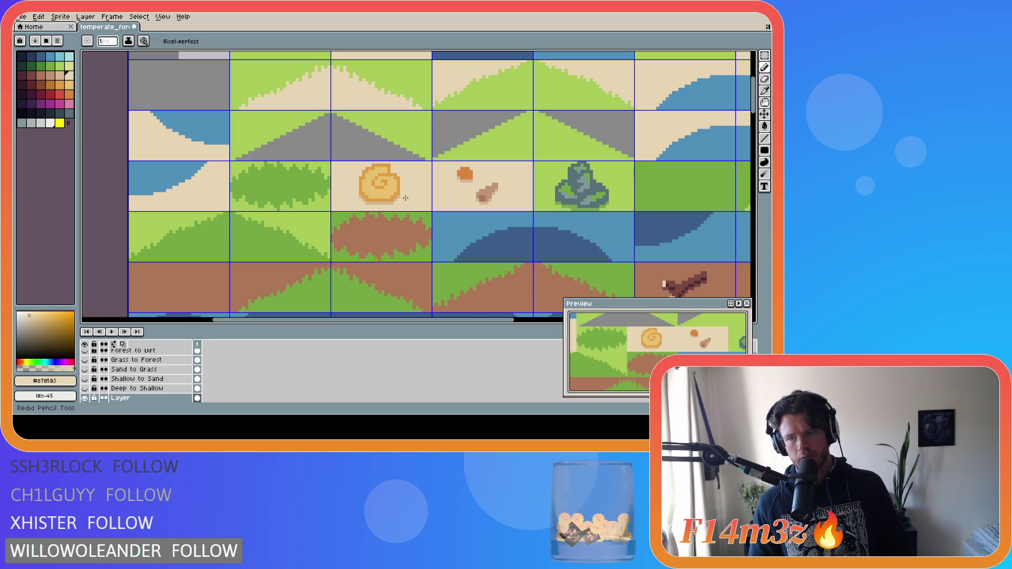
{"action": "key", "text": "ctrl+s"}
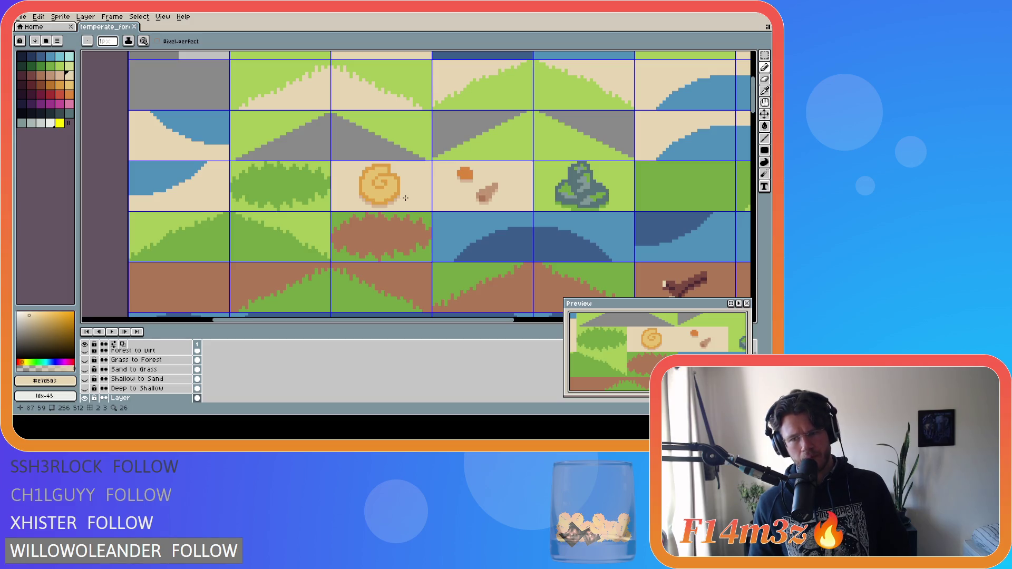
{"action": "key", "text": "ctrl+z"}
{"action": "key", "text": "ctrl+y"}
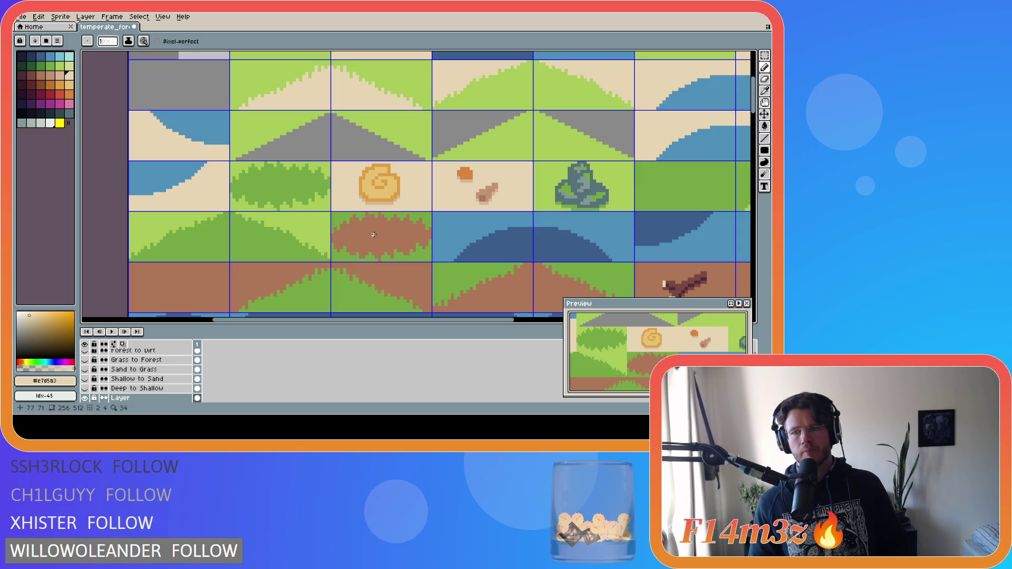
{"action": "left_click", "coordinate": [389, 167], "text": "alt"}
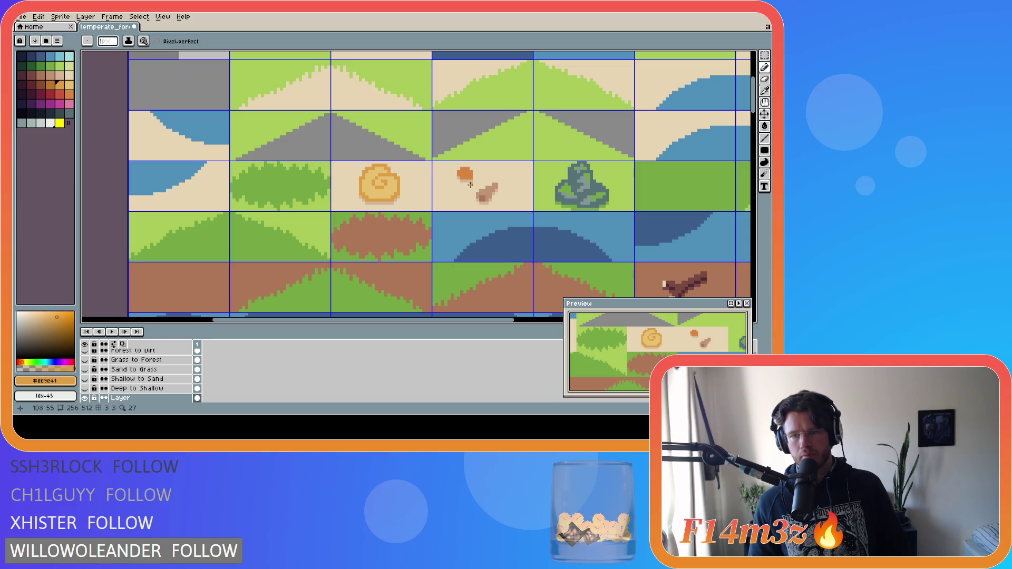
{"action": "key", "text": "ctrl+z"}
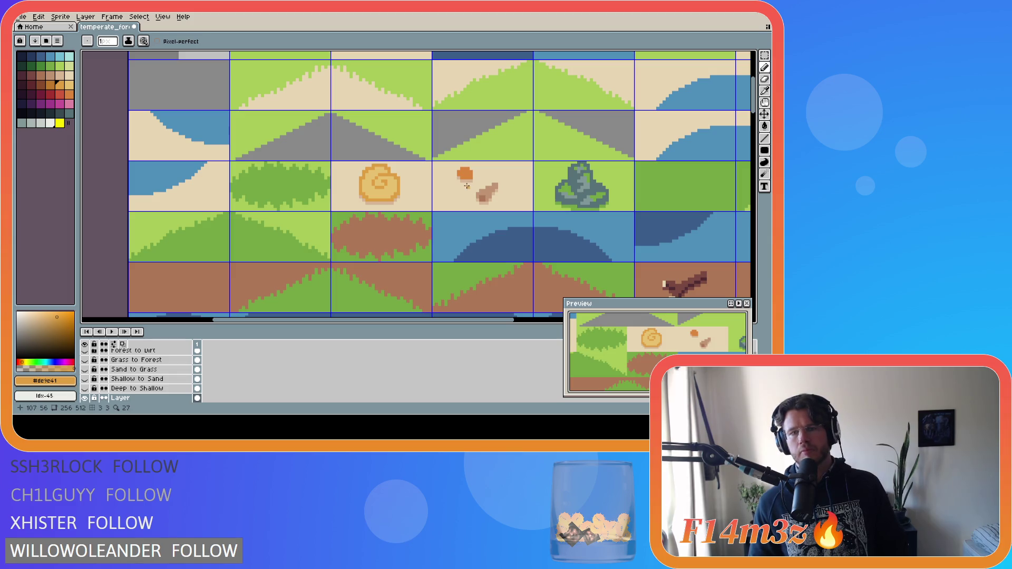
Restore the undone pencil marks and save the tileset.
{"action": "scroll", "coordinate": [534, 204], "scroll_direction": "down", "scroll_amount": 5}
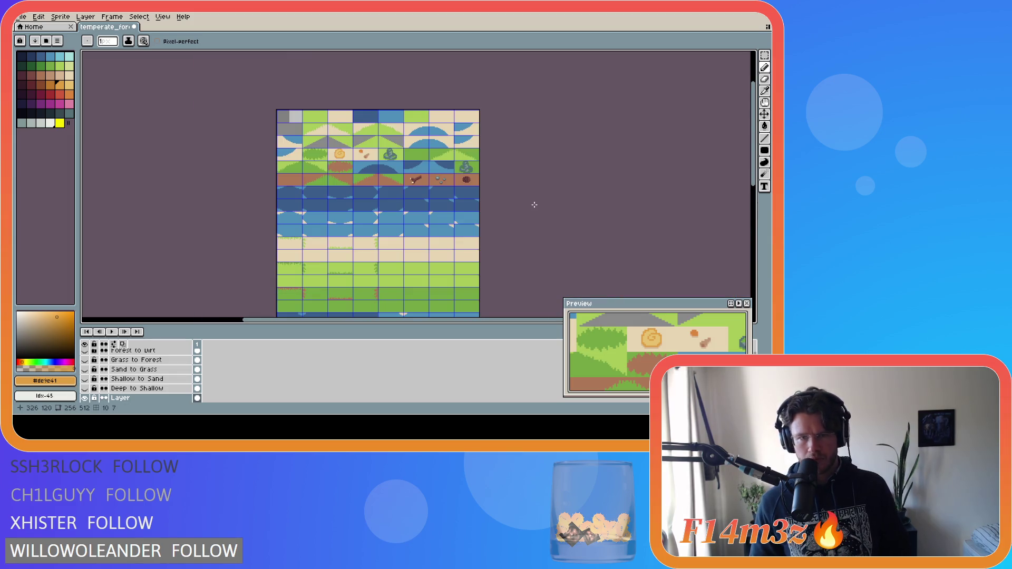
{"action": "key", "text": "ctrl+y"}
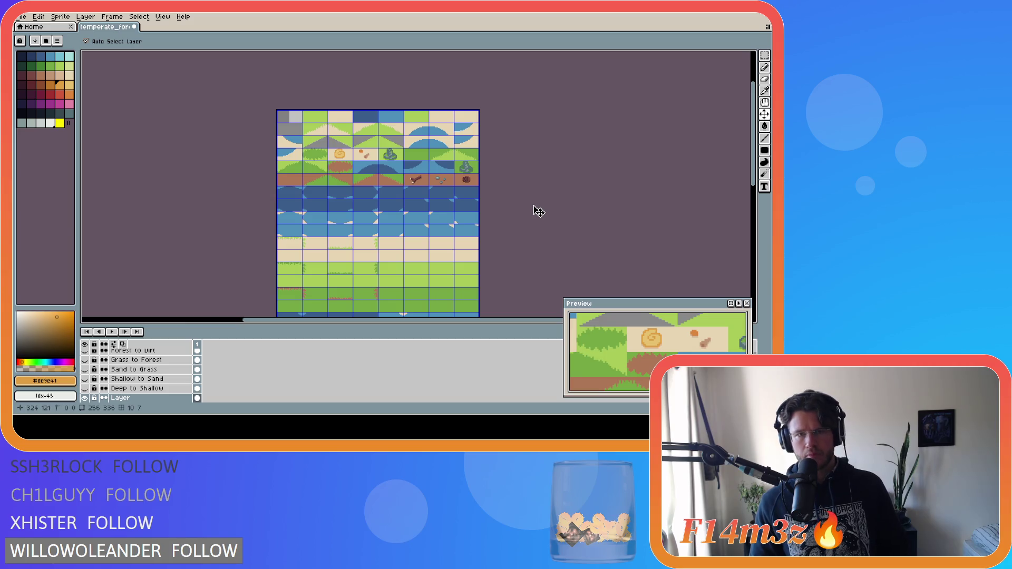
{"action": "key", "text": "ctrl+s"}
{"action": "scroll", "coordinate": [389, 172], "scroll_direction": "up", "scroll_amount": 5}
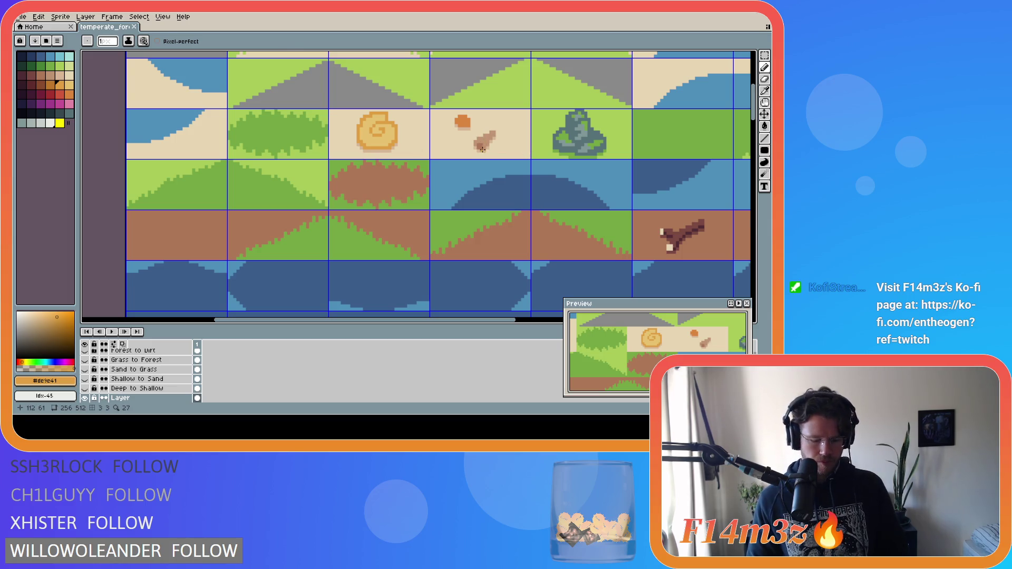
Cut the brown stick from the sand tile and paste it into an empty lower tile.
{"action": "key", "text": "m"}
{"action": "left_click_drag", "start_coordinate": [471, 153], "coordinate": [496, 130]}
{"action": "key", "text": "Delete"}
{"action": "scroll", "coordinate": [523, 202], "scroll_direction": "down", "scroll_amount": 8}
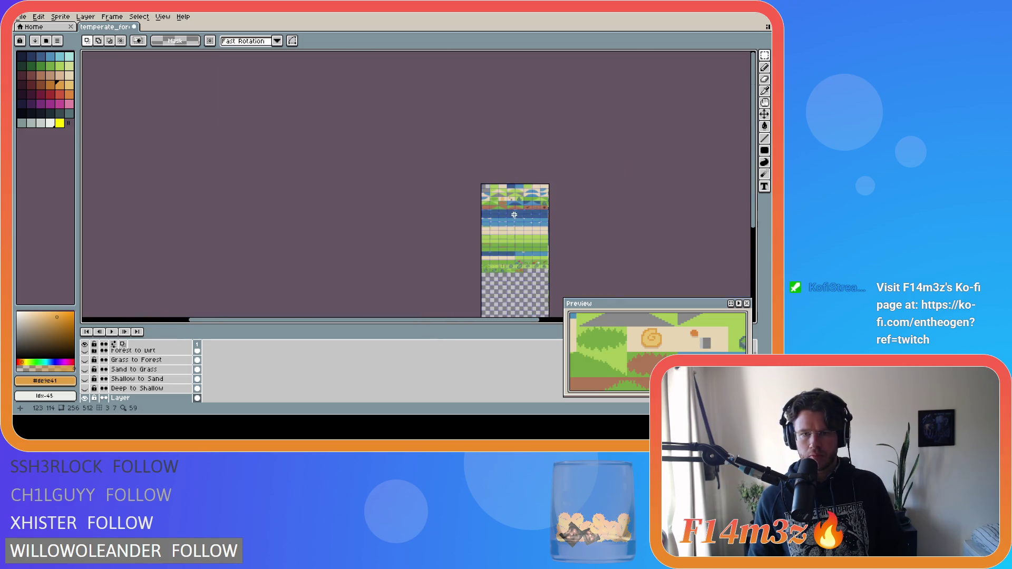
{"action": "scroll", "coordinate": [522, 201], "scroll_direction": "up", "scroll_amount": 7}
{"action": "key", "text": "ctrl+v"}
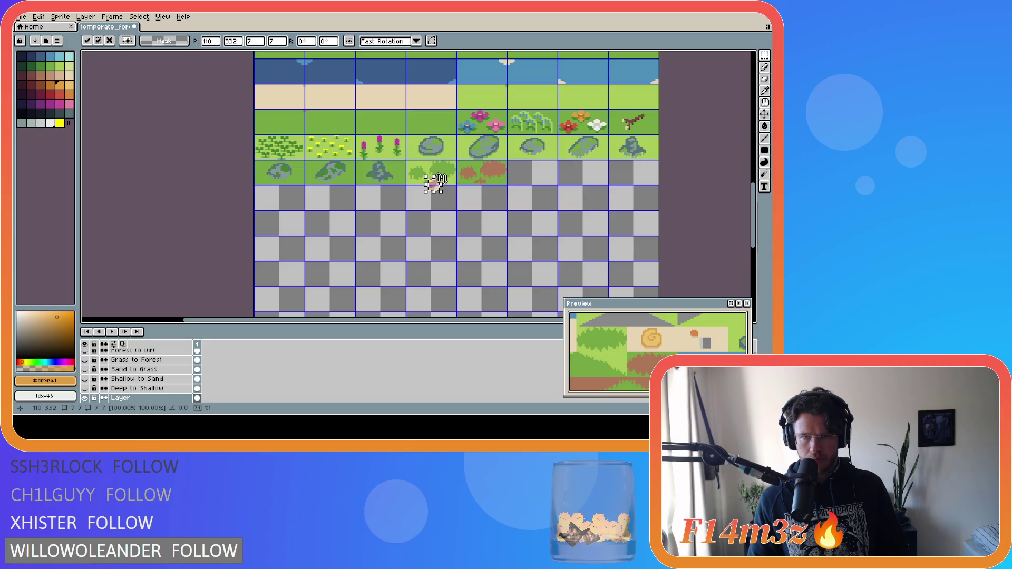
{"action": "left_click_drag", "start_coordinate": [429, 181], "coordinate": [532, 174]}
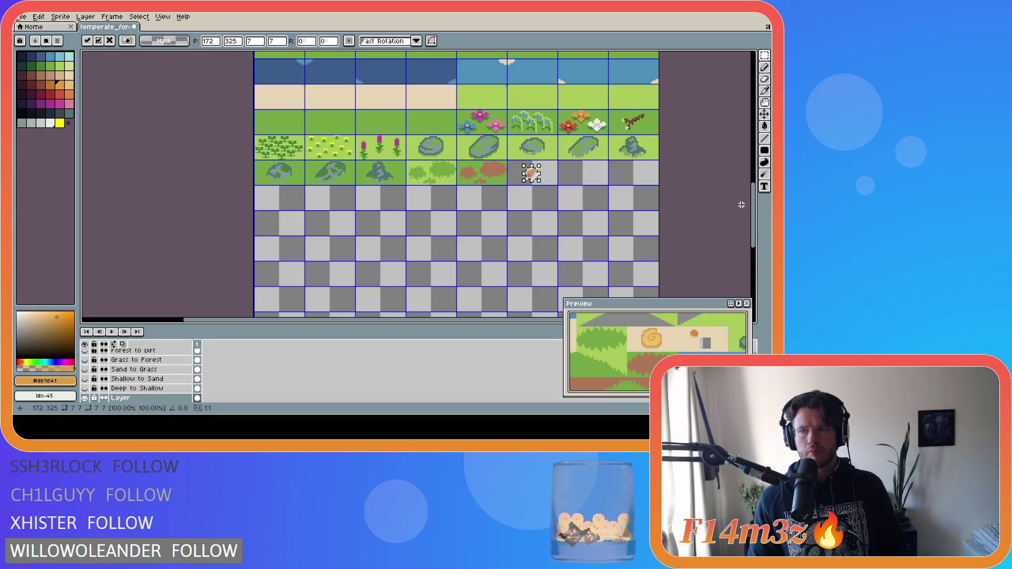
{"action": "scroll", "coordinate": [530, 158], "scroll_direction": "up", "scroll_amount": 10}
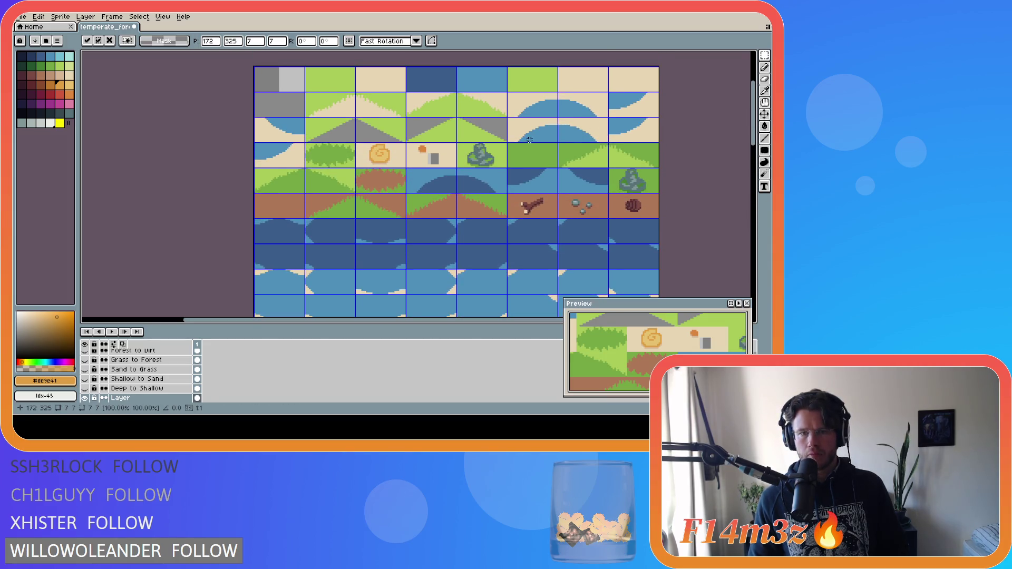
{"action": "scroll", "coordinate": [462, 155], "scroll_direction": "up", "scroll_amount": 3}
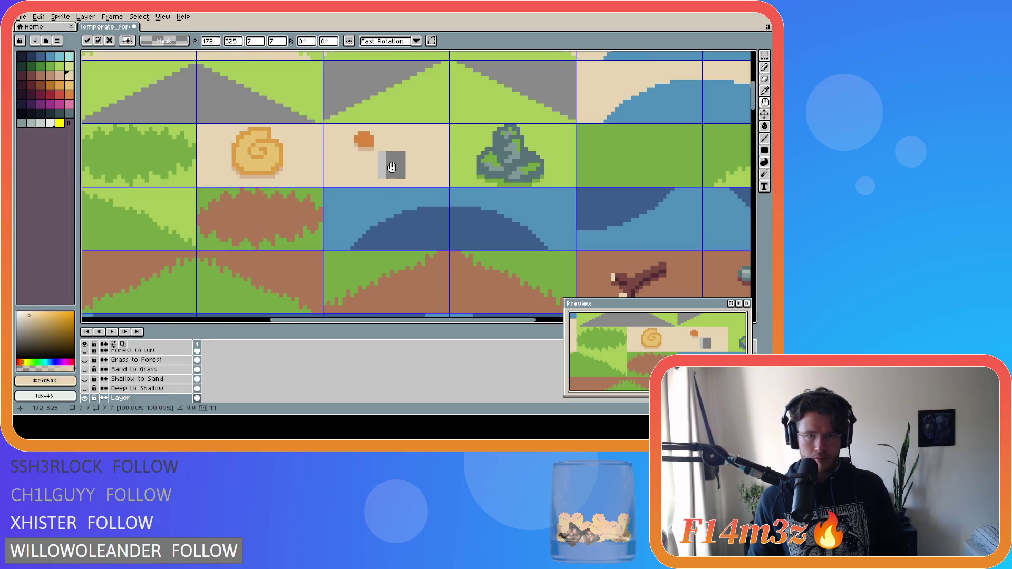
Switch through the Pencil, Paint Bucket and Marquee tools while scrolling the canvas.
{"action": "key", "text": "b"}
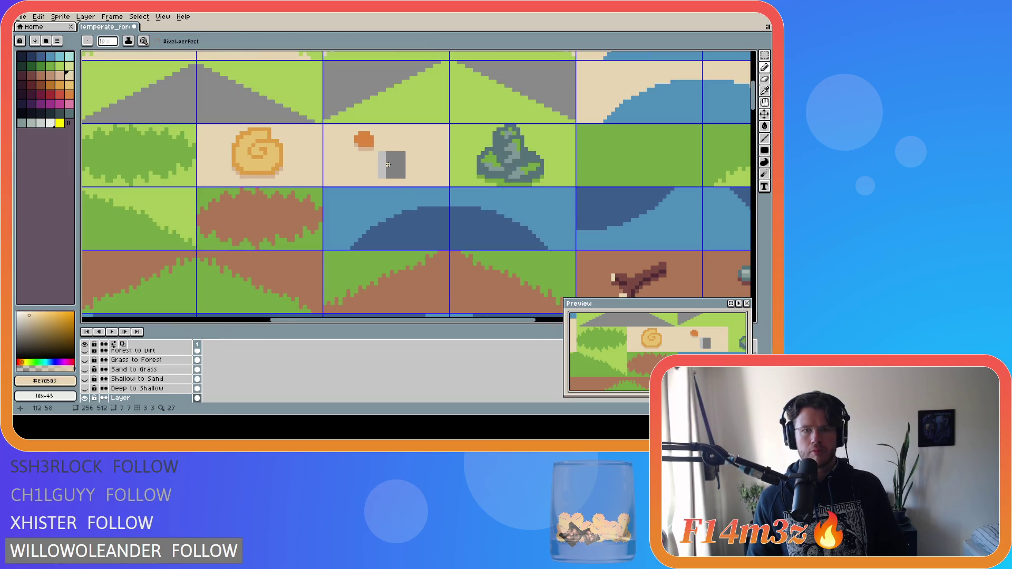
{"action": "key", "text": "g"}
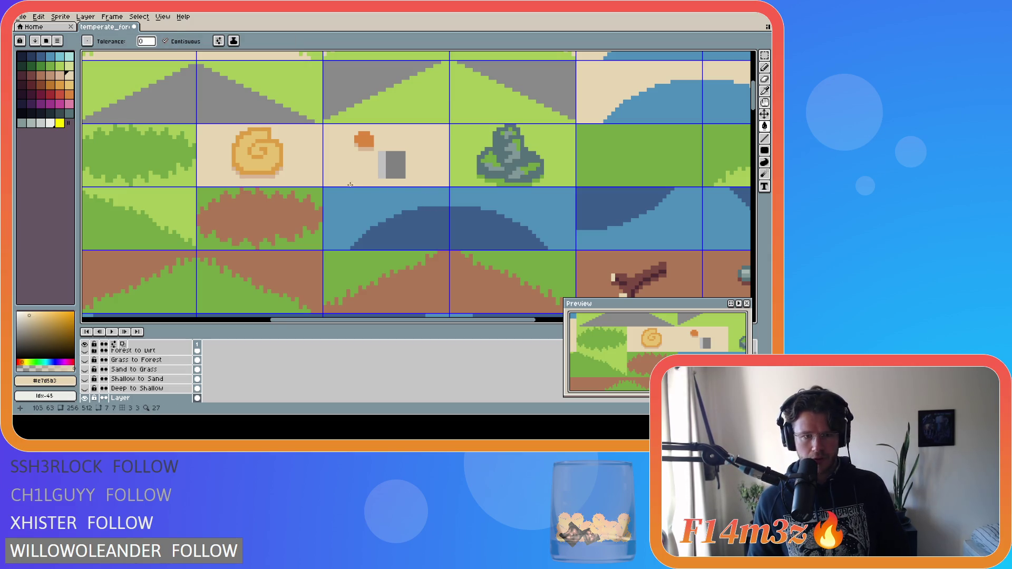
{"action": "scroll", "coordinate": [399, 200], "scroll_direction": "down", "scroll_amount": 8}
{"action": "scroll", "coordinate": [399, 199], "scroll_direction": "up", "scroll_amount": 2}
{"action": "key", "text": "m"}
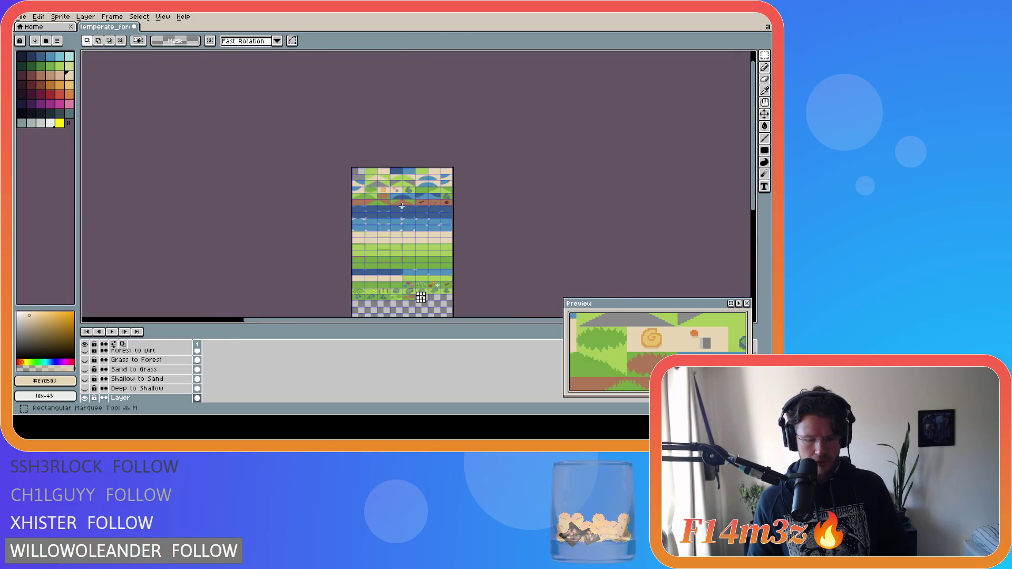
{"action": "scroll", "coordinate": [402, 181], "scroll_direction": "up", "scroll_amount": 6}
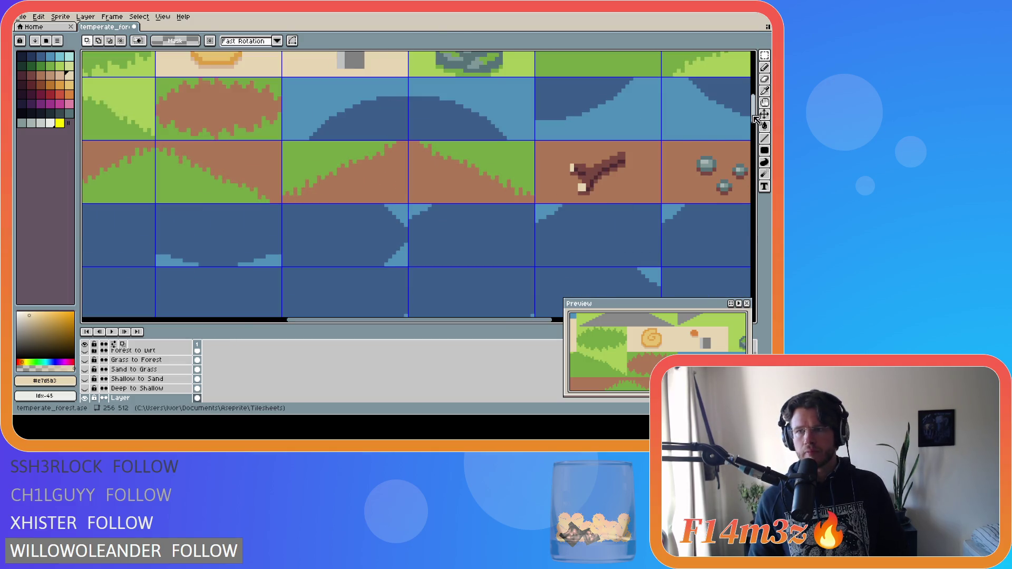
{"action": "scroll", "coordinate": [380, 169], "scroll_direction": "up", "scroll_amount": 3}
Flood-fill the empty gap on the tile beside the spiral shell with sand.
{"action": "key", "text": "b"}
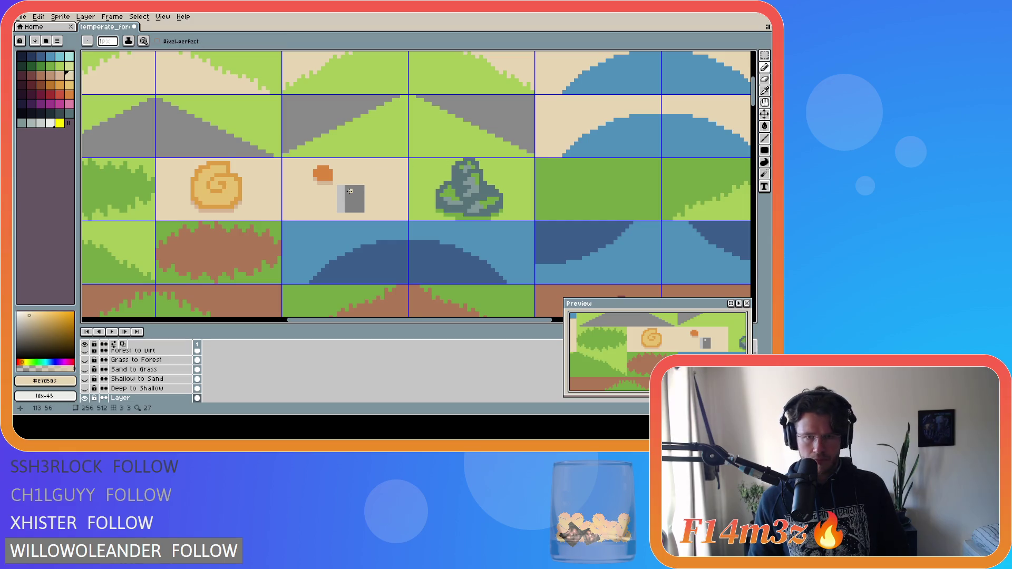
{"action": "key", "text": "g"}
{"action": "left_click", "coordinate": [350, 191]}
{"action": "mouse_move", "coordinate": [752, 105]}
{"action": "left_mouse_down"}
{"action": "mouse_move", "coordinate": [752, 274]}
{"action": "mouse_move", "coordinate": [752, 158]}
{"action": "mouse_move", "coordinate": [730, 104]}
{"action": "left_mouse_up"}
{"action": "scroll", "coordinate": [722, 90], "scroll_direction": "up", "scroll_amount": 3}
{"action": "scroll", "coordinate": [714, 103], "scroll_direction": "down", "scroll_amount": 3}
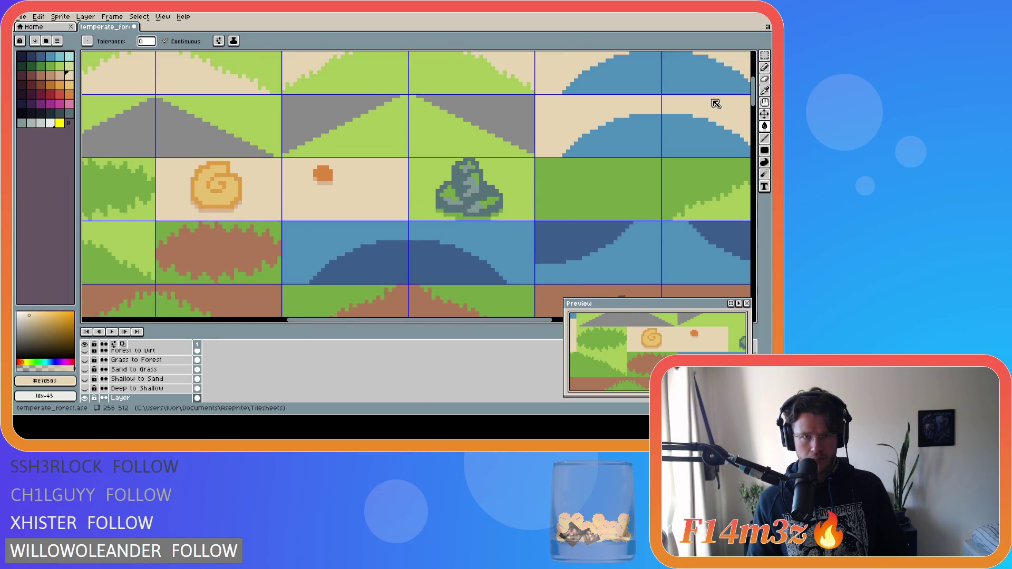
Fill the orange pebble with the sampled sand colour, then pick an orange palette swatch.
{"action": "key", "text": "i"}
{"action": "left_click", "coordinate": [321, 175]}
{"action": "key", "text": "g"}
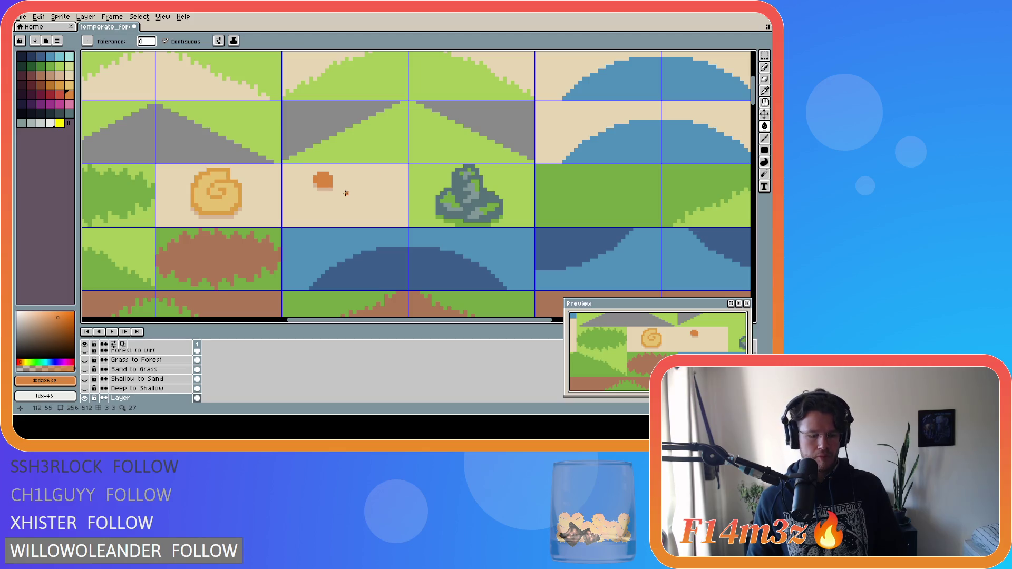
{"action": "key", "text": "i"}
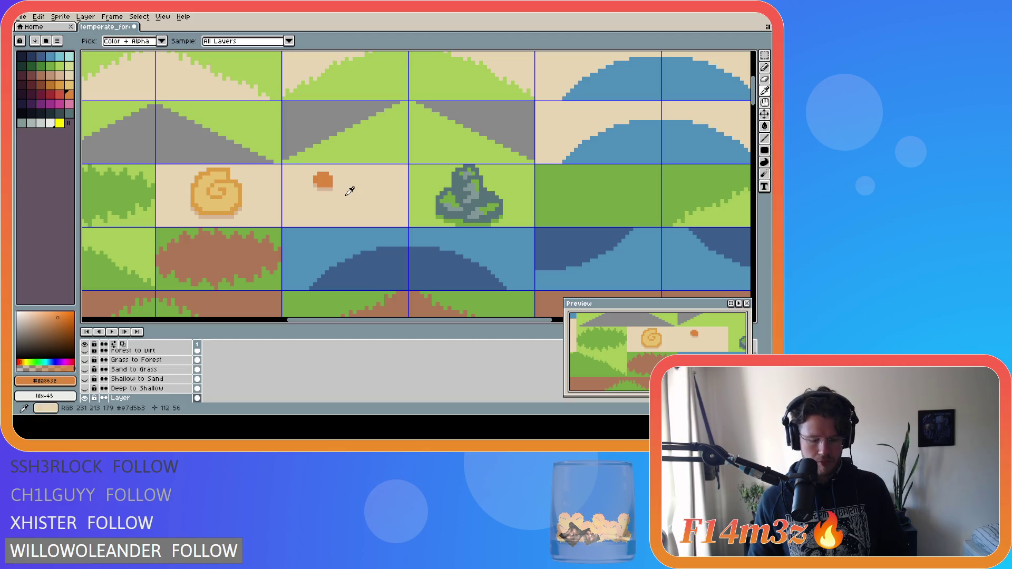
{"action": "left_click", "coordinate": [340, 190]}
{"action": "key", "text": "g"}
{"action": "left_click", "coordinate": [323, 180]}
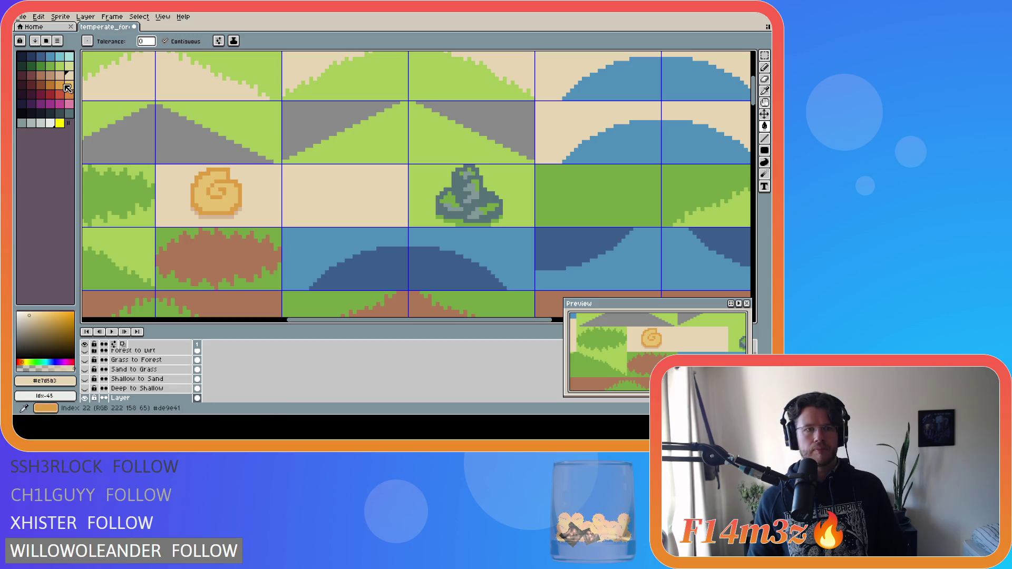
{"action": "left_click", "coordinate": [60, 84]}
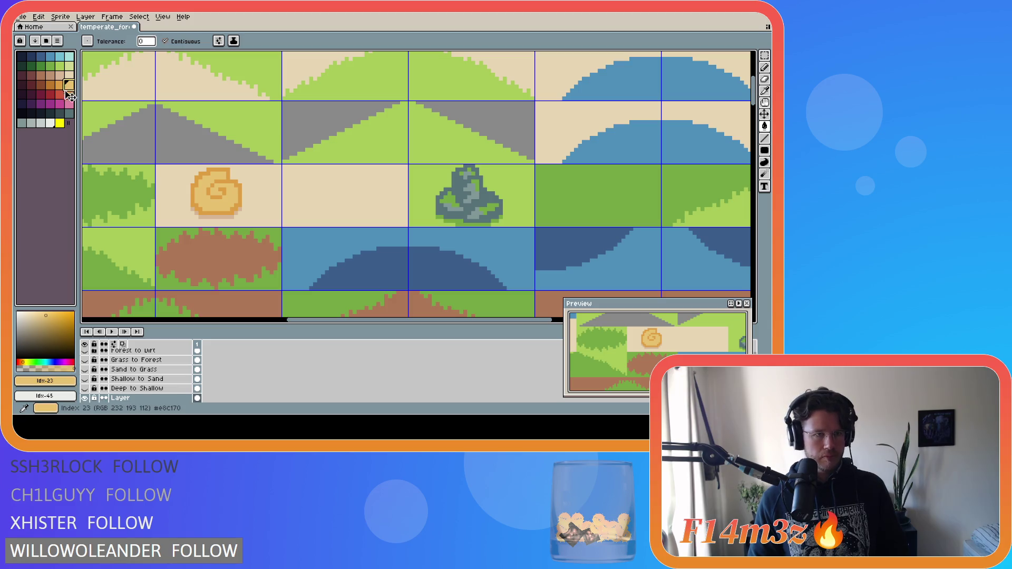
{"action": "left_click", "coordinate": [70, 94]}
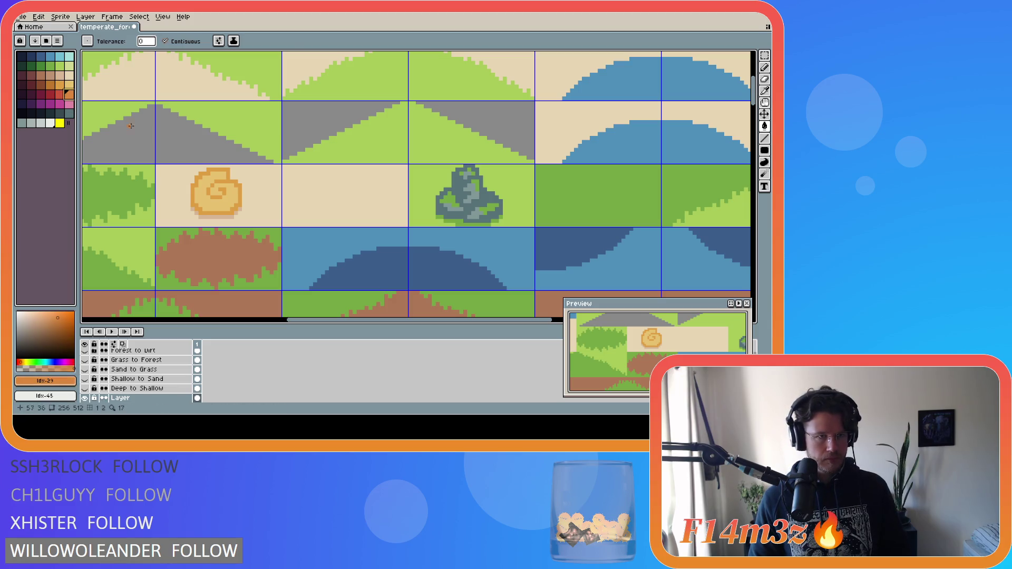
Draw an orange loop on the sand tile and fill it solid orange.
{"action": "key", "text": "i"}
{"action": "key", "text": "b"}
{"action": "mouse_move", "coordinate": [346, 178]}
{"action": "left_mouse_down"}
{"action": "mouse_move", "coordinate": [329, 178]}
{"action": "mouse_move", "coordinate": [311, 207]}
{"action": "mouse_move", "coordinate": [343, 213]}
{"action": "mouse_move", "coordinate": [365, 201]}
{"action": "mouse_move", "coordinate": [320, 174]}
{"action": "mouse_move", "coordinate": [322, 206]}
{"action": "mouse_move", "coordinate": [354, 208]}
{"action": "mouse_move", "coordinate": [371, 187]}
{"action": "mouse_move", "coordinate": [343, 168]}
{"action": "left_mouse_up"}
{"action": "key", "text": "ctrl+z"}
{"action": "key", "text": "ctrl+z"}
{"action": "left_click_drag", "start_coordinate": [359, 205], "coordinate": [360, 206]}
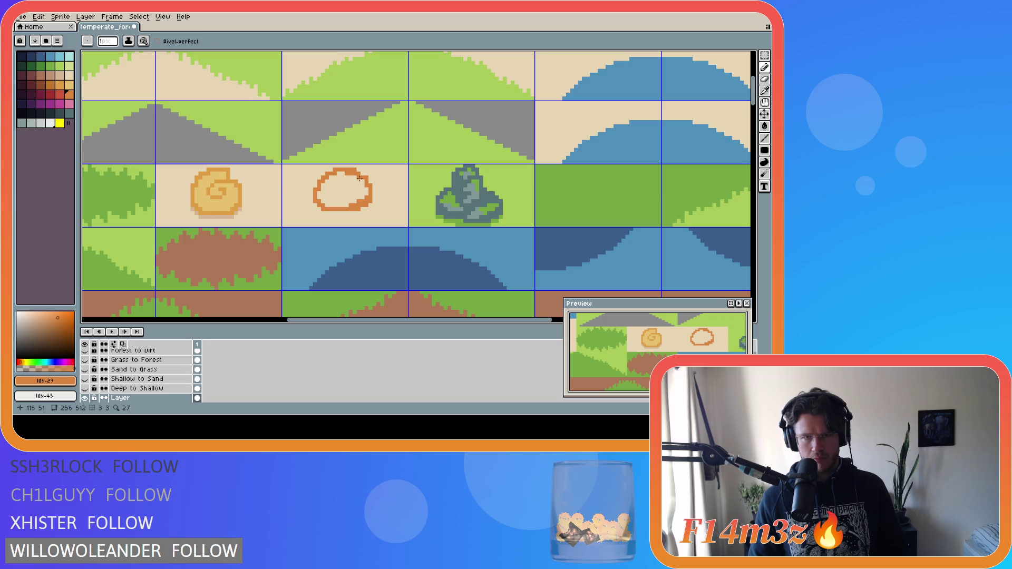
{"action": "key", "text": "g"}
{"action": "left_click", "coordinate": [349, 190]}
Undo a trial sand fill on the blob and touch it up with sampled orange.
{"action": "left_click", "coordinate": [378, 179], "text": "alt"}
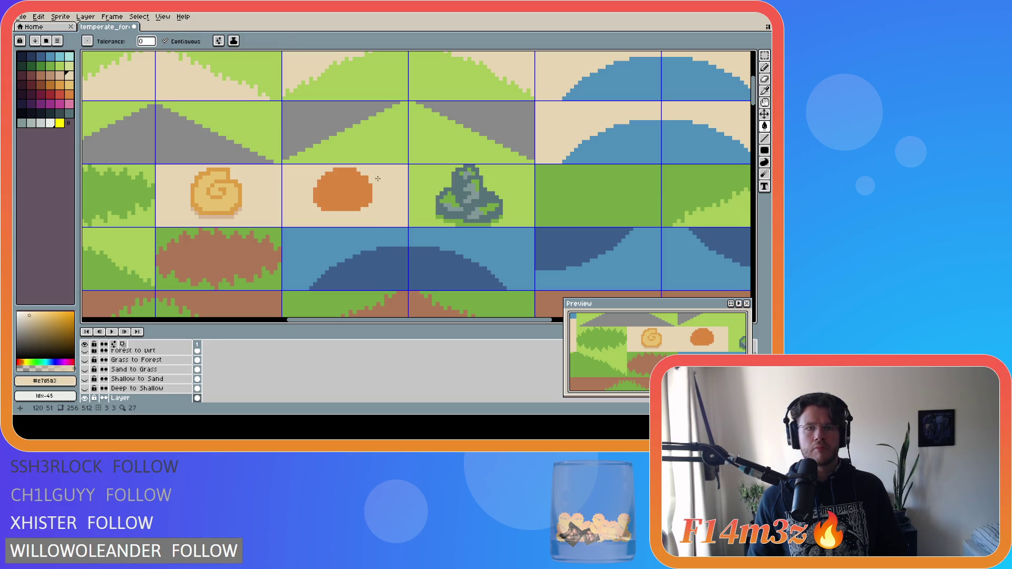
{"action": "left_click", "coordinate": [353, 169]}
{"action": "key", "text": "b"}
{"action": "key", "text": "ctrl+z"}
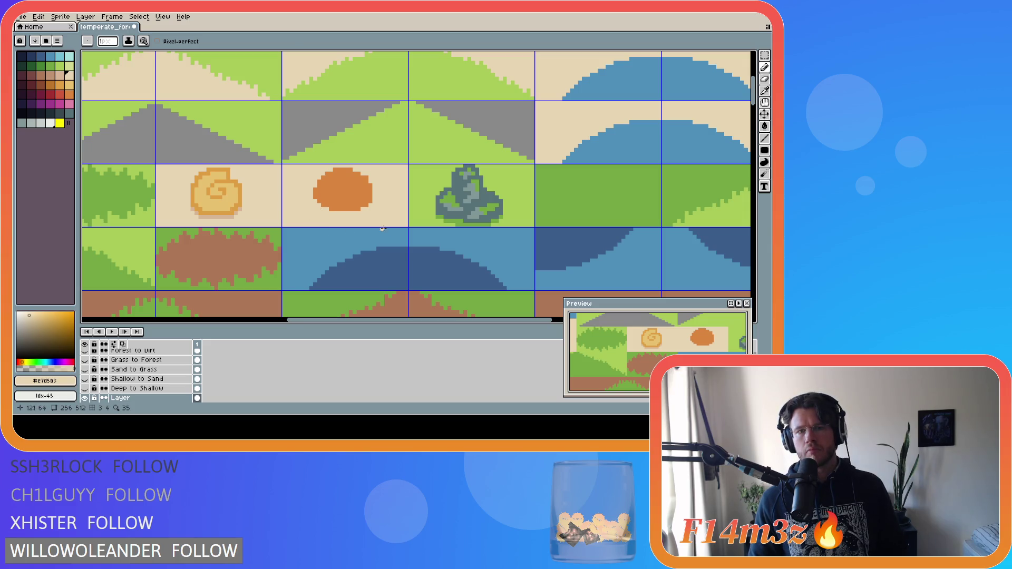
{"action": "left_click", "coordinate": [365, 209], "text": "alt"}
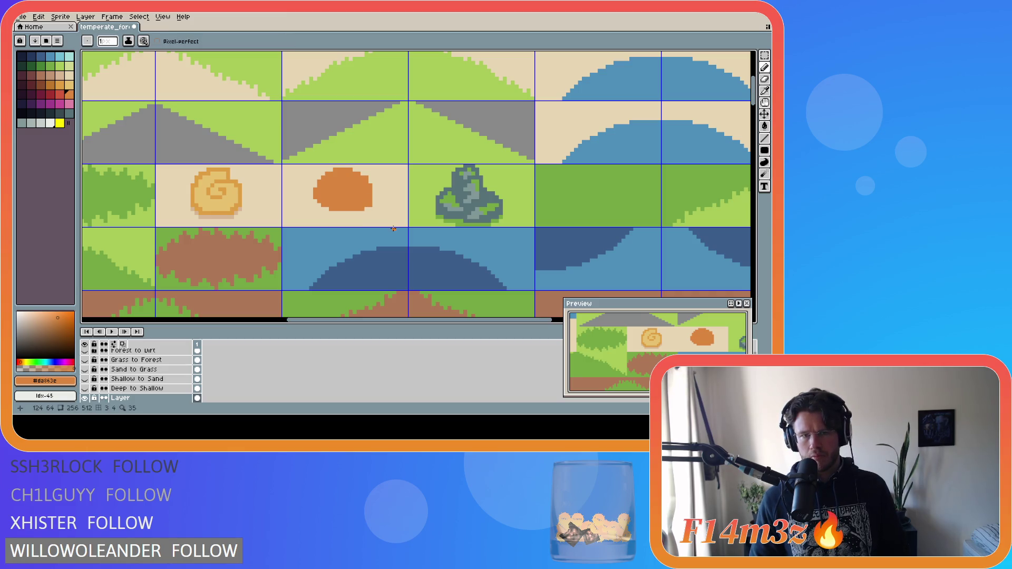
{"action": "key", "text": "ctrl"}
{"action": "key", "text": "ctrl"}
{"action": "key", "text": "ctrl+z"}
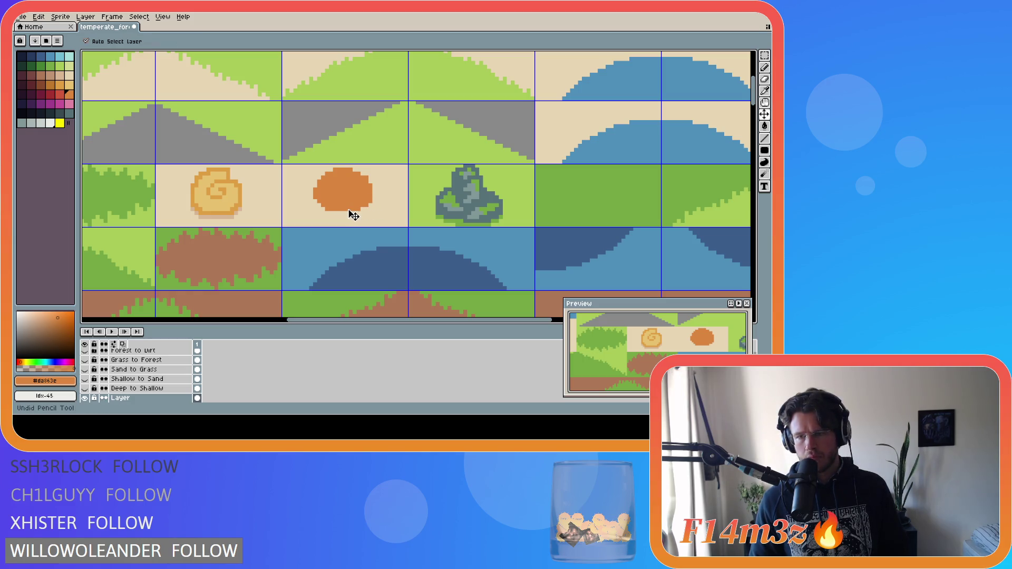
{"action": "key", "text": "ctrl+y"}
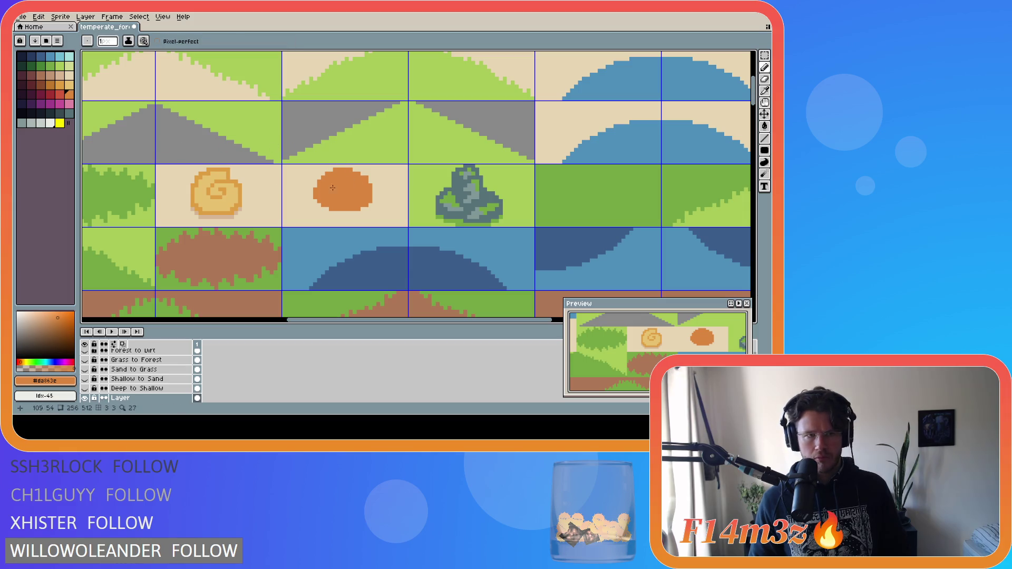
Pick a red swatch and pencil a diagonal red streak across the blob's lower half.
{"action": "left_click", "coordinate": [60, 94]}
{"action": "key", "text": "m"}
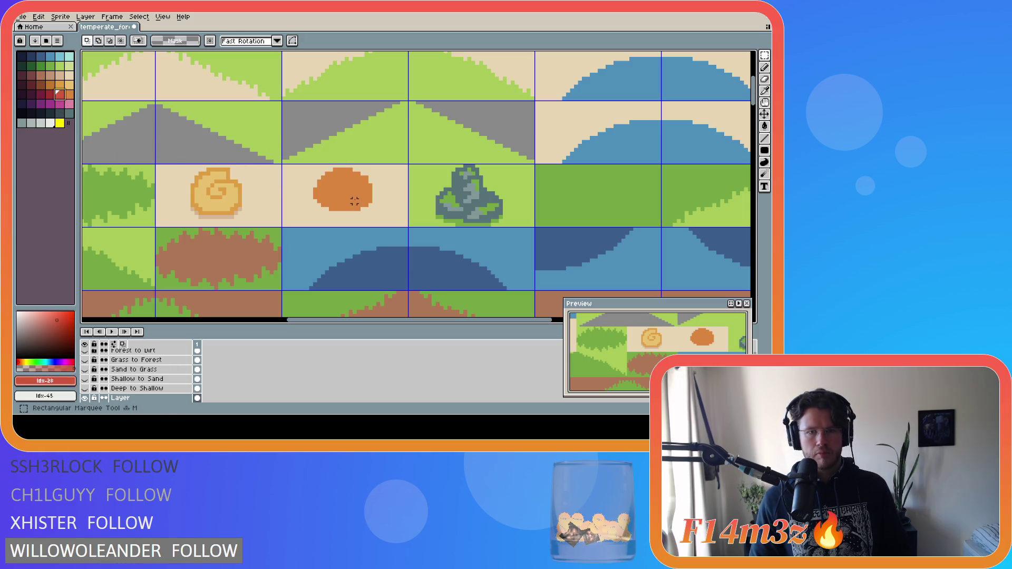
{"action": "key", "text": "b"}
{"action": "left_click_drag", "start_coordinate": [358, 205], "coordinate": [315, 194]}
{"action": "key", "text": "ctrl+z"}
{"action": "left_click", "coordinate": [315, 194], "text": "alt"}
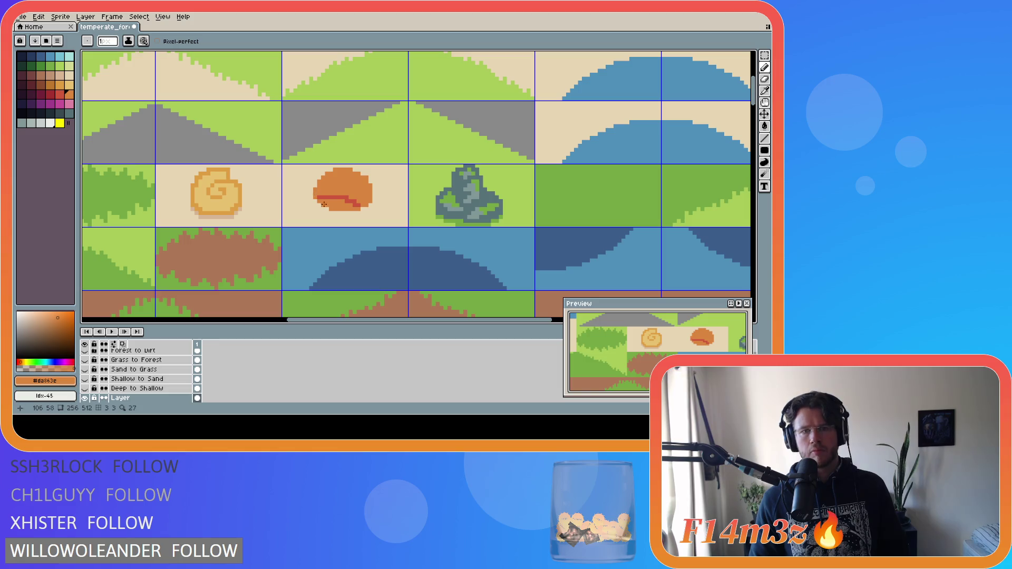
{"action": "left_click", "coordinate": [320, 197], "text": "alt"}
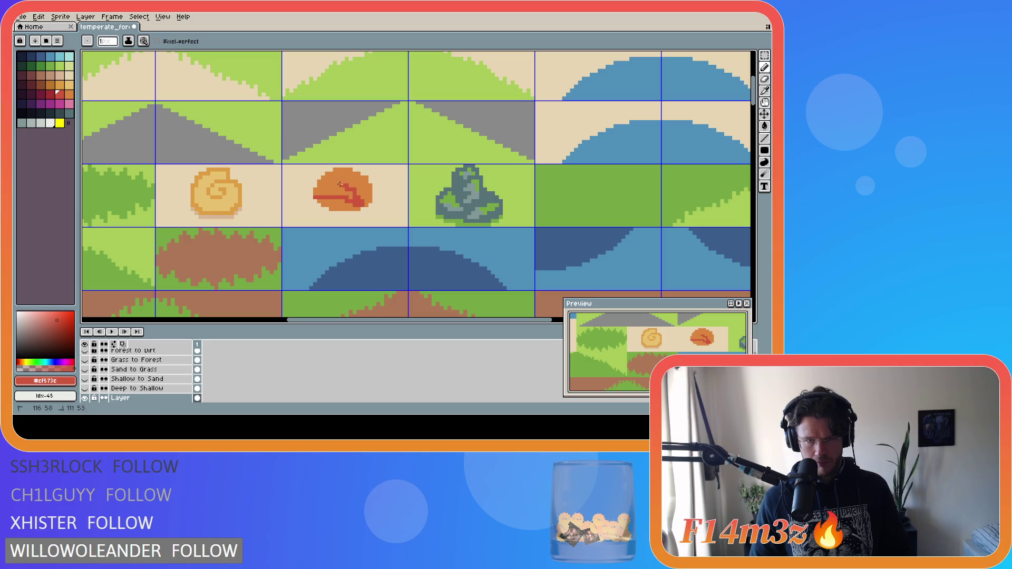
{"action": "left_click_drag", "start_coordinate": [362, 206], "coordinate": [316, 188]}
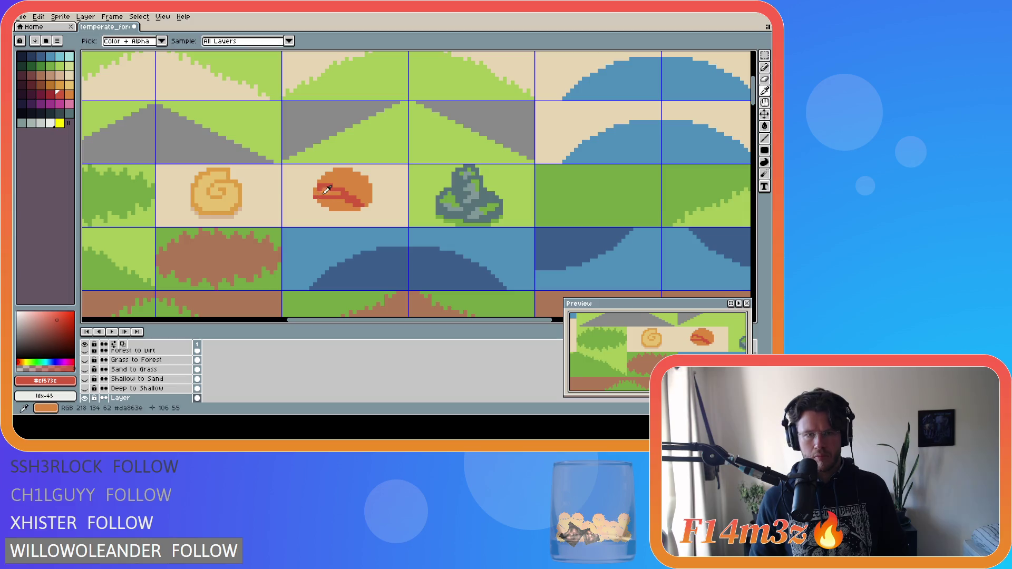
{"action": "left_click", "coordinate": [319, 189], "text": "alt"}
Add straight red diagonal ridges across the orange blob and save the tileset.
{"action": "left_click", "coordinate": [364, 202], "text": "alt"}
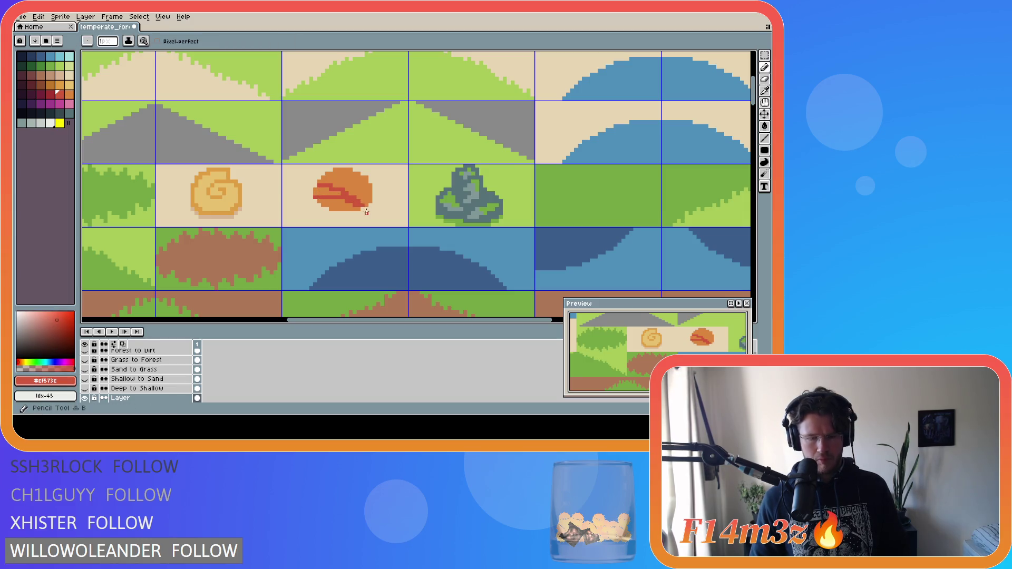
{"action": "left_click_drag", "start_coordinate": [361, 204], "coordinate": [330, 175]}
{"action": "key", "text": "ctrl+z"}
{"action": "mouse_move", "coordinate": [362, 205]}
{"action": "left_mouse_down"}
{"action": "mouse_move", "coordinate": [346, 174]}
{"action": "mouse_move", "coordinate": [362, 177]}
{"action": "mouse_move", "coordinate": [365, 202]}
{"action": "left_mouse_up"}
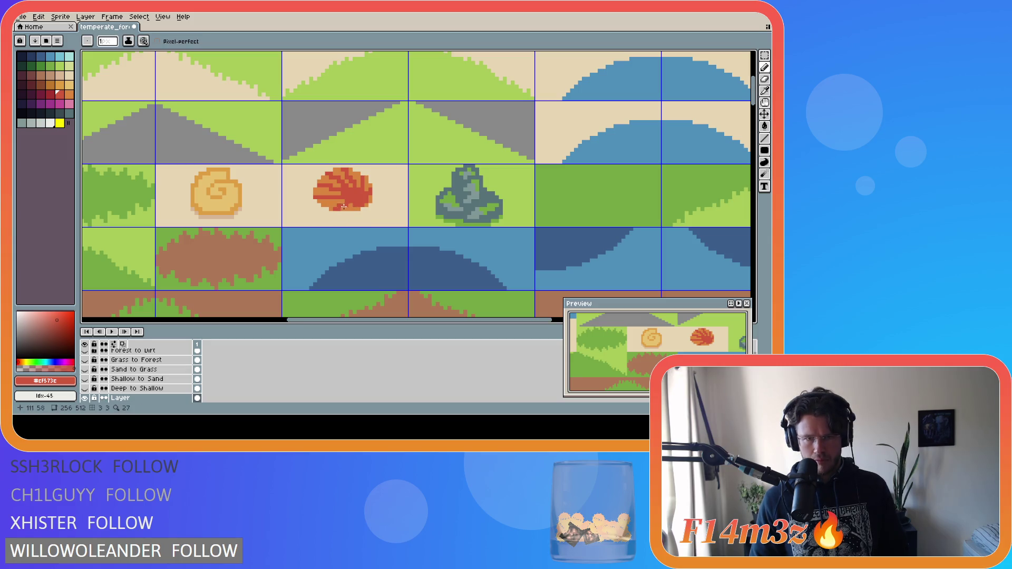
{"action": "key", "text": "alt"}
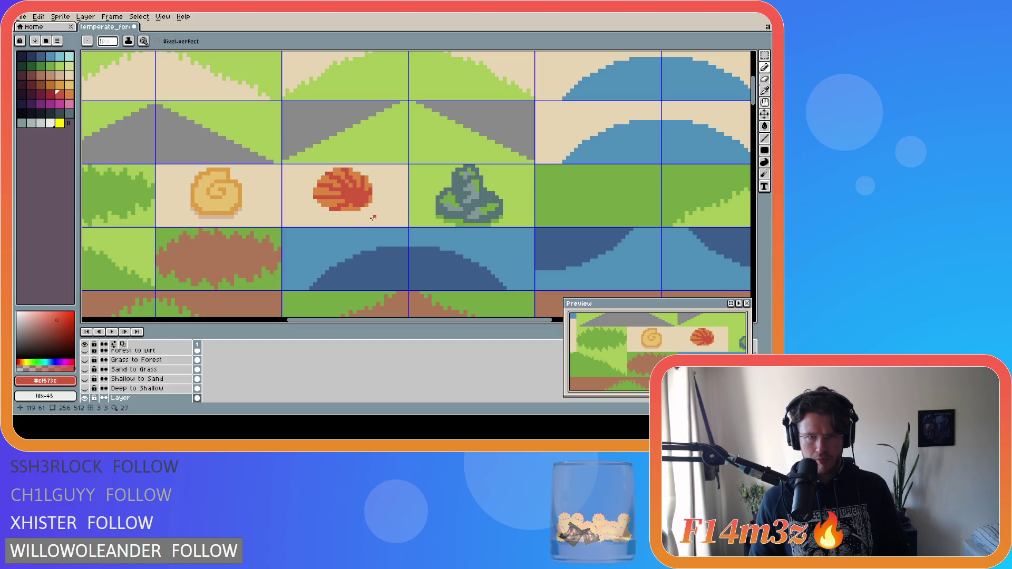
{"action": "key", "text": "ctrl+s"}
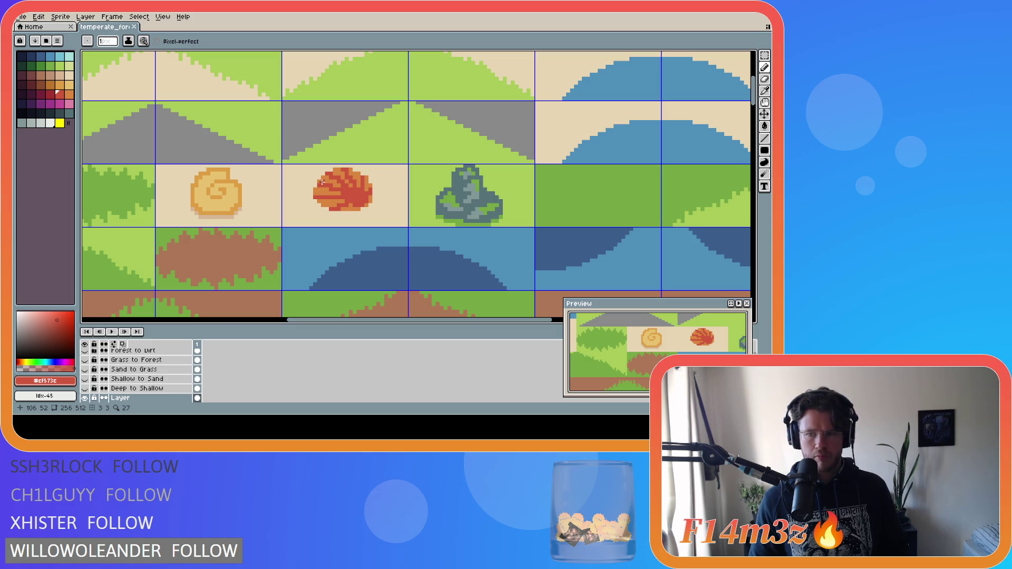
Place extra red pixels on the shell using colours sampled from it.
{"action": "left_click", "coordinate": [325, 197], "text": "alt"}
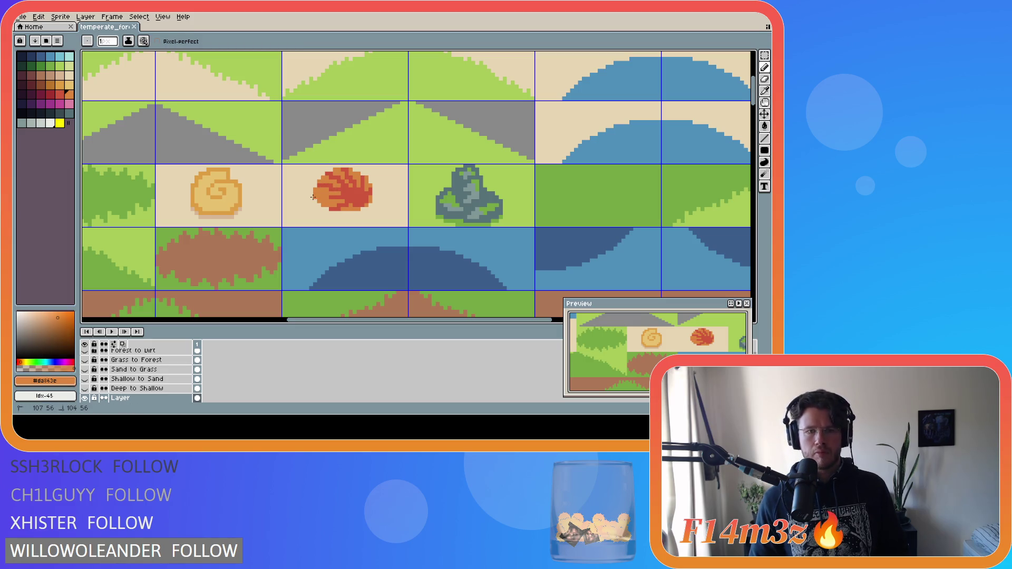
{"action": "left_click", "coordinate": [323, 194], "text": "alt"}
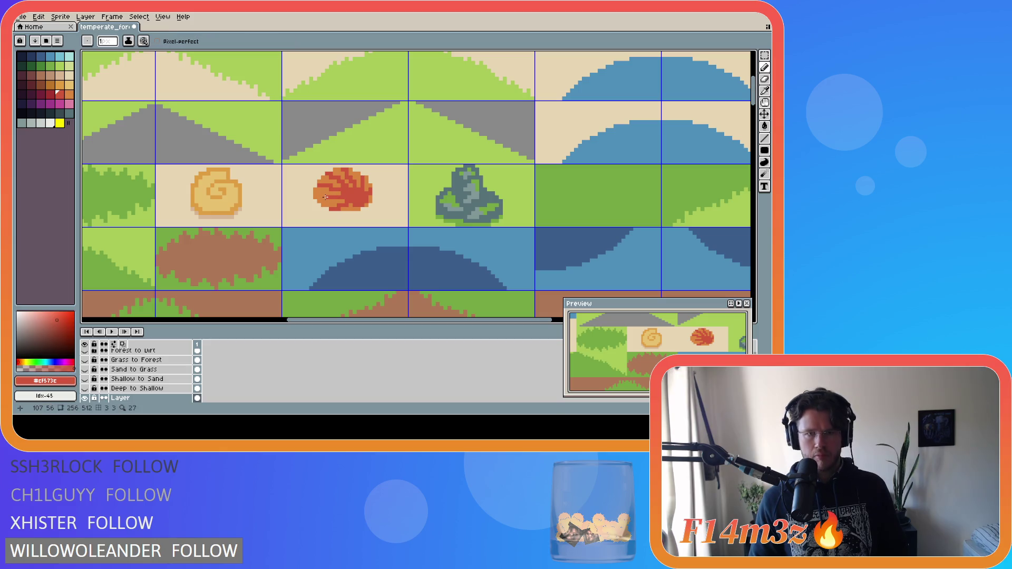
{"action": "left_click", "coordinate": [326, 194]}
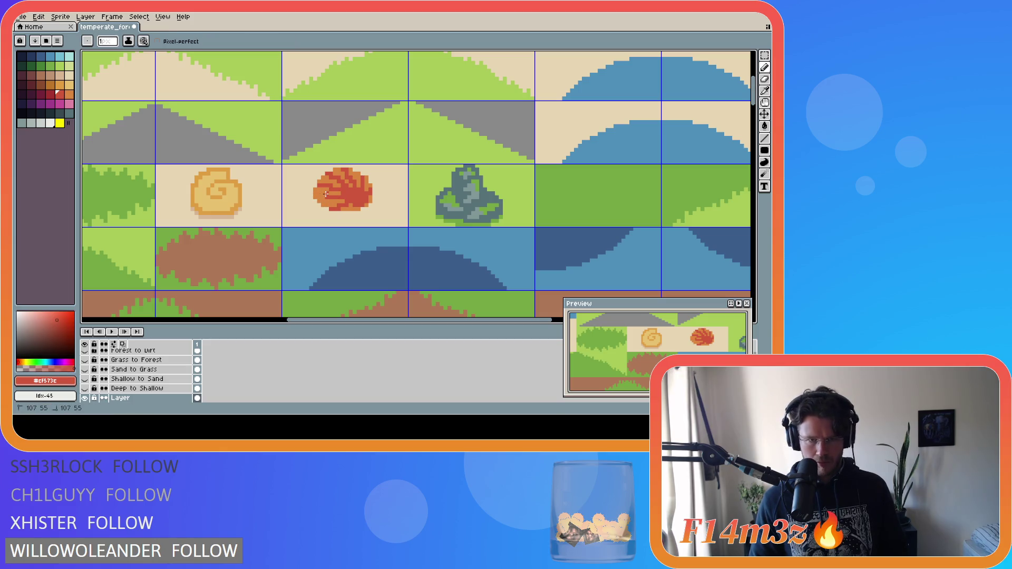
{"action": "left_click", "coordinate": [324, 195], "text": "alt"}
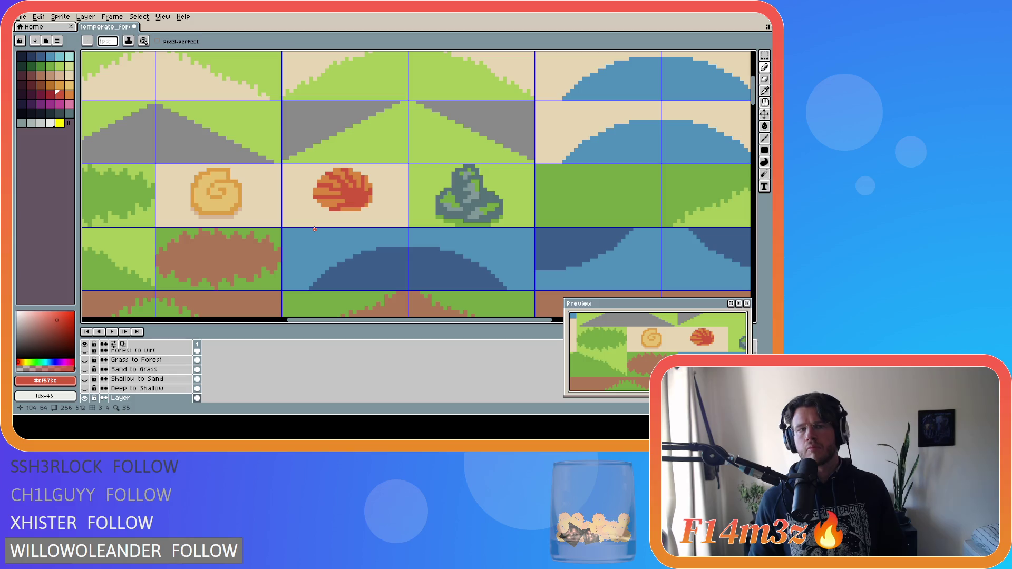
{"action": "key", "text": "i"}
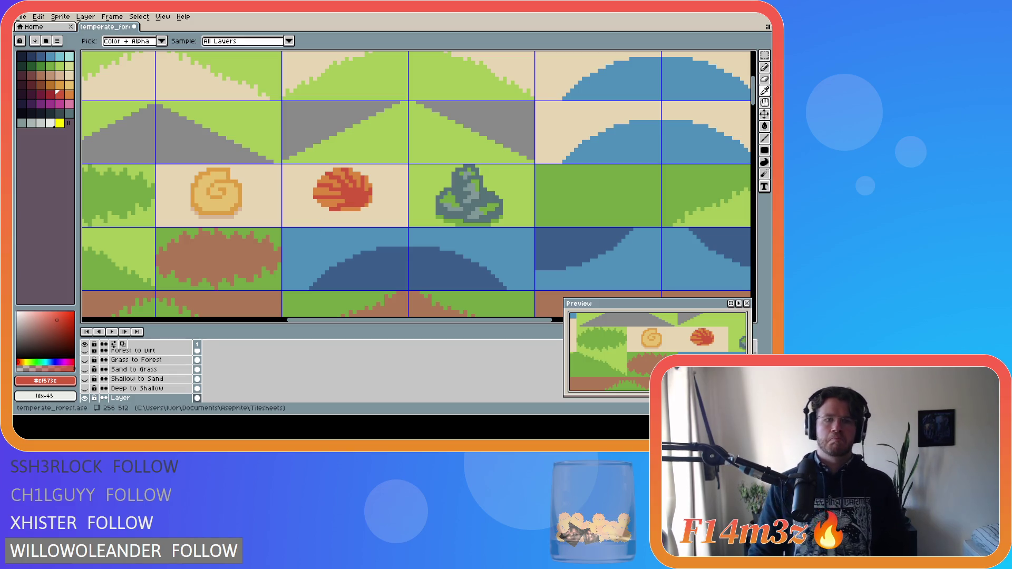
Select the 16×11-pixel shell with the rectangular marquee and commit its new position.
{"action": "key", "text": "b"}
{"action": "key", "text": "ctrl+s"}
{"action": "key", "text": "m"}
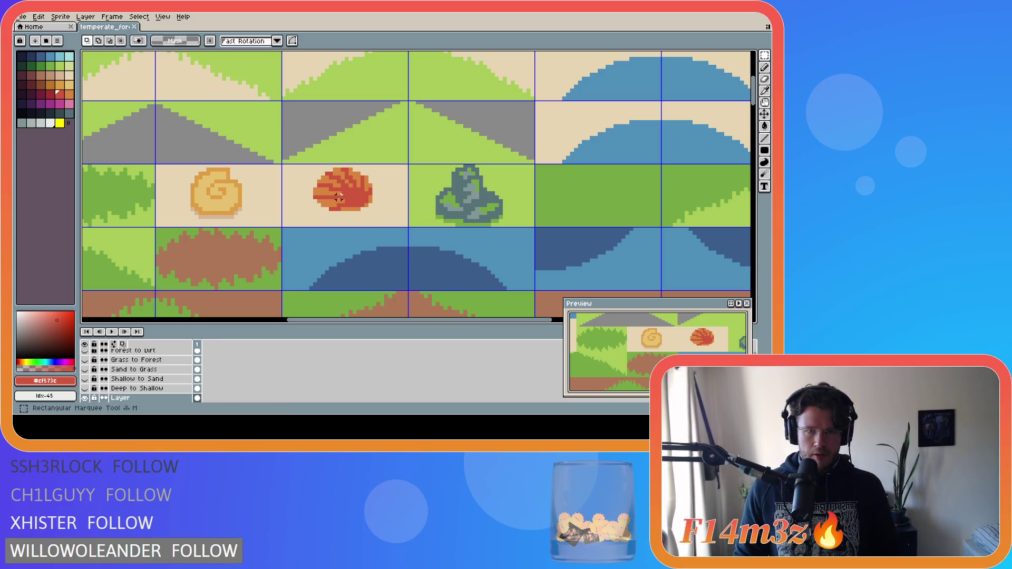
{"action": "left_click_drag", "start_coordinate": [319, 169], "coordinate": [371, 212]}
{"action": "left_click", "coordinate": [304, 177]}
{"action": "left_click_drag", "start_coordinate": [311, 166], "coordinate": [368, 214]}
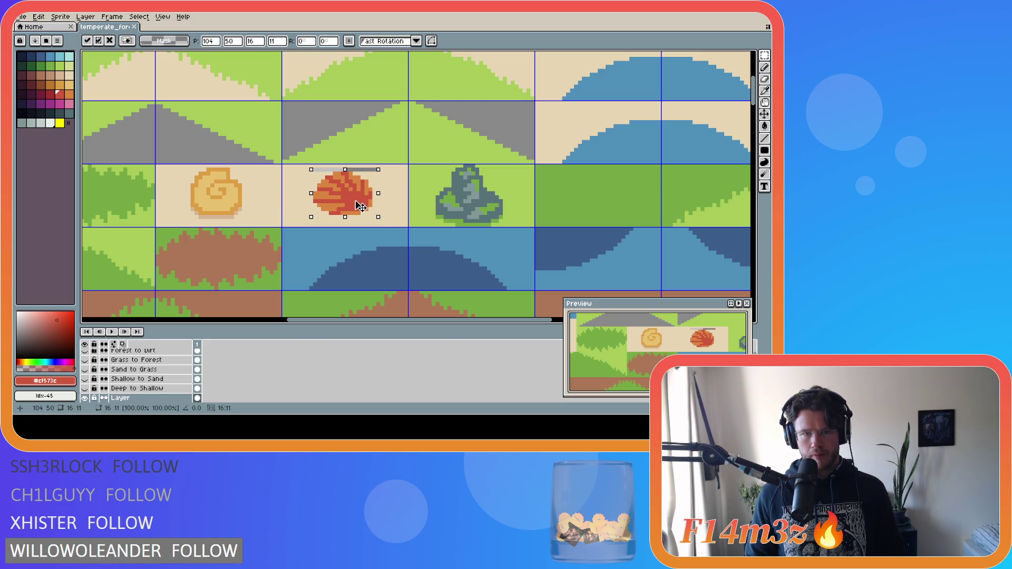
{"action": "left_click", "coordinate": [402, 196]}
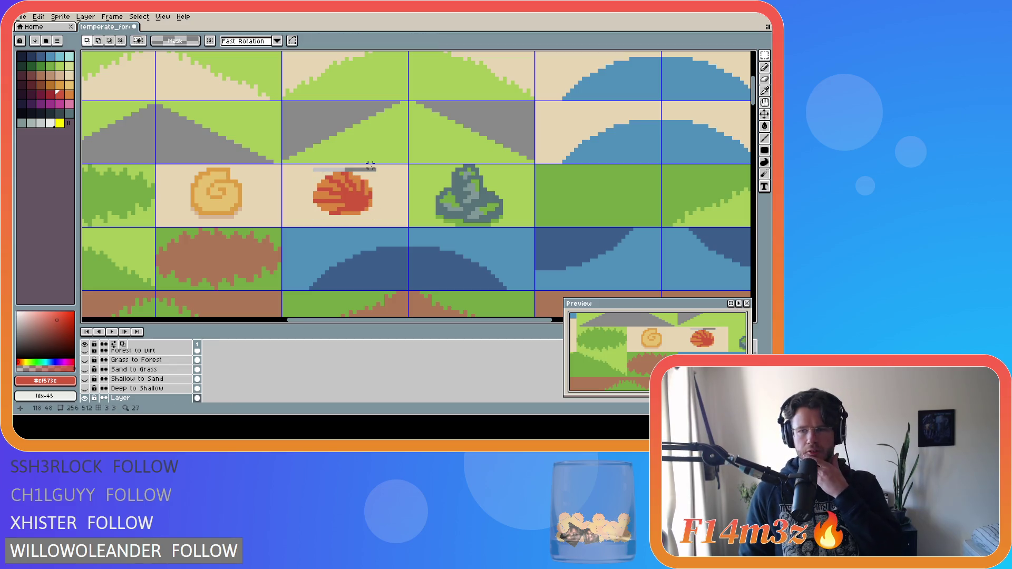
Zoom out to look over the whole tilesheet, then zoom back in on the shell.
{"action": "scroll", "coordinate": [371, 167], "scroll_direction": "down", "scroll_amount": 5}
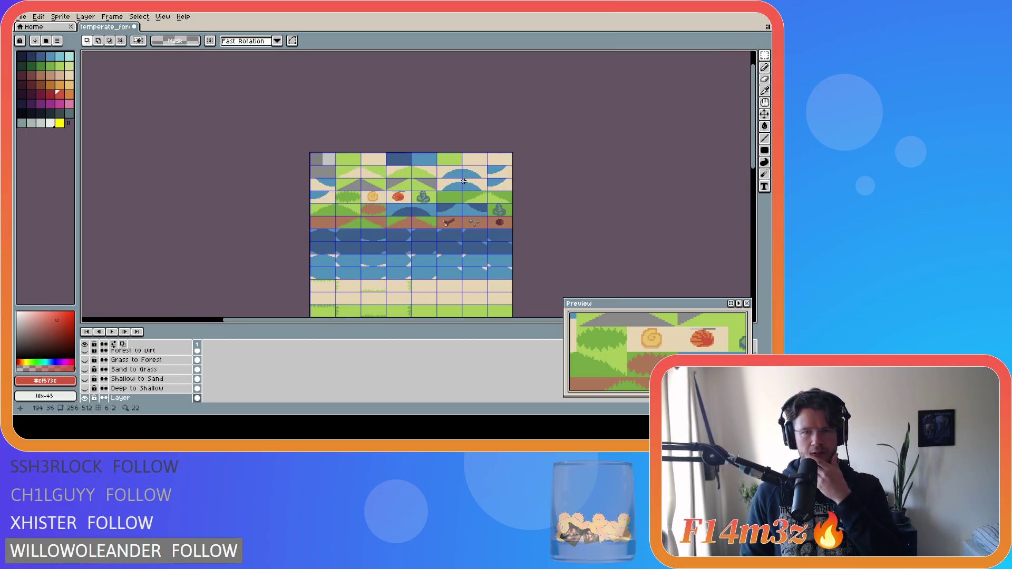
{"action": "scroll", "coordinate": [432, 195], "scroll_direction": "down", "scroll_amount": 1}
{"action": "scroll", "coordinate": [437, 194], "scroll_direction": "up", "scroll_amount": 1}
{"action": "scroll", "coordinate": [446, 189], "scroll_direction": "down", "scroll_amount": 1}
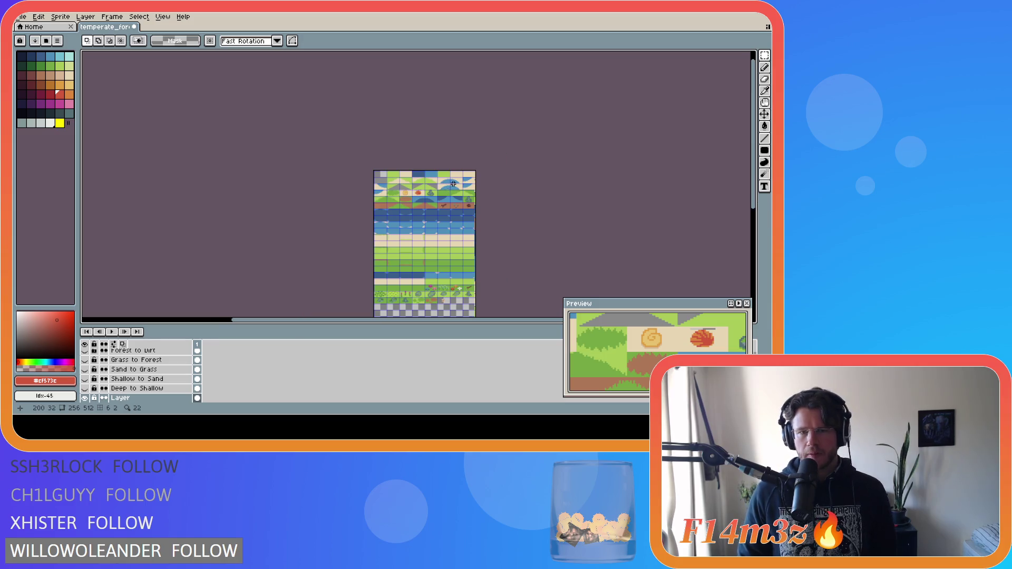
{"action": "scroll", "coordinate": [453, 182], "scroll_direction": "up", "scroll_amount": 1}
{"action": "scroll", "coordinate": [443, 187], "scroll_direction": "up", "scroll_amount": 1}
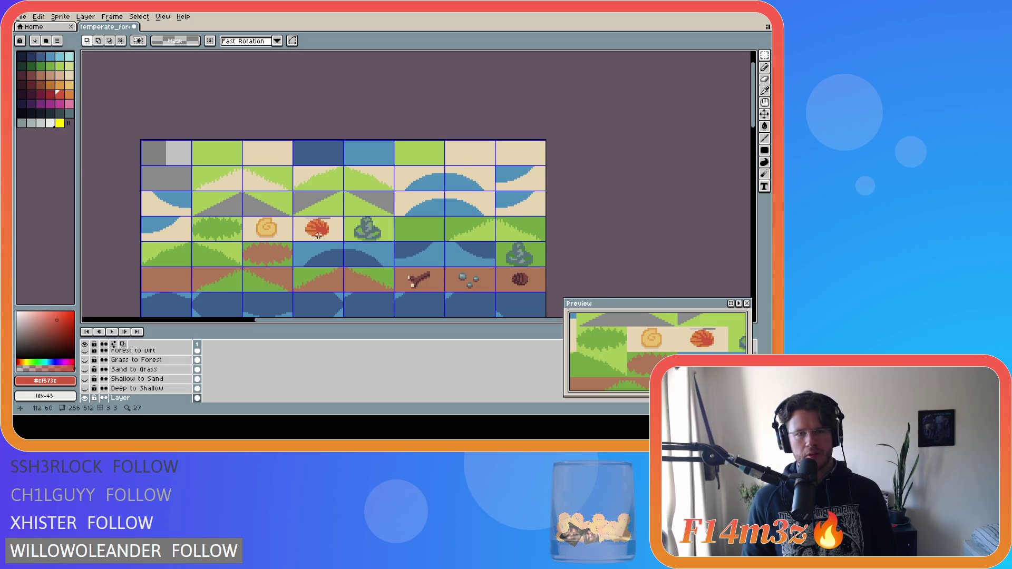
{"action": "scroll", "coordinate": [323, 235], "scroll_direction": "up", "scroll_amount": 1}
{"action": "scroll", "coordinate": [334, 213], "scroll_direction": "up", "scroll_amount": 1}
Paint sand-coloured pixels along the shell's bottom edge using the sand swatch.
{"action": "key", "text": "i"}
{"action": "left_click", "coordinate": [318, 210]}
{"action": "key", "text": "g"}
{"action": "key", "text": "i"}
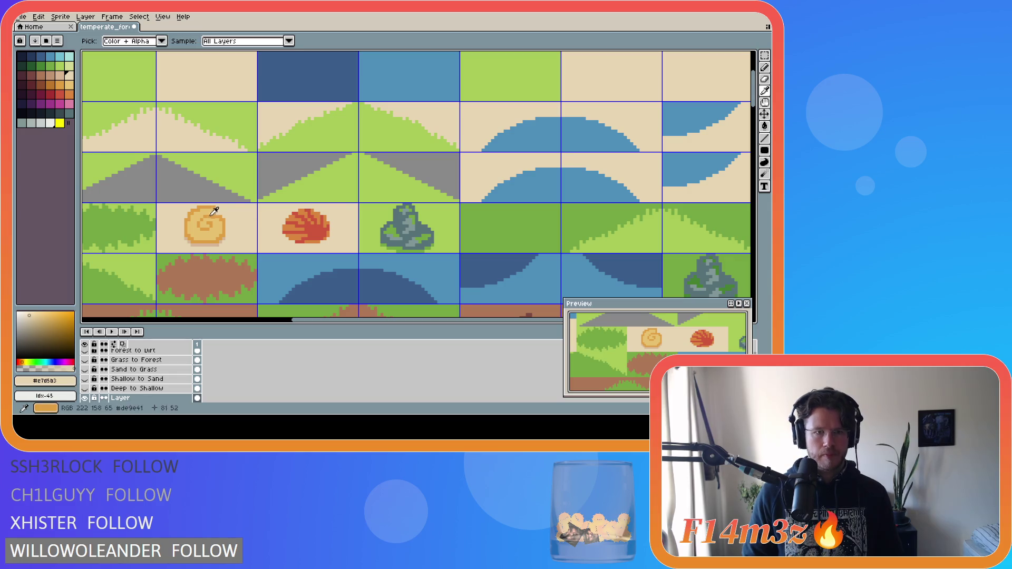
{"action": "left_click", "coordinate": [59, 75]}
{"action": "key", "text": "b"}
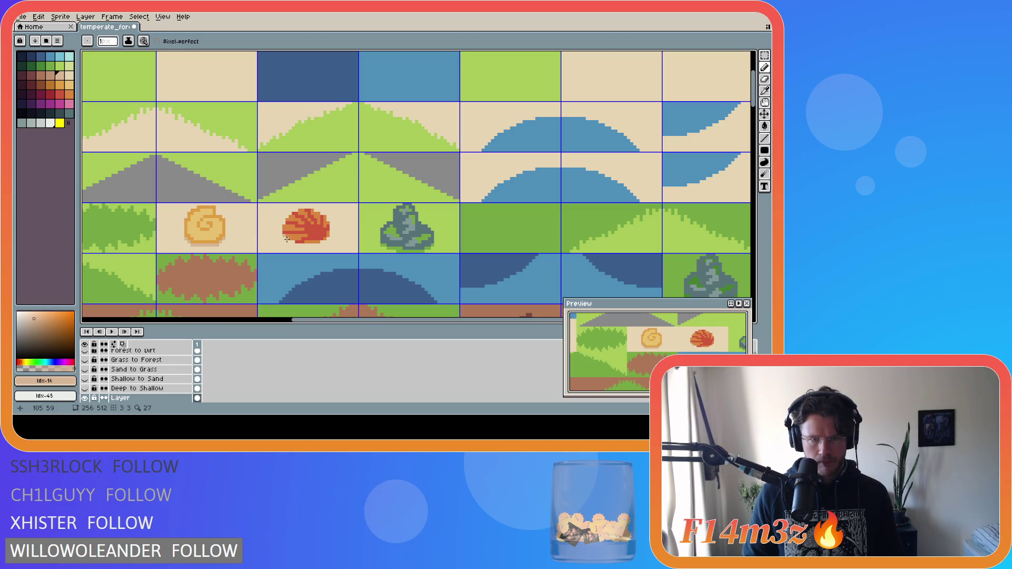
{"action": "left_click_drag", "start_coordinate": [296, 246], "coordinate": [319, 245]}
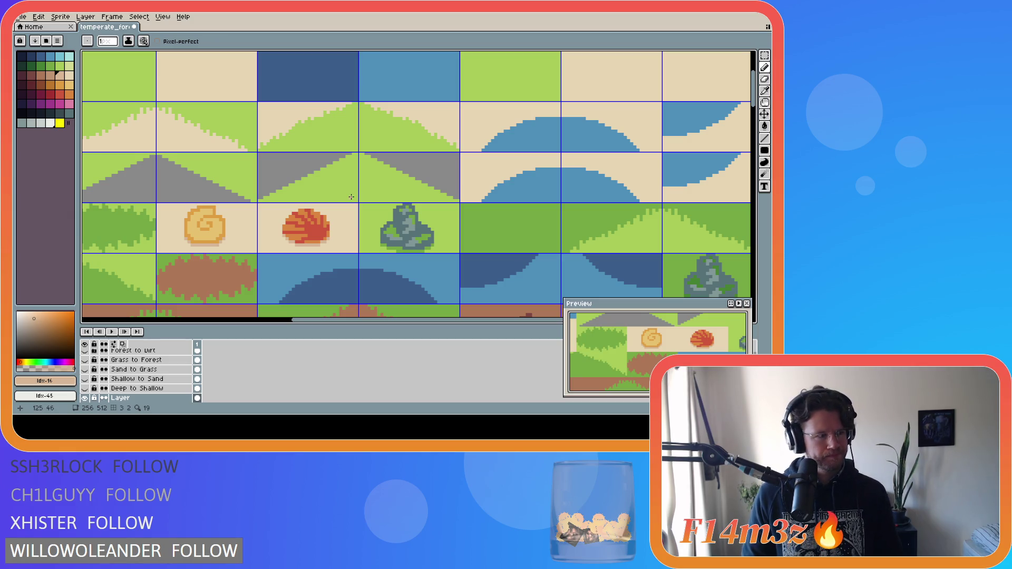
{"action": "scroll", "coordinate": [351, 197], "scroll_direction": "down", "scroll_amount": 4}
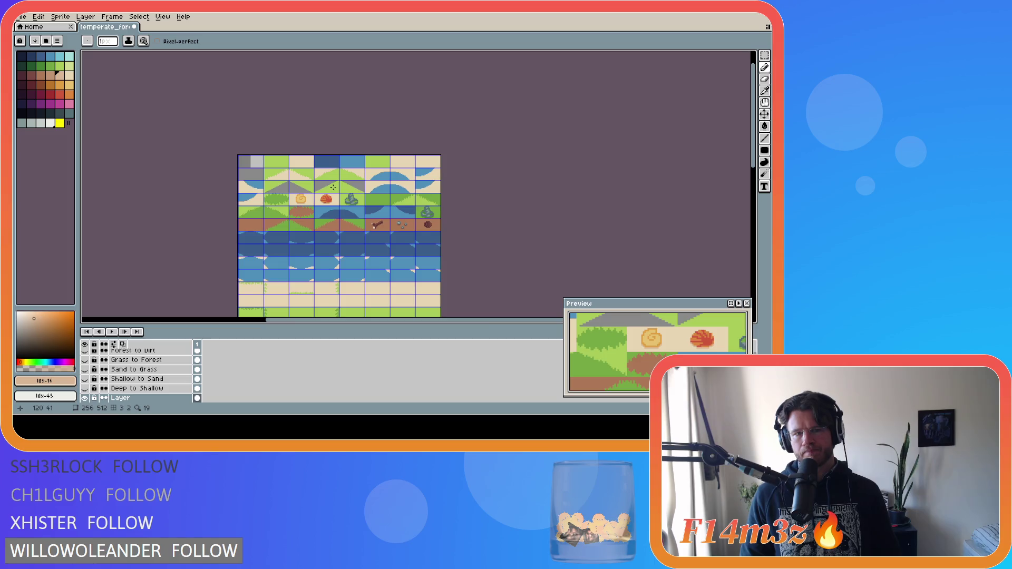
{"action": "left_click_drag", "start_coordinate": [755, 156], "coordinate": [756, 171]}
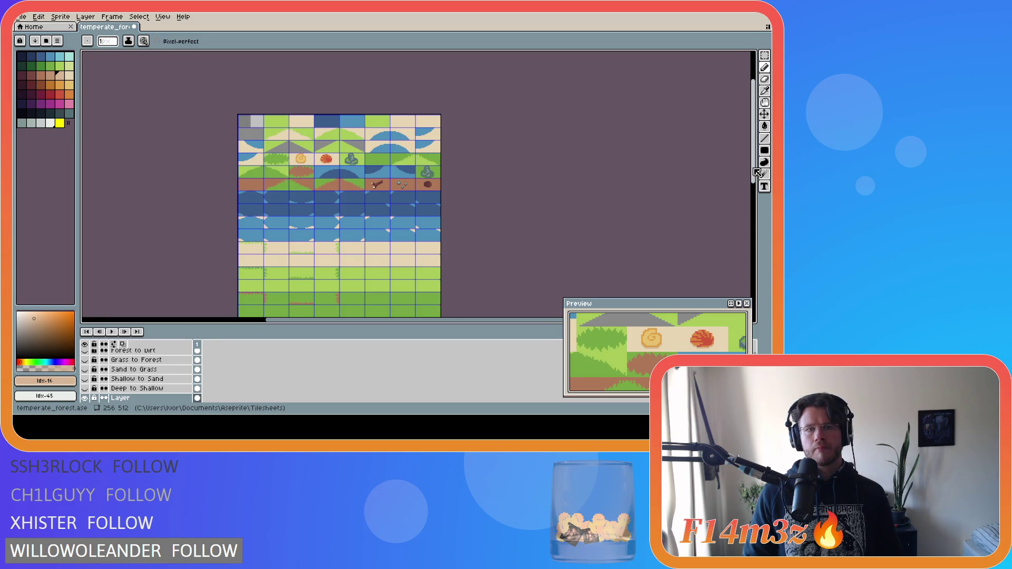
{"action": "scroll", "coordinate": [321, 152], "scroll_direction": "up", "scroll_amount": 4}
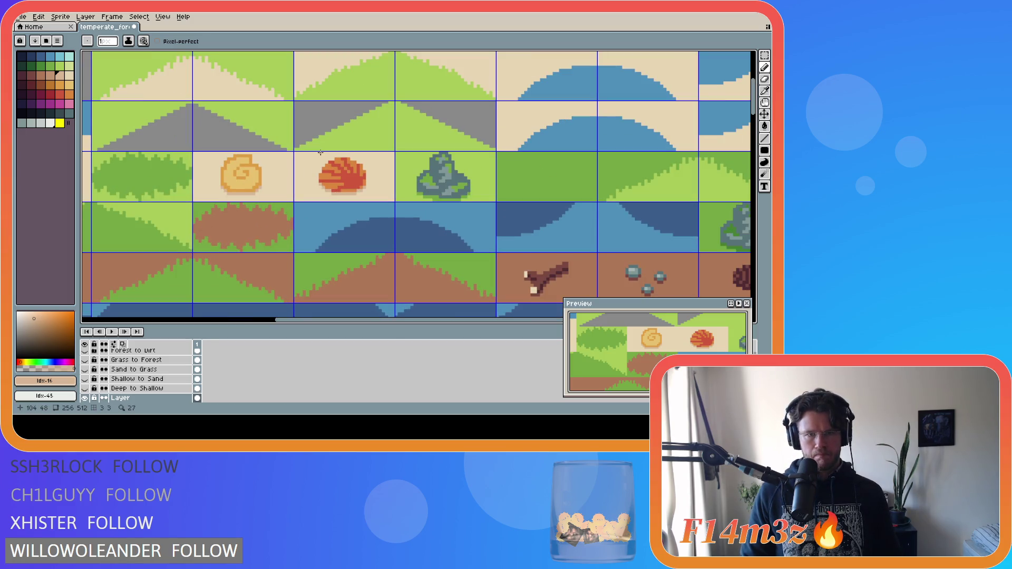
Sample the shell's orange, add a darker pixel to the red shell, and save.
{"action": "scroll", "coordinate": [323, 155], "scroll_direction": "up", "scroll_amount": 1}
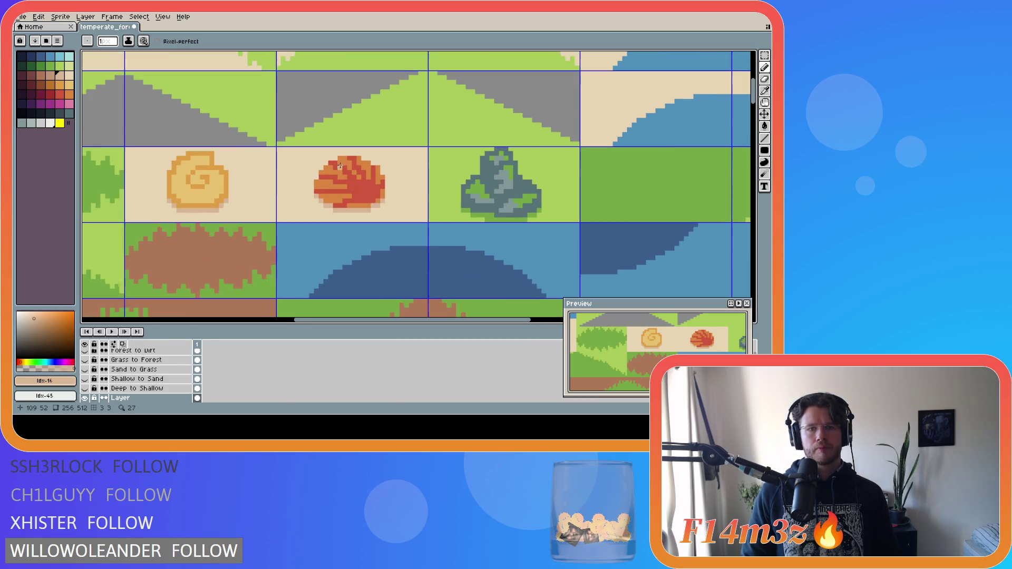
{"action": "left_click", "coordinate": [368, 196], "text": "alt"}
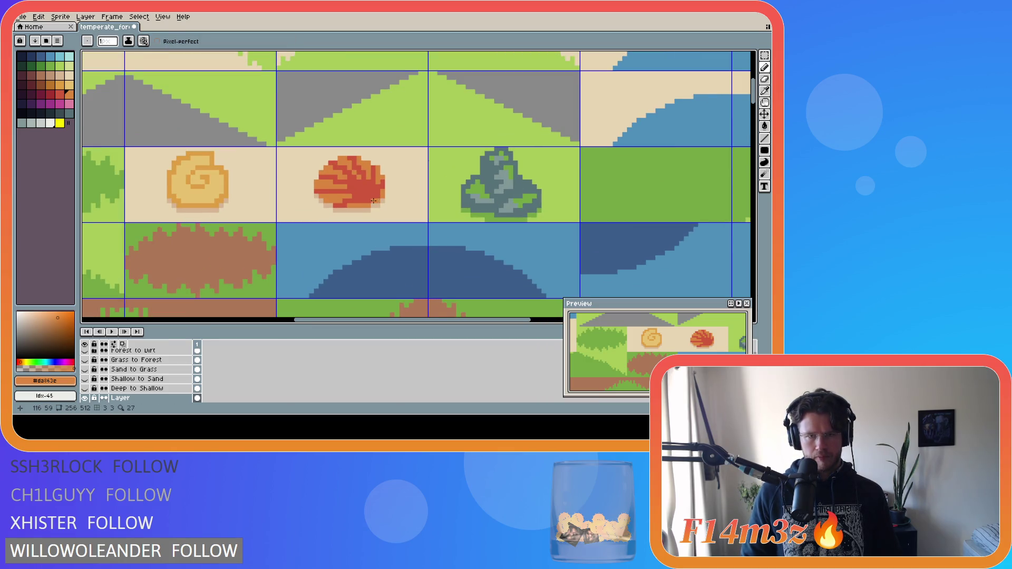
{"action": "left_click", "coordinate": [384, 210], "text": "alt"}
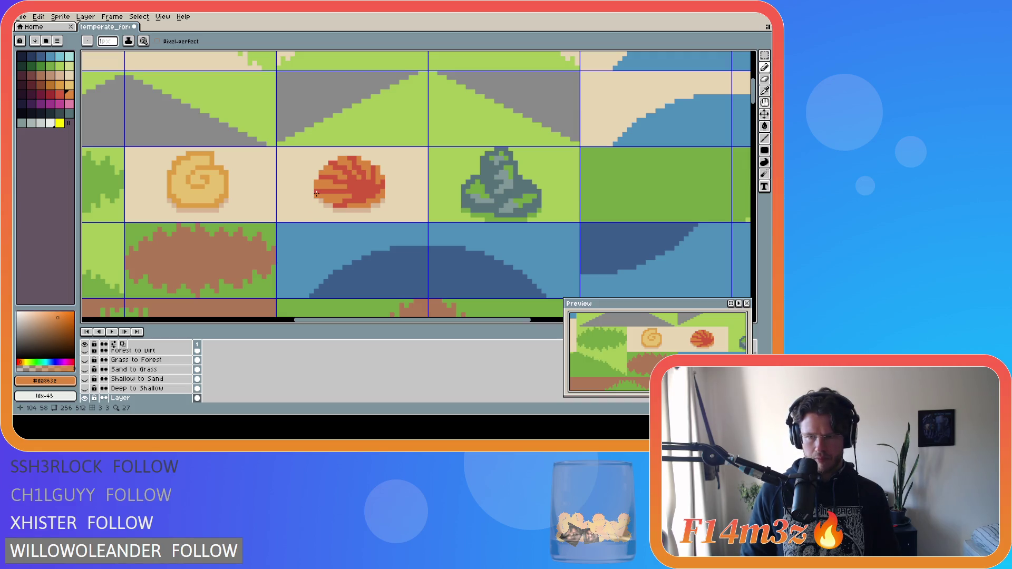
{"action": "left_click", "coordinate": [378, 196]}
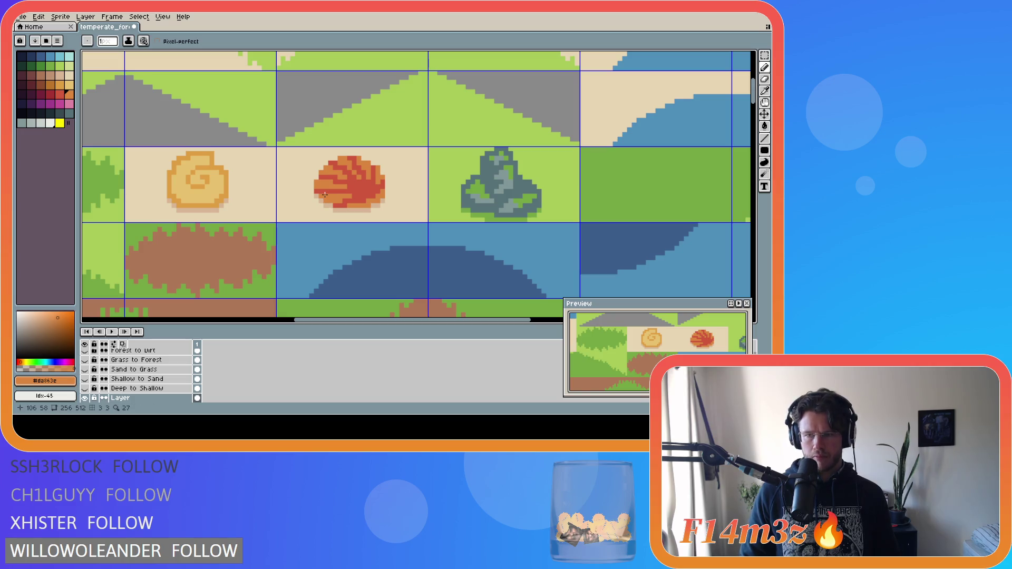
{"action": "key", "text": "ctrl+s"}
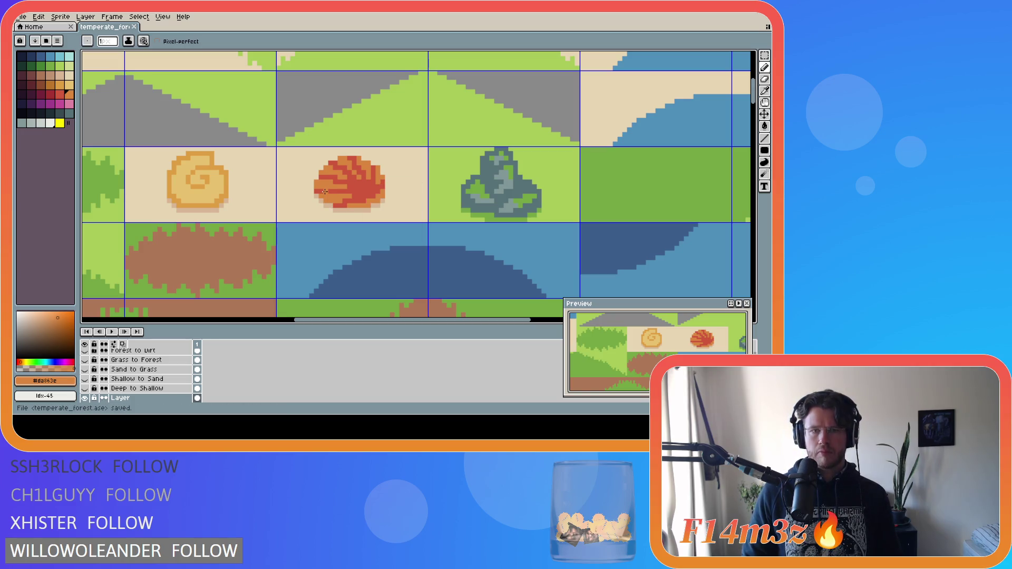
Paint lighter orange #da863e shading over the shell's upper right with the Pencil.
{"action": "key", "text": "i"}
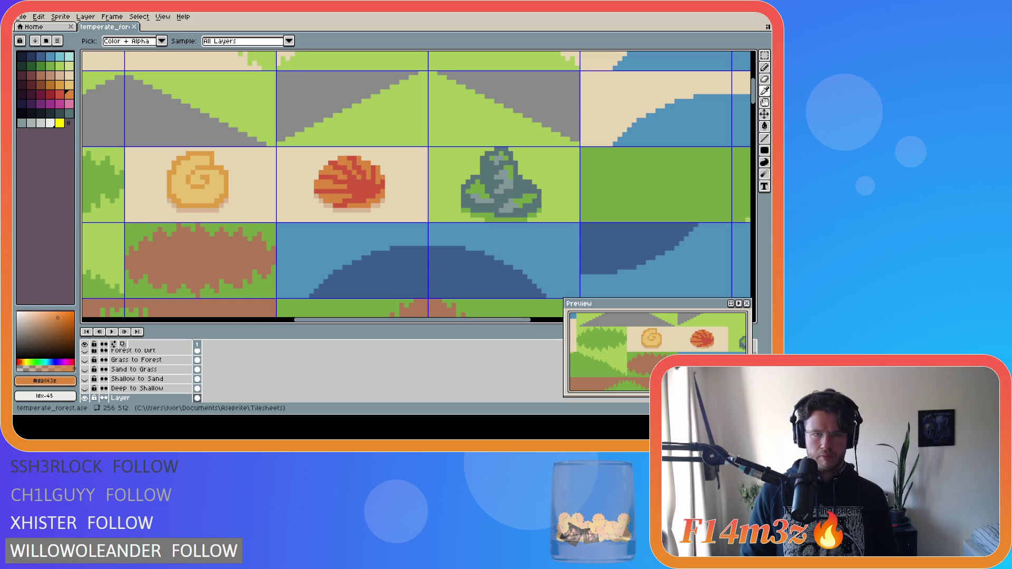
{"action": "key", "text": "b"}
{"action": "key", "text": "i"}
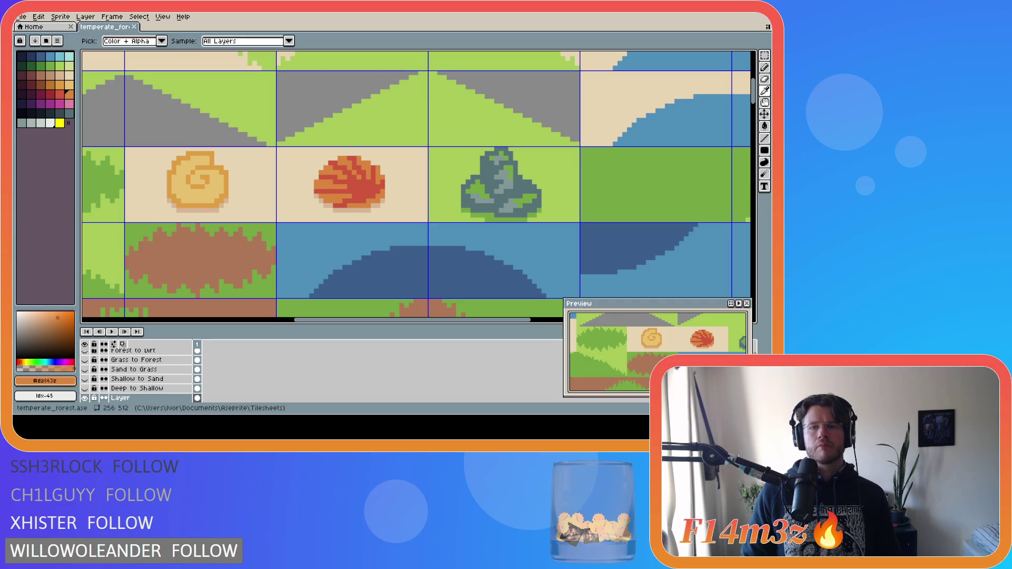
{"action": "key", "text": "b"}
{"action": "key", "text": "i"}
{"action": "key", "text": "b"}
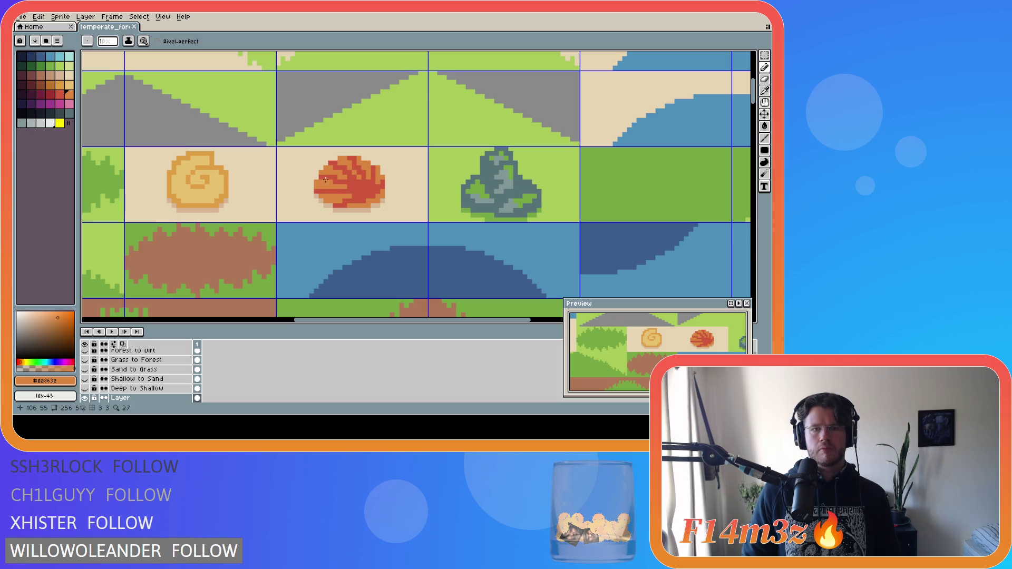
{"action": "key", "text": "i"}
{"action": "key", "text": "b"}
{"action": "left_click_drag", "start_coordinate": [349, 179], "coordinate": [370, 170]}
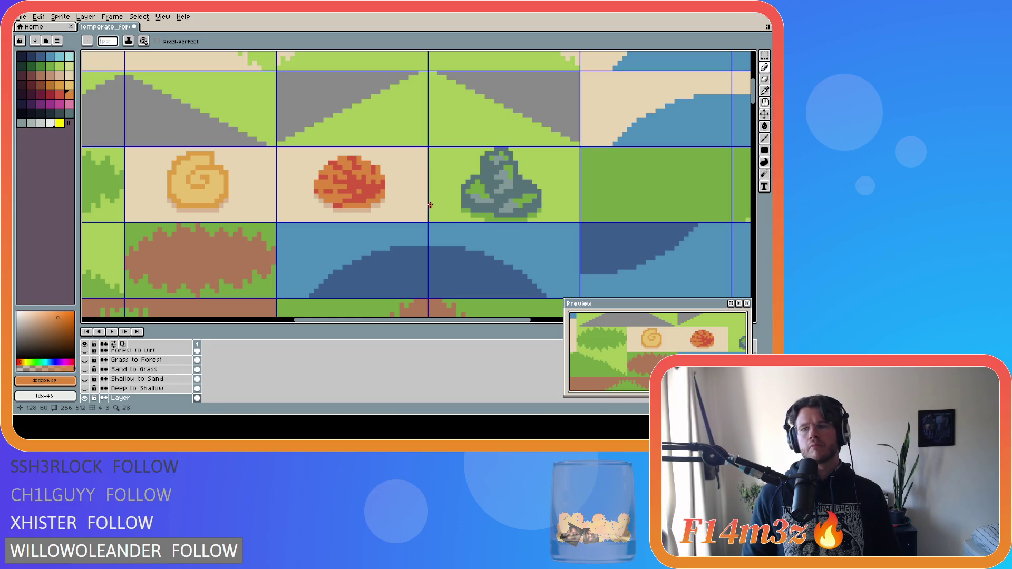
Keep the orange shading after trying a red swatch, and save temperate_forest.ase.
{"action": "left_click", "coordinate": [365, 202], "text": "alt"}
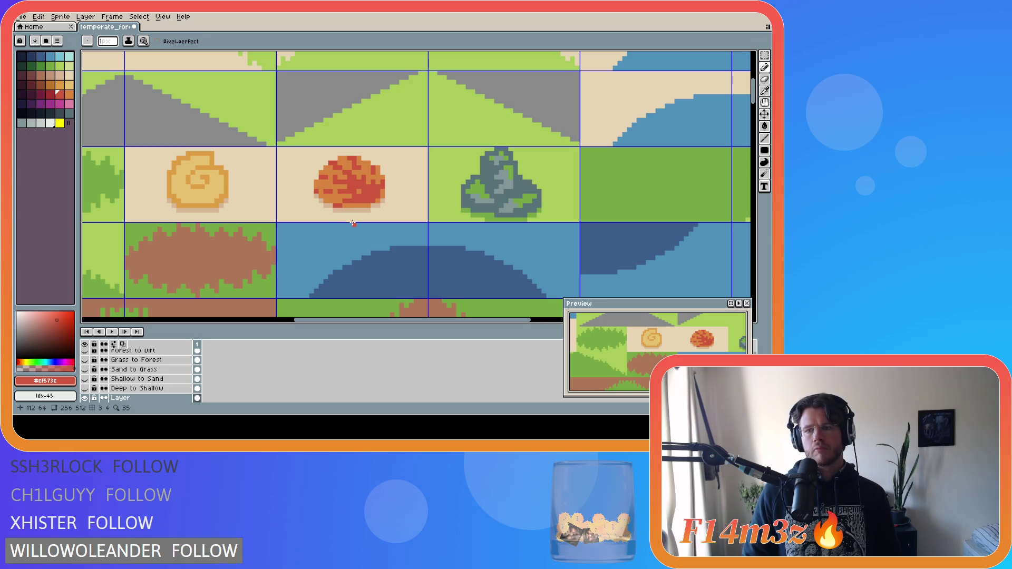
{"action": "left_click", "coordinate": [371, 194], "text": "alt"}
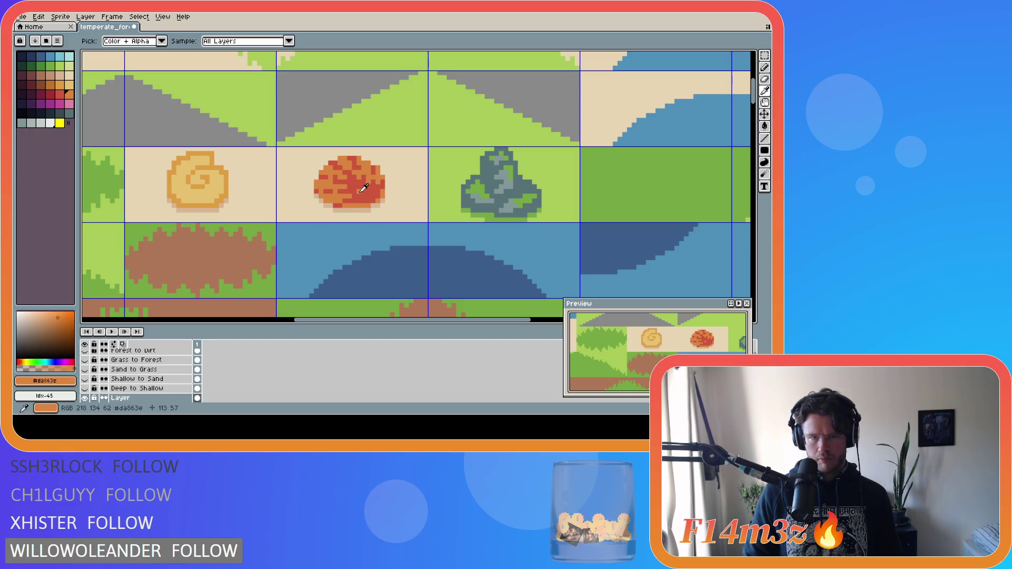
{"action": "key", "text": "ctrl"}
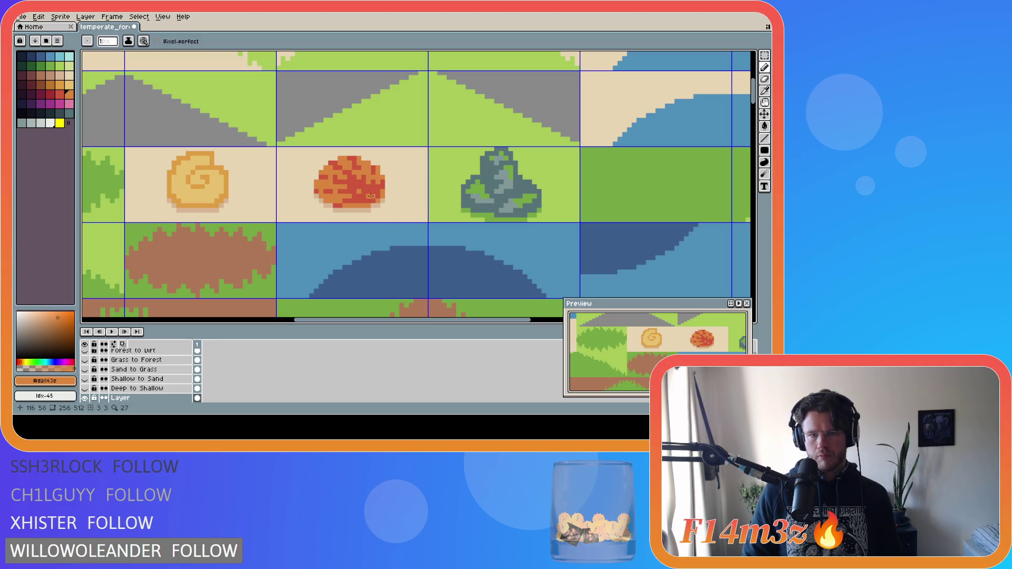
{"action": "key", "text": "v"}
{"action": "key", "text": "ctrl+z"}
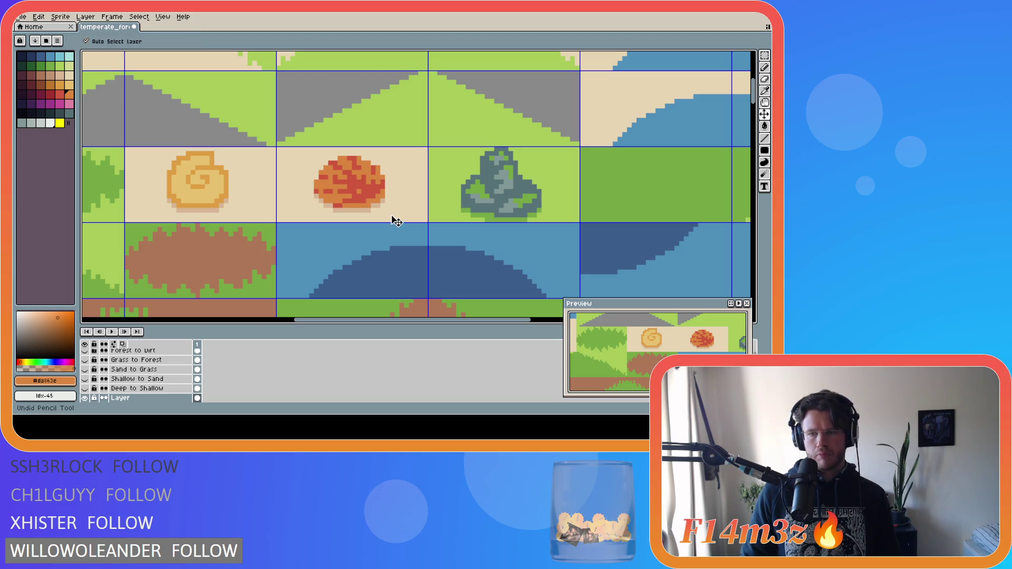
{"action": "key", "text": "ctrl+y"}
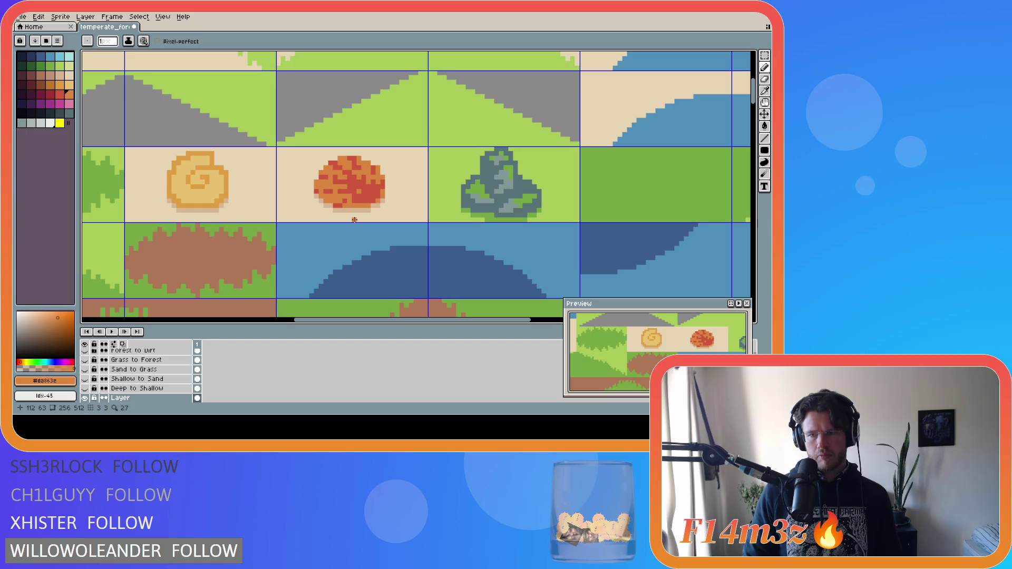
{"action": "key", "text": "ctrl+s"}
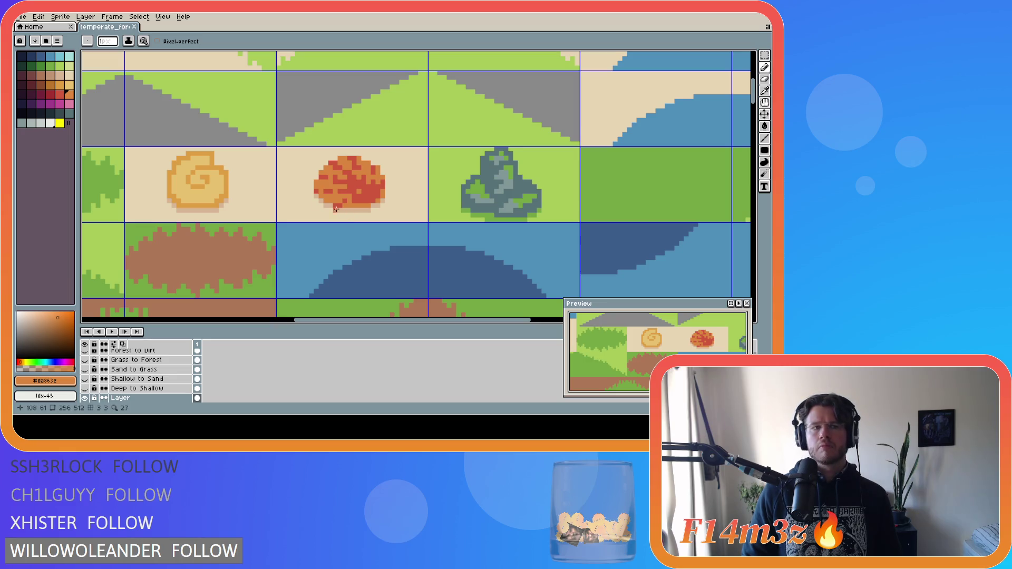
{"action": "left_click", "coordinate": [174, 182], "text": "alt"}
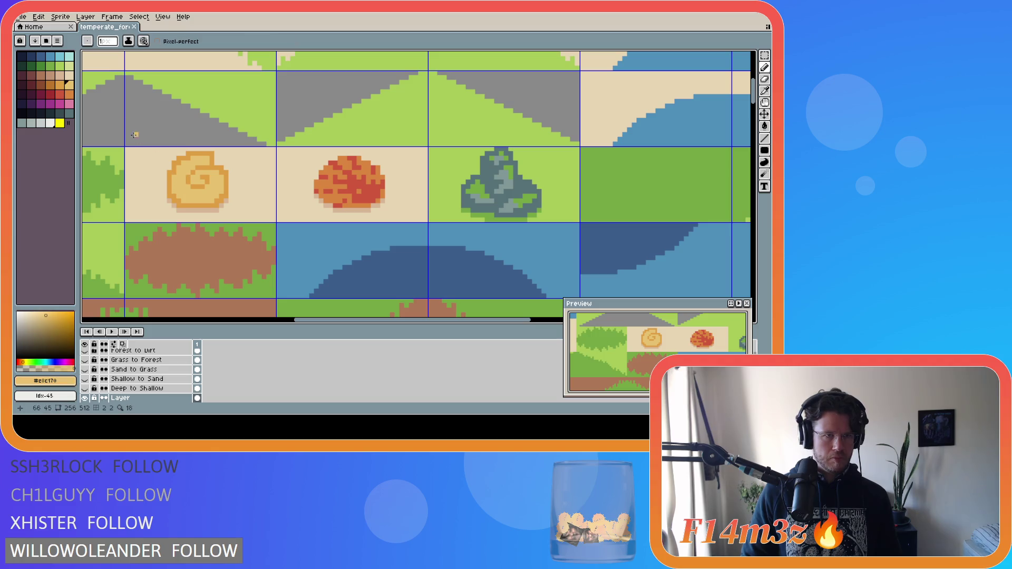
{"action": "left_click", "coordinate": [50, 85]}
{"action": "left_click", "coordinate": [183, 177]}
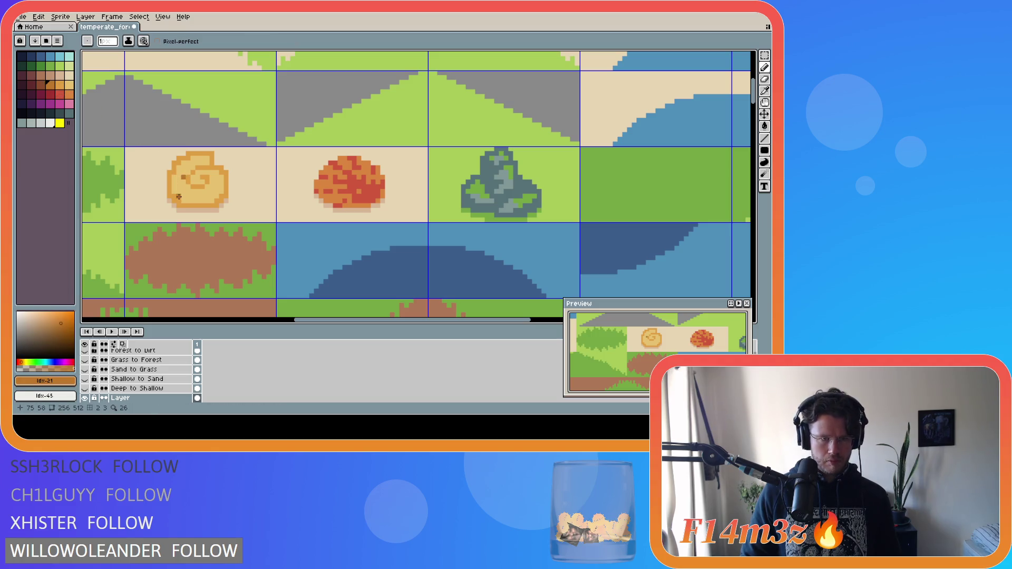
{"action": "left_click", "coordinate": [179, 197]}
{"action": "left_click", "coordinate": [210, 183]}
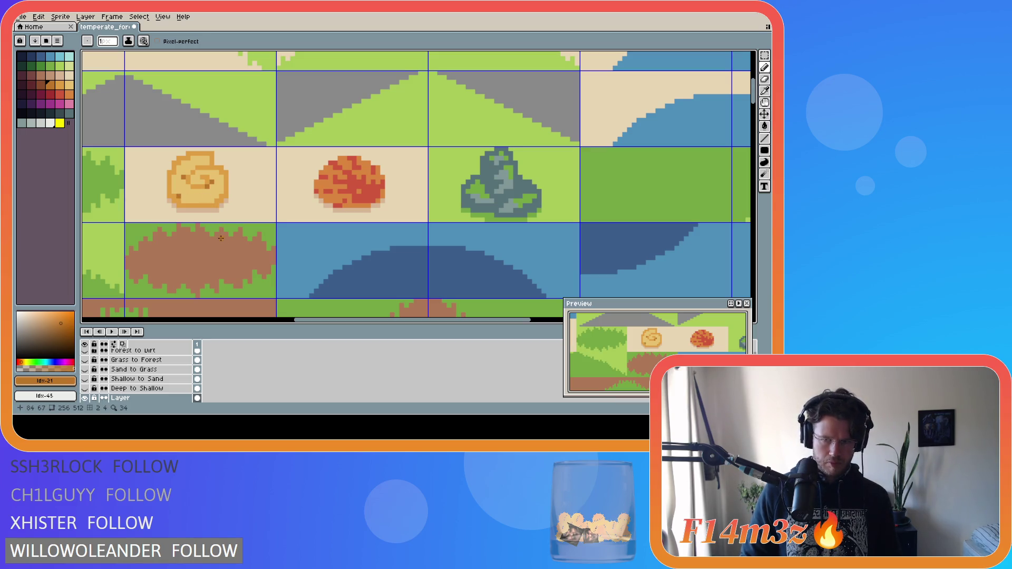
{"action": "key", "text": "ctrl+z"}
{"action": "key", "text": "ctrl+z"}
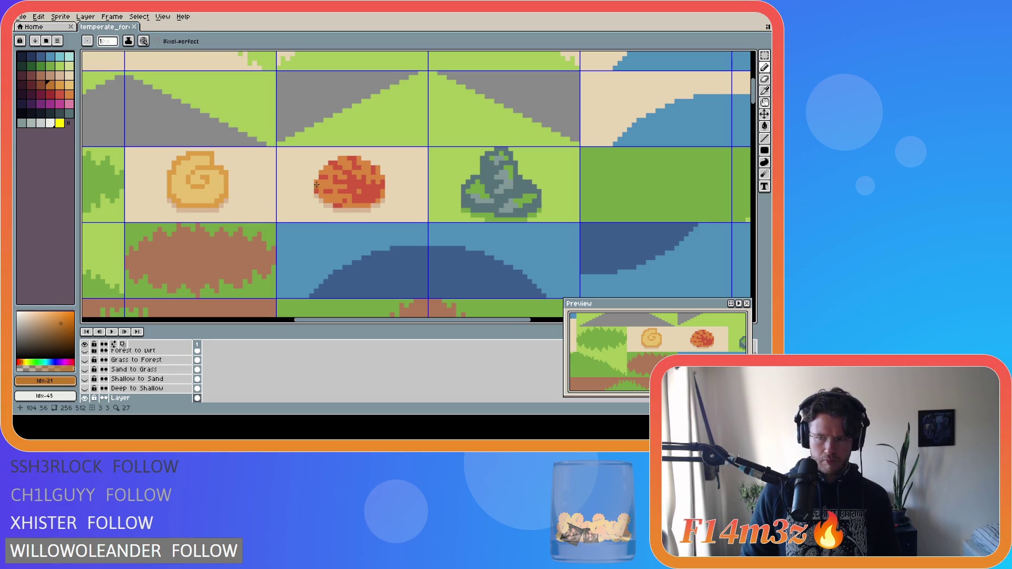
{"action": "scroll", "coordinate": [317, 184], "scroll_direction": "down", "scroll_amount": 1}
{"action": "scroll", "coordinate": [317, 184], "scroll_direction": "down", "scroll_amount": 6}
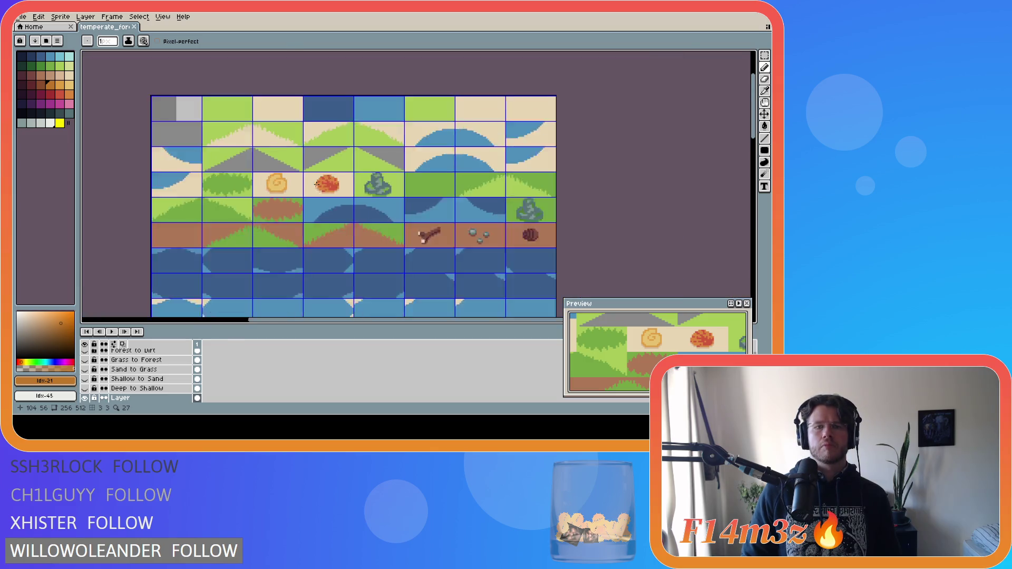
{"action": "scroll", "coordinate": [361, 217], "scroll_direction": "up", "scroll_amount": 5}
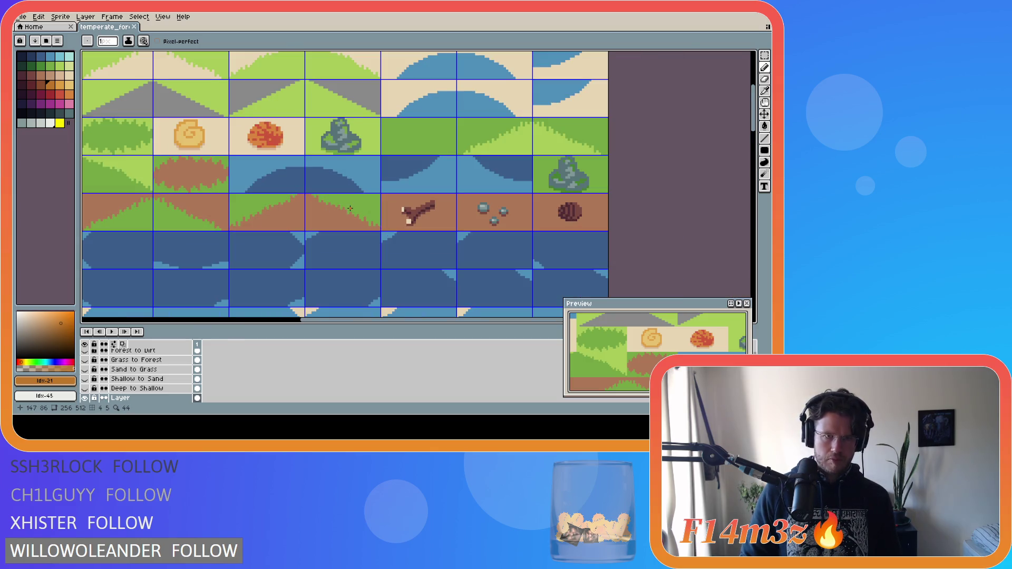
{"action": "scroll", "coordinate": [389, 196], "scroll_direction": "down", "scroll_amount": 5}
{"action": "scroll", "coordinate": [564, 176], "scroll_direction": "up", "scroll_amount": 4}
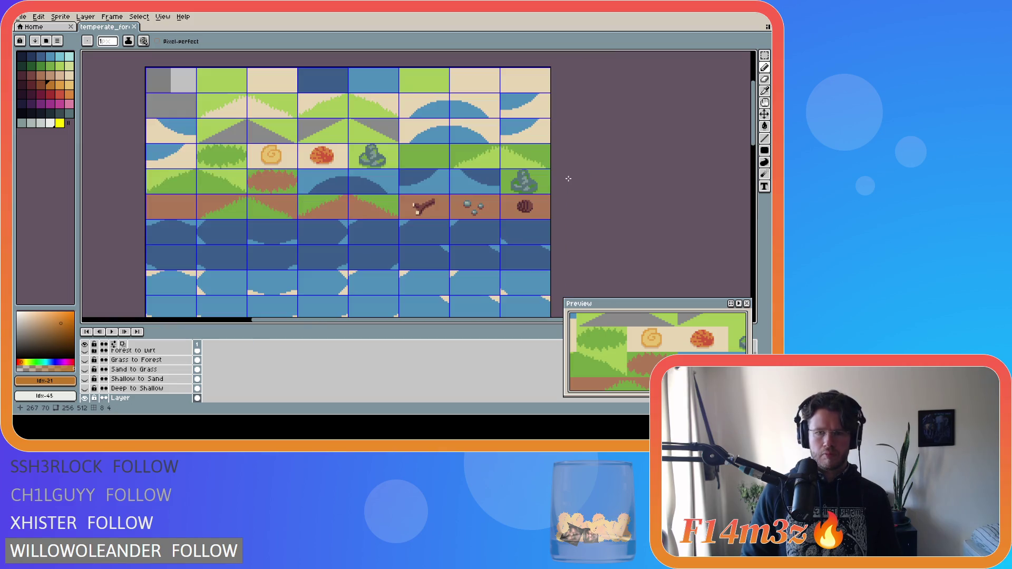
{"action": "left_click_drag", "start_coordinate": [748, 128], "coordinate": [752, 219]}
{"action": "scroll", "coordinate": [447, 179], "scroll_direction": "up", "scroll_amount": 2}
{"action": "scroll", "coordinate": [407, 207], "scroll_direction": "up", "scroll_amount": 1}
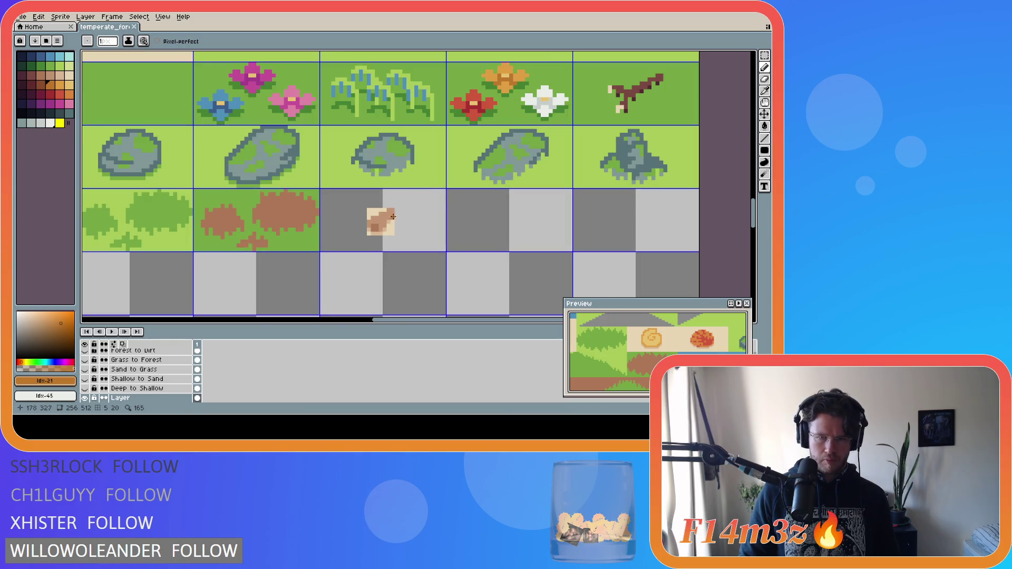
{"action": "scroll", "coordinate": [369, 131], "scroll_direction": "down", "scroll_amount": 4}
{"action": "scroll", "coordinate": [359, 107], "scroll_direction": "up", "scroll_amount": 2}
{"action": "scroll", "coordinate": [359, 106], "scroll_direction": "up", "scroll_amount": 2}
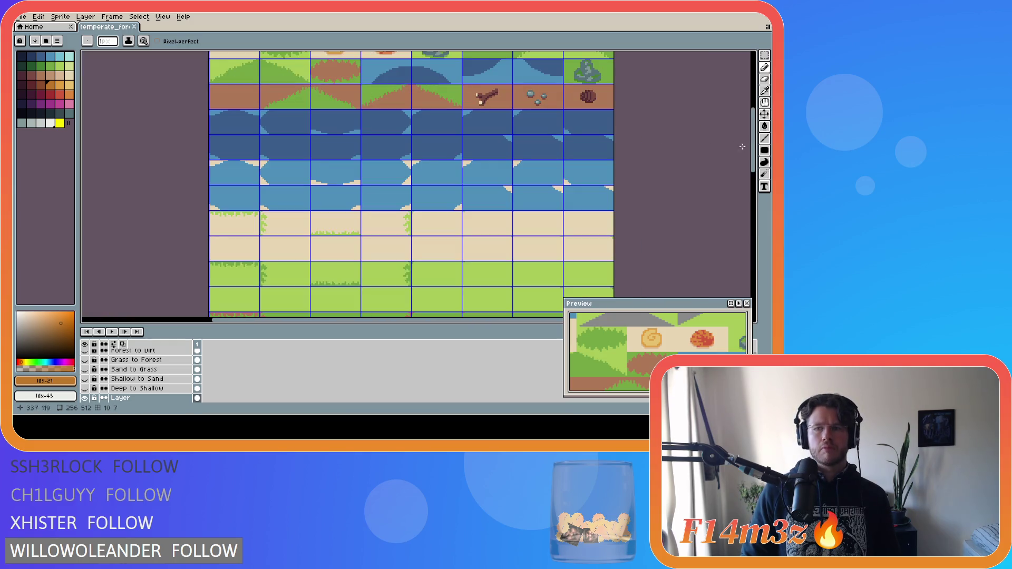
{"action": "mouse_move", "coordinate": [751, 163]}
{"action": "left_mouse_down"}
{"action": "mouse_move", "coordinate": [747, 223]}
{"action": "mouse_move", "coordinate": [716, 135]}
{"action": "left_mouse_up"}
{"action": "key", "text": "v"}
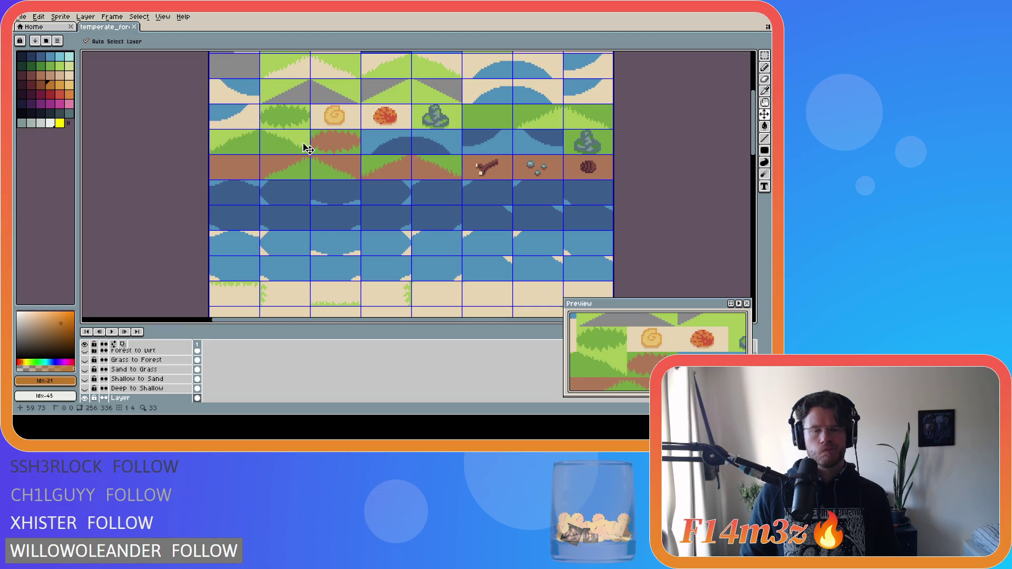
{"action": "key", "text": "b"}
{"action": "scroll", "coordinate": [462, 182], "scroll_direction": "down", "scroll_amount": 3}
{"action": "scroll", "coordinate": [462, 182], "scroll_direction": "up", "scroll_amount": 2}
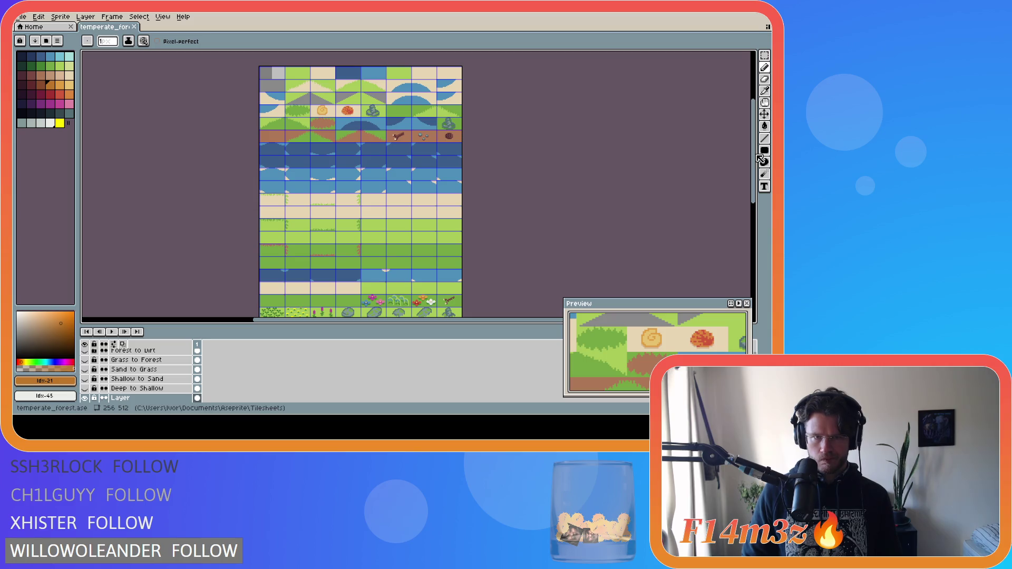
{"action": "scroll", "coordinate": [320, 103], "scroll_direction": "up", "scroll_amount": 3}
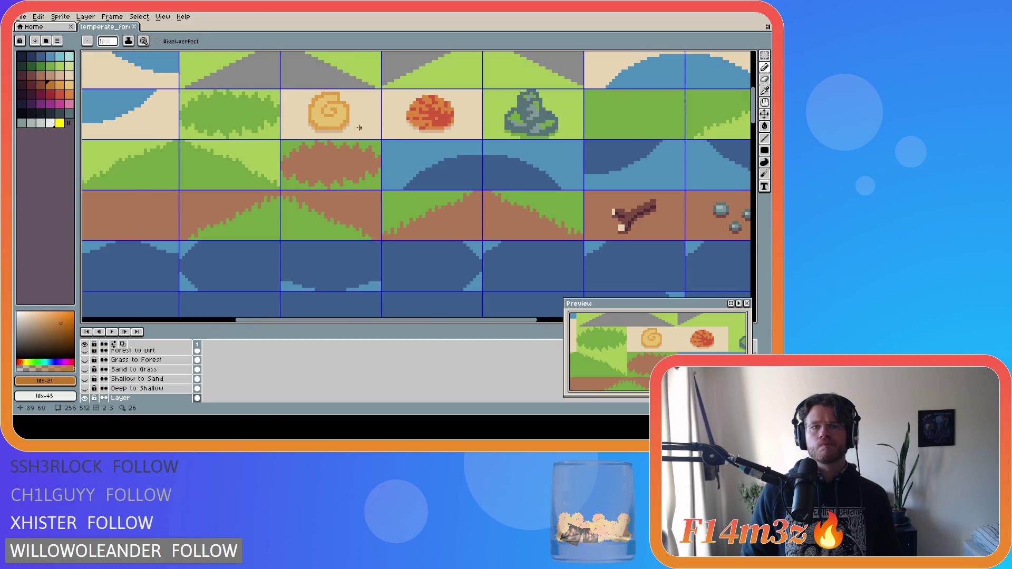
Sample tan and orange colours from the spiral tile, test a stroke, and save.
{"action": "scroll", "coordinate": [359, 128], "scroll_direction": "up", "scroll_amount": 1}
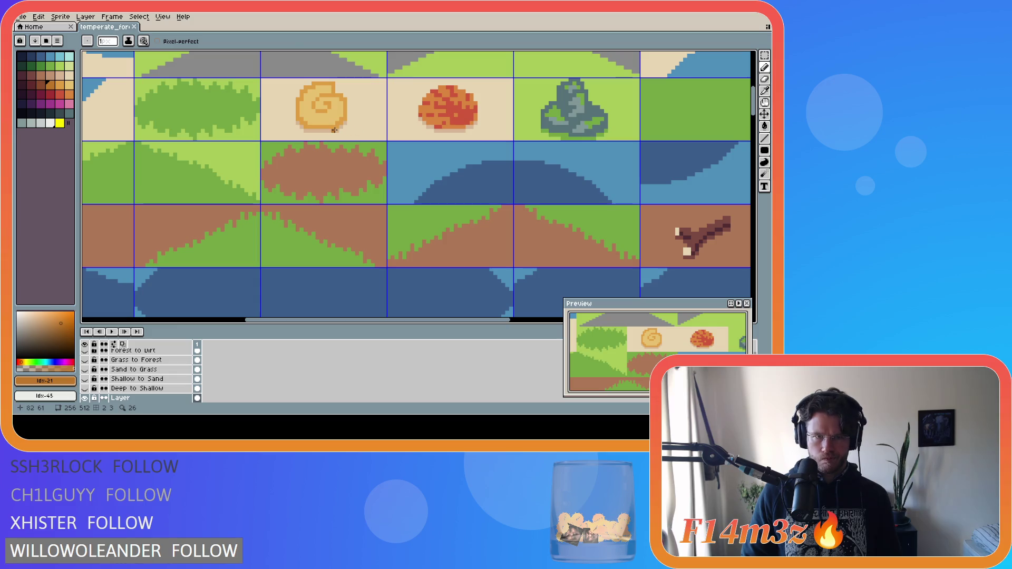
{"action": "left_click", "coordinate": [336, 127], "text": "alt"}
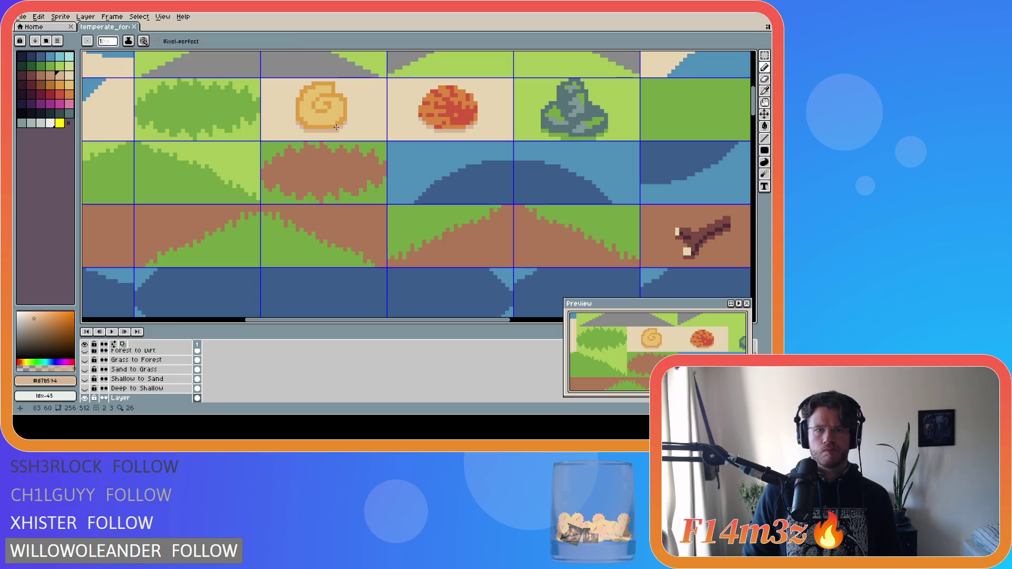
{"action": "left_click", "coordinate": [338, 124], "text": "alt"}
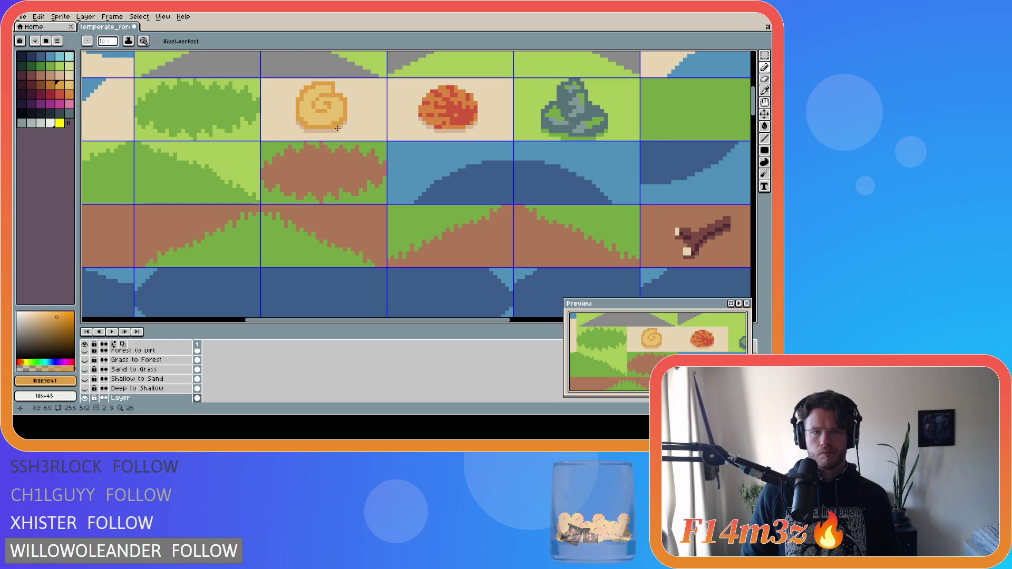
{"action": "left_click", "coordinate": [337, 128], "text": "alt"}
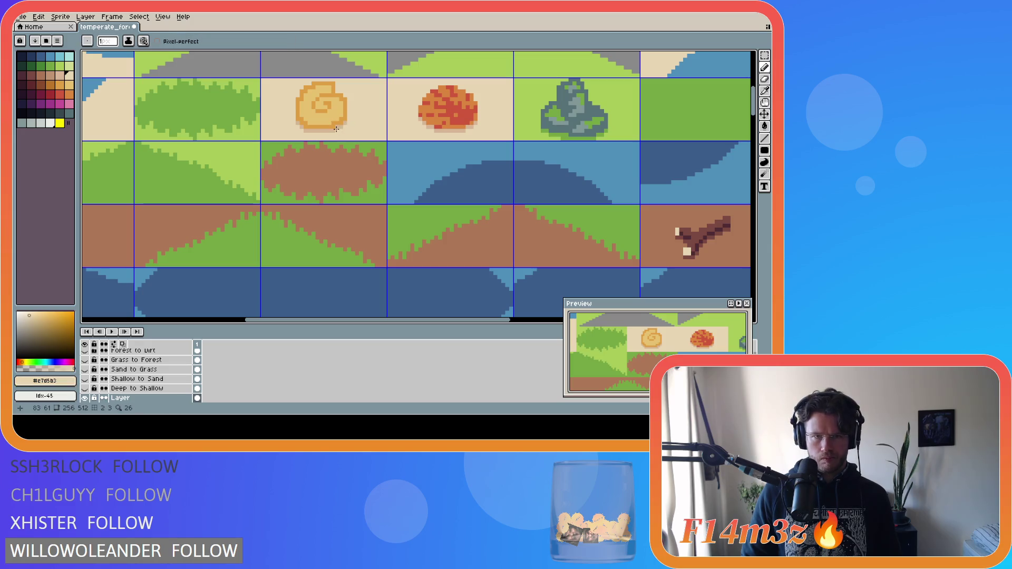
{"action": "left_click", "coordinate": [308, 124], "text": "alt"}
{"action": "left_click", "coordinate": [309, 121], "text": "alt"}
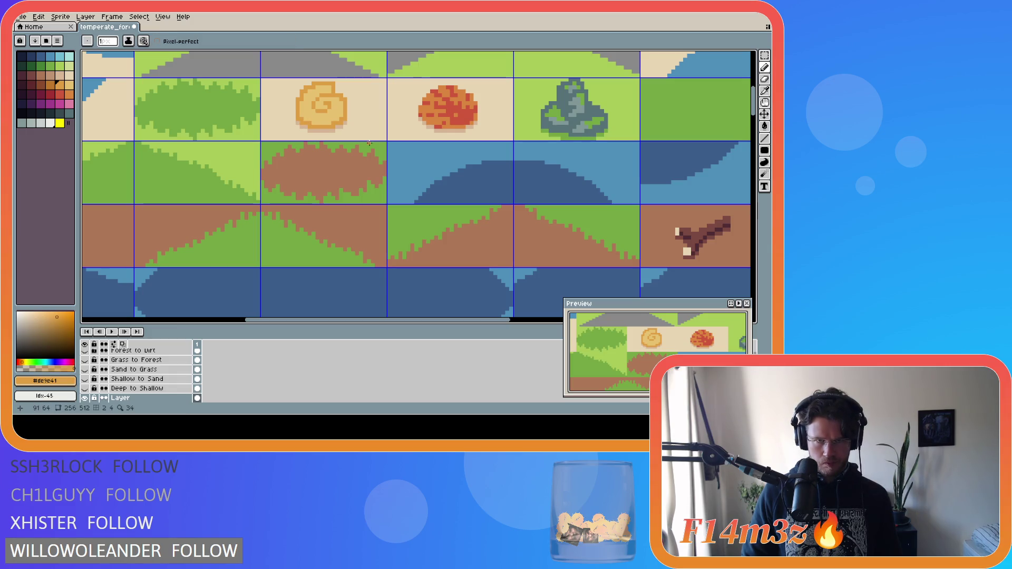
{"action": "key", "text": "ctrl+z"}
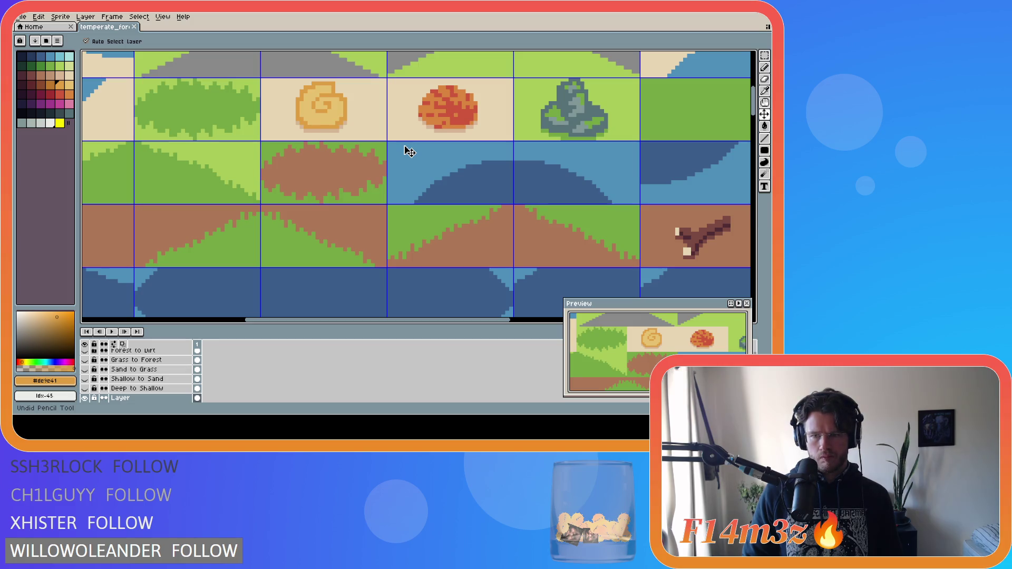
{"action": "key", "text": "ctrl+y"}
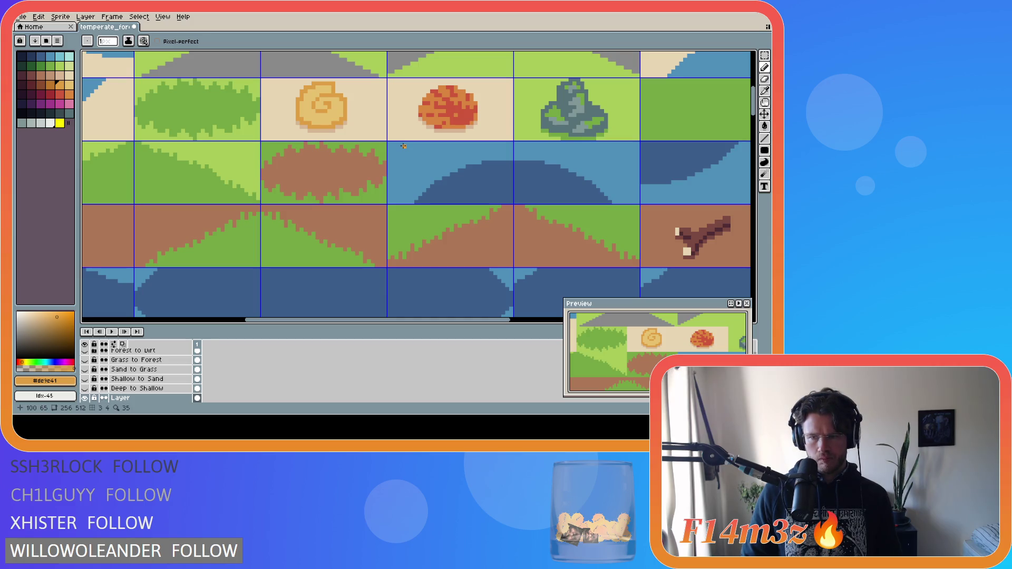
{"action": "key", "text": "ctrl+z"}
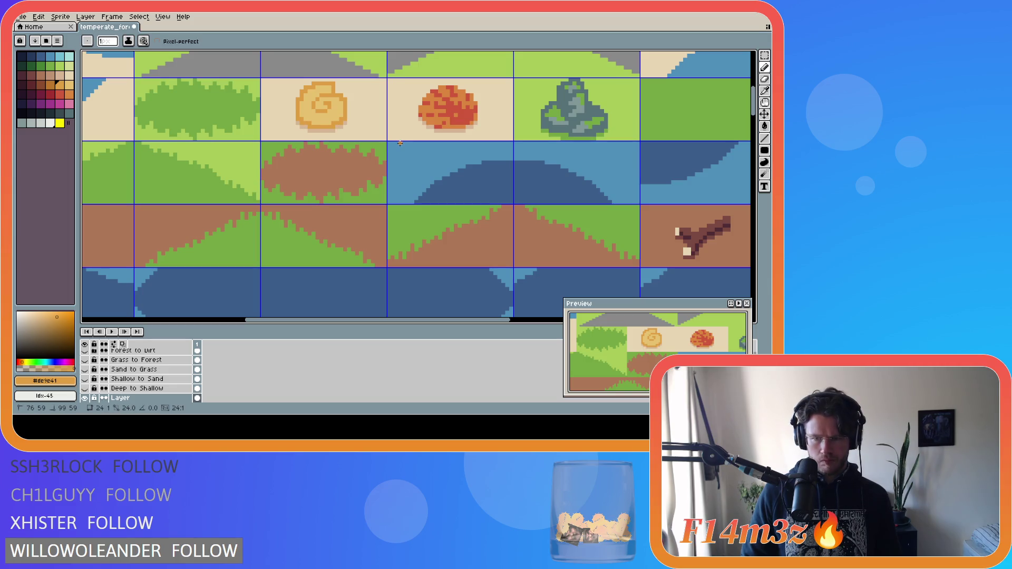
{"action": "key", "text": "ctrl+s"}
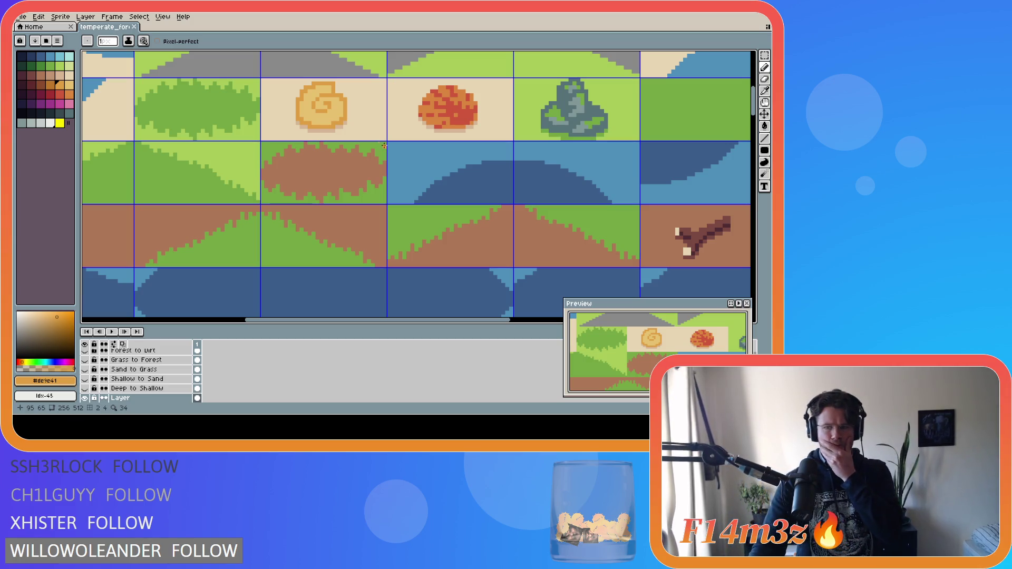
Paint red pixels on the red bush's edge with its sampled red and save.
{"action": "left_click", "coordinate": [459, 125], "text": "alt"}
{"action": "left_click", "coordinate": [474, 119]}
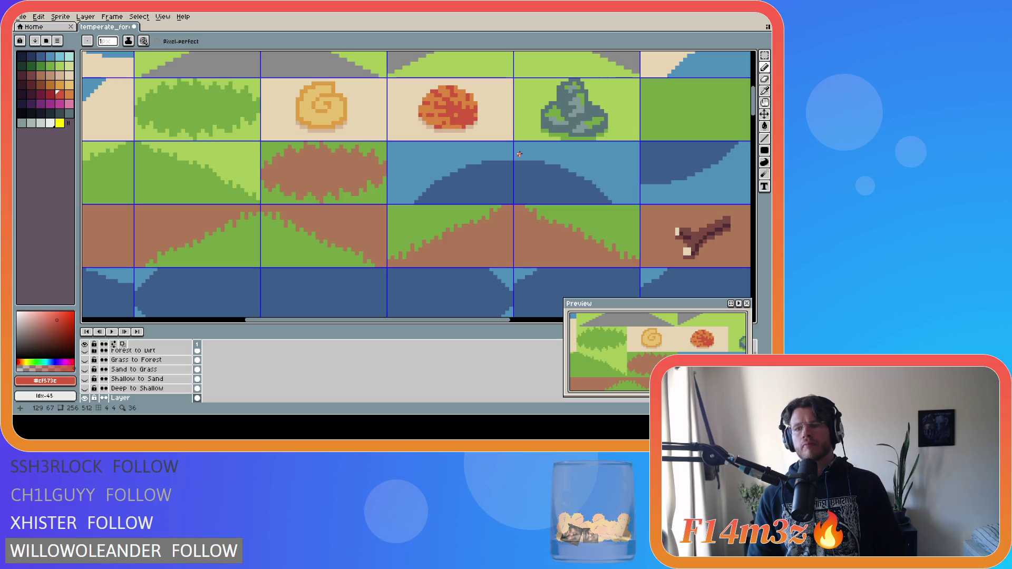
{"action": "key", "text": "ctrl+s"}
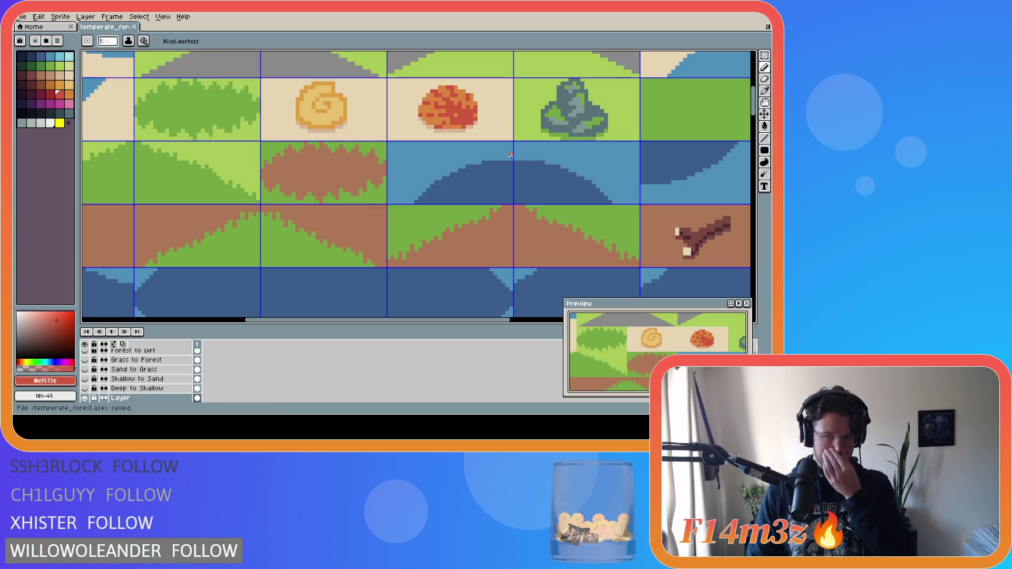
{"action": "key", "text": "v"}
{"action": "key", "text": "b"}
{"action": "key", "text": "ctrl+s"}
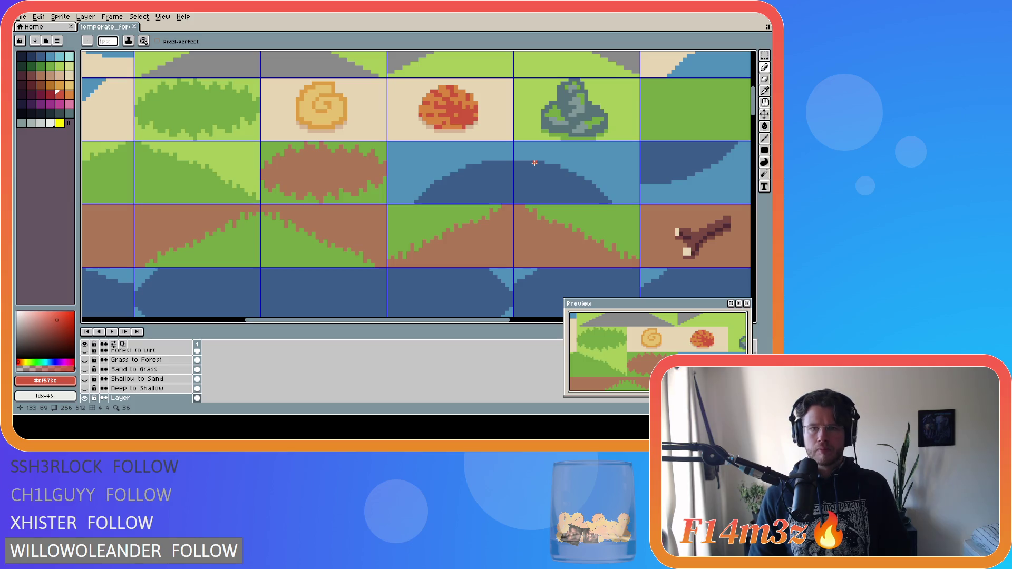
{"action": "key", "text": "ctrl+s"}
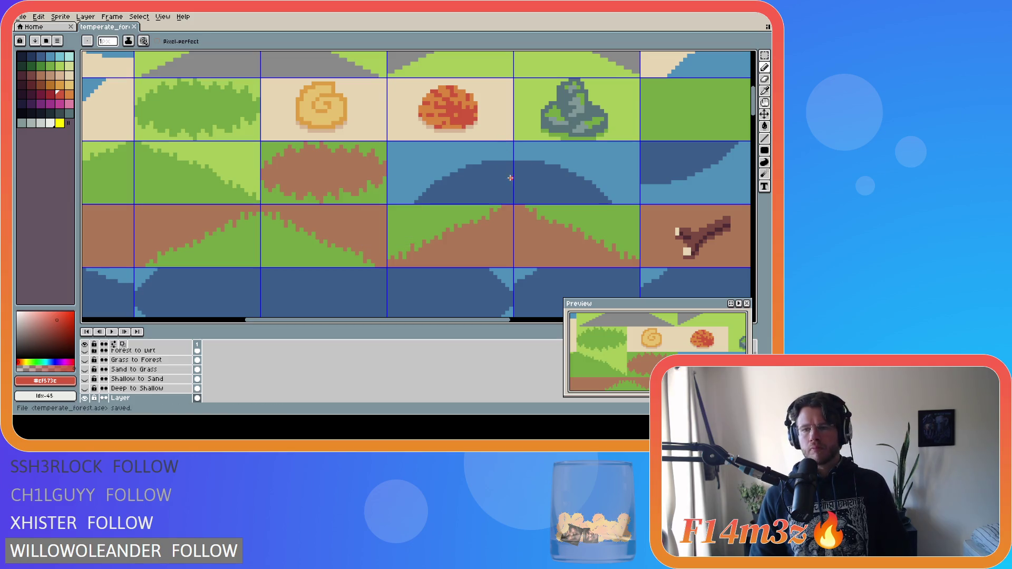
{"action": "scroll", "coordinate": [515, 183], "scroll_direction": "down", "scroll_amount": 3}
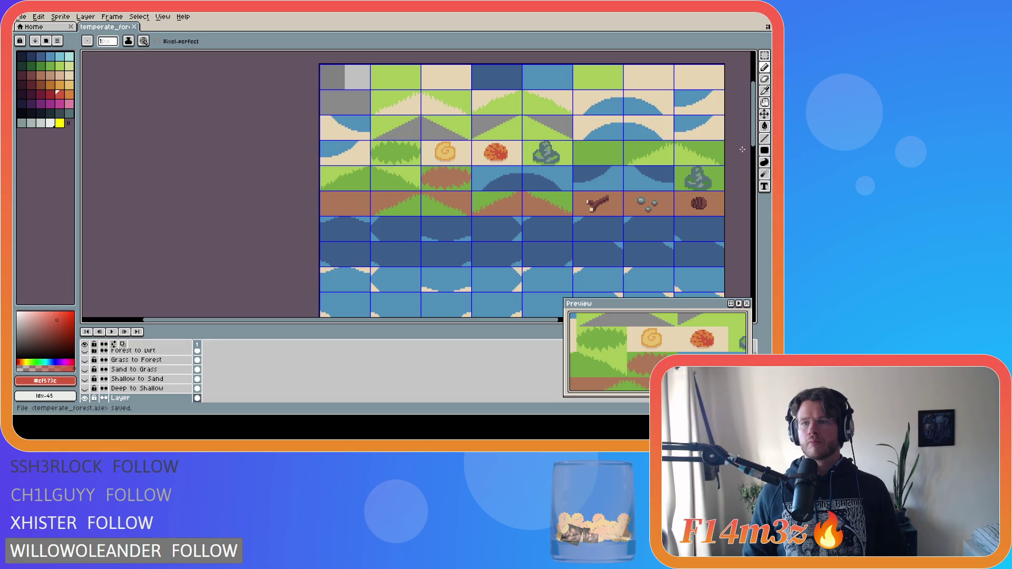
Scroll over the tilesheet to view the shells and the dirt row below.
{"action": "mouse_move", "coordinate": [755, 146]}
{"action": "left_mouse_down"}
{"action": "mouse_move", "coordinate": [760, 229]}
{"action": "mouse_move", "coordinate": [763, 141]}
{"action": "mouse_move", "coordinate": [755, 144]}
{"action": "left_mouse_up"}
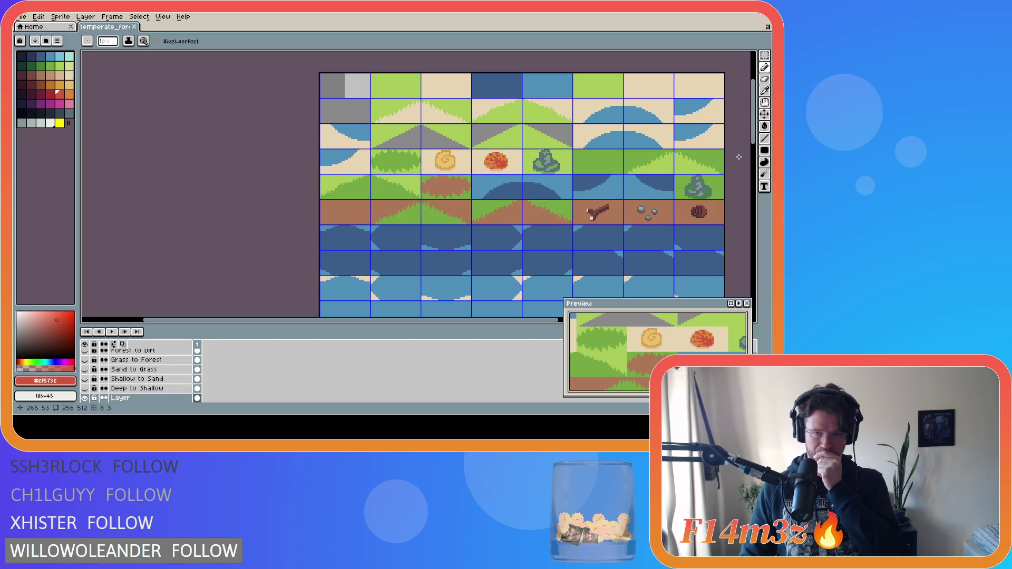
{"action": "mouse_move", "coordinate": [753, 138]}
{"action": "left_mouse_down"}
{"action": "mouse_move", "coordinate": [750, 226]}
{"action": "mouse_move", "coordinate": [751, 211]}
{"action": "mouse_move", "coordinate": [422, 162]}
{"action": "mouse_move", "coordinate": [524, 188]}
{"action": "left_mouse_up"}
{"action": "key", "text": "m"}
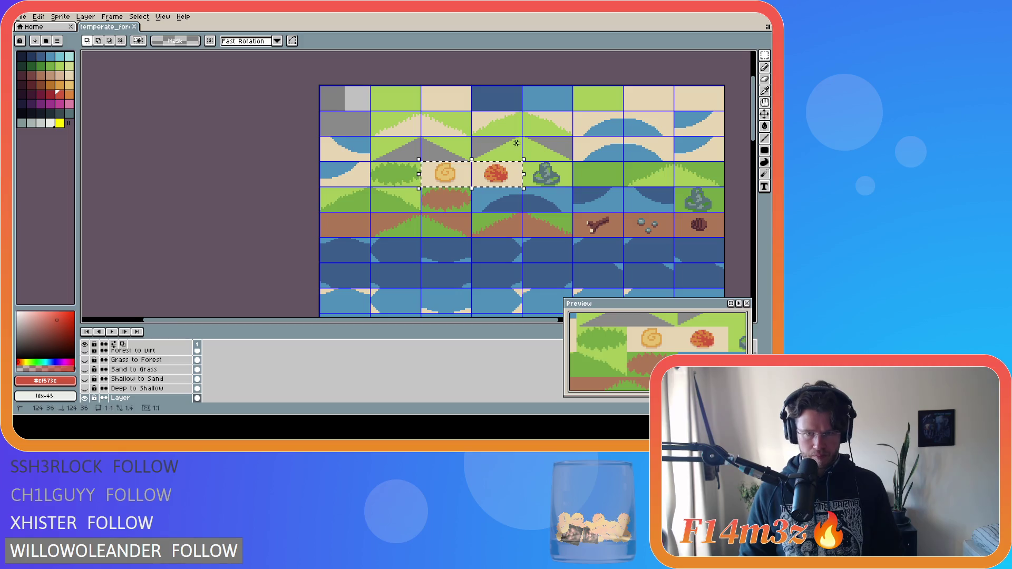
Clear the selection and step back and forth through the recent edit history.
{"action": "left_click", "coordinate": [525, 190]}
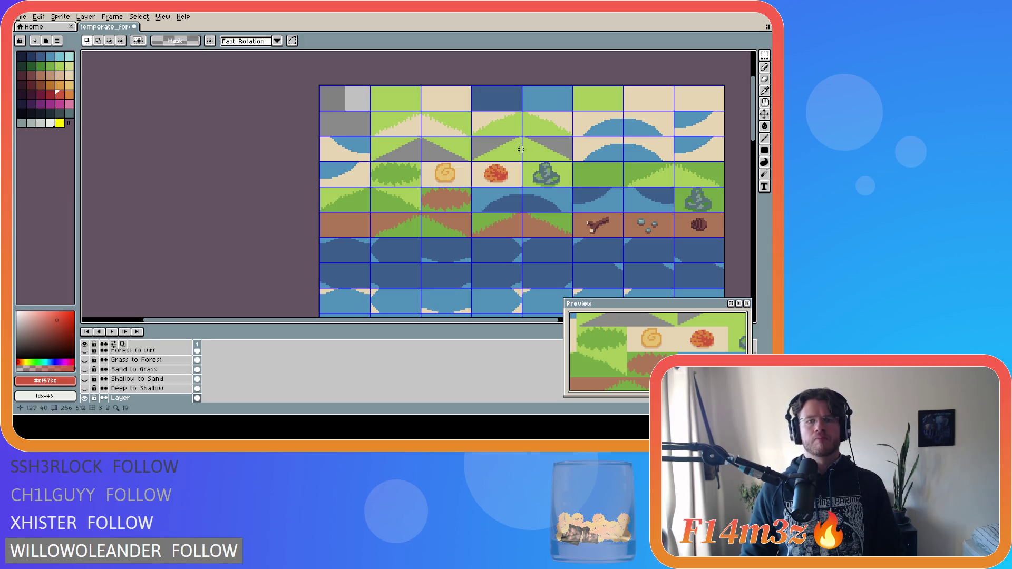
{"action": "key", "text": "ctrl+z"}
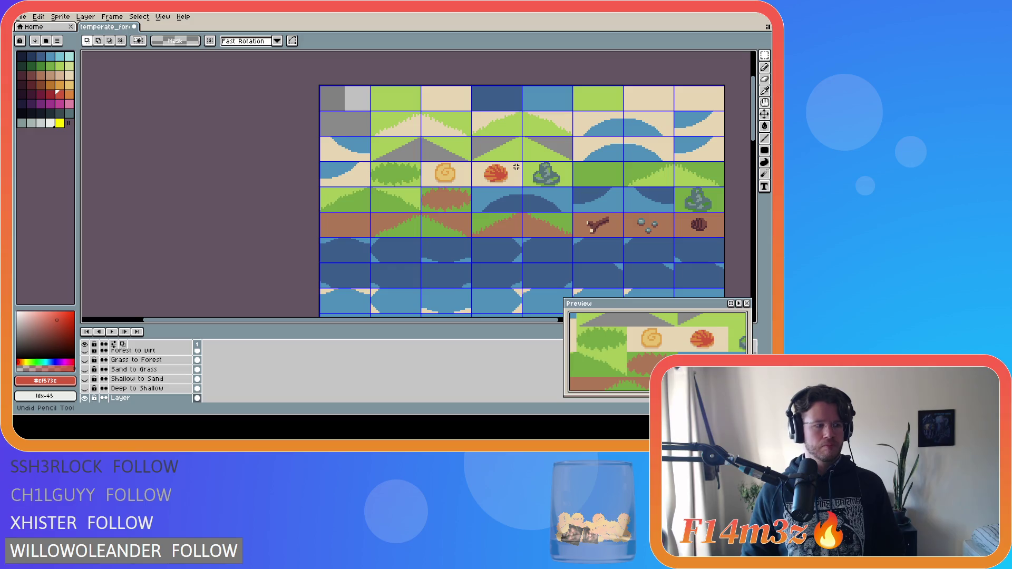
{"action": "key", "text": "ctrl+y"}
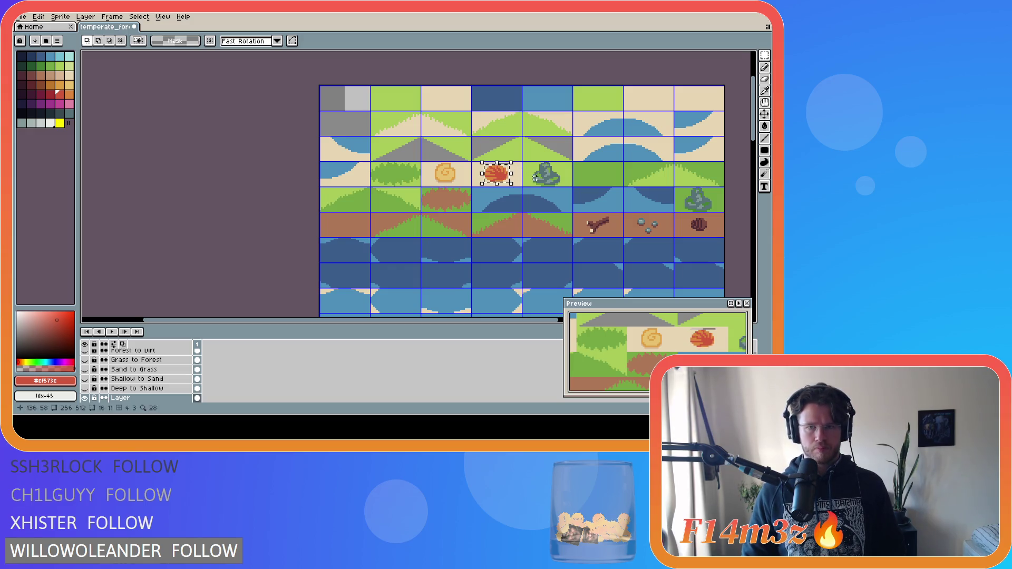
{"action": "key", "text": "ctrl+z"}
{"action": "key", "text": "ctrl+y"}
{"action": "key", "text": "ctrl+z"}
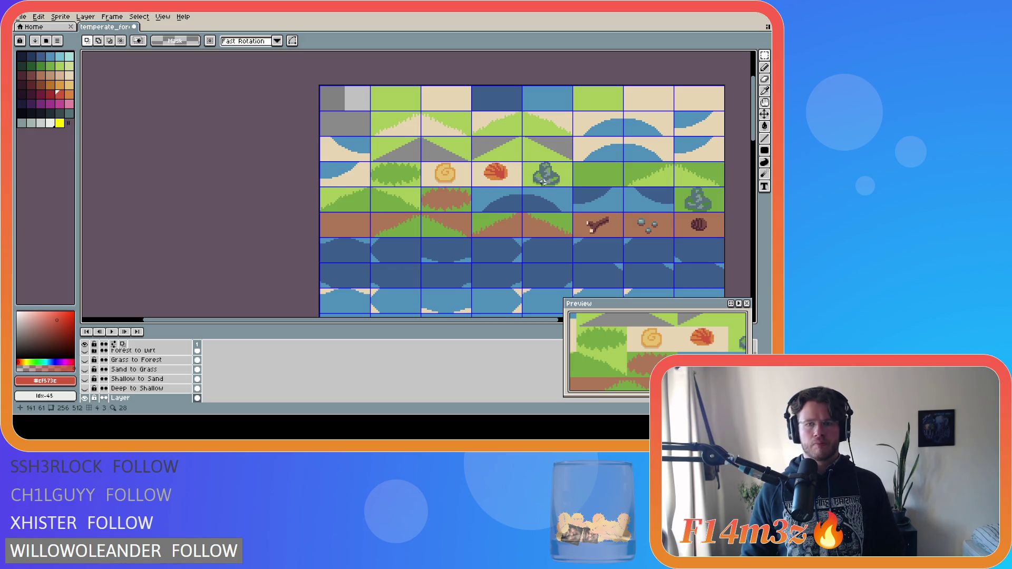
Undo back to the small shell, orange bush and stick version, then paste the copied tiles.
{"action": "key", "text": "ctrl+z"}
{"action": "key", "text": "ctrl+z"}
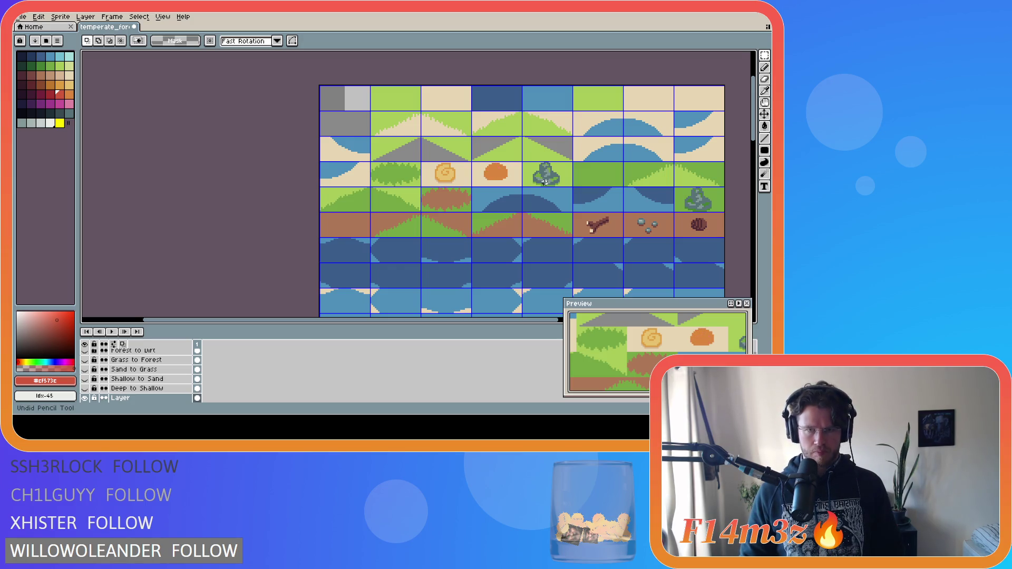
{"action": "key", "text": "ctrl+z"}
{"action": "key", "text": "ctrl+z"}
{"action": "key", "text": "ctrl+z"}
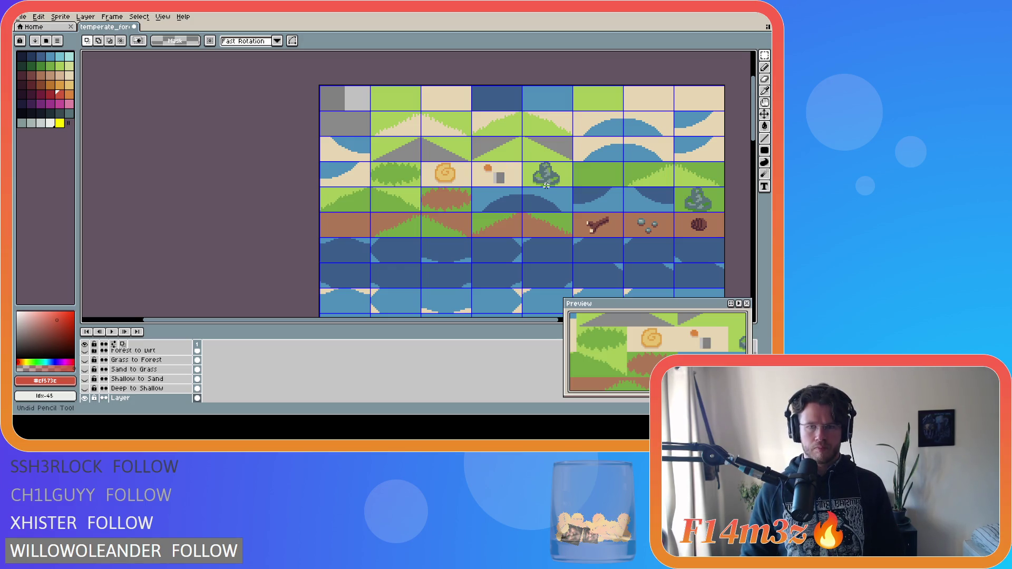
{"action": "key", "text": "ctrl+z"}
{"action": "key", "text": "ctrl+z"}
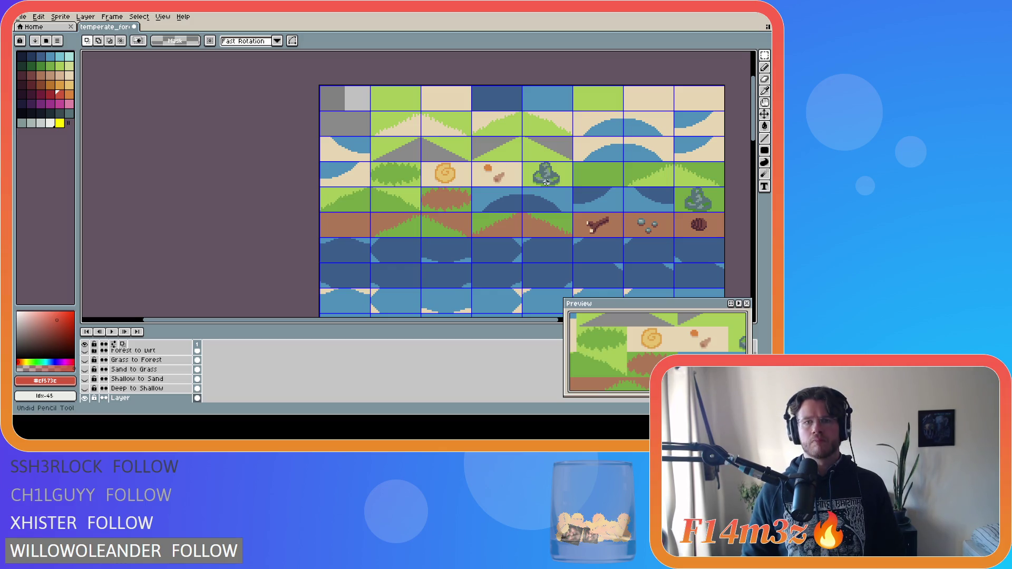
{"action": "key", "text": "ctrl+z"}
{"action": "key", "text": "ctrl+z"}
{"action": "key", "text": "ctrl+z"}
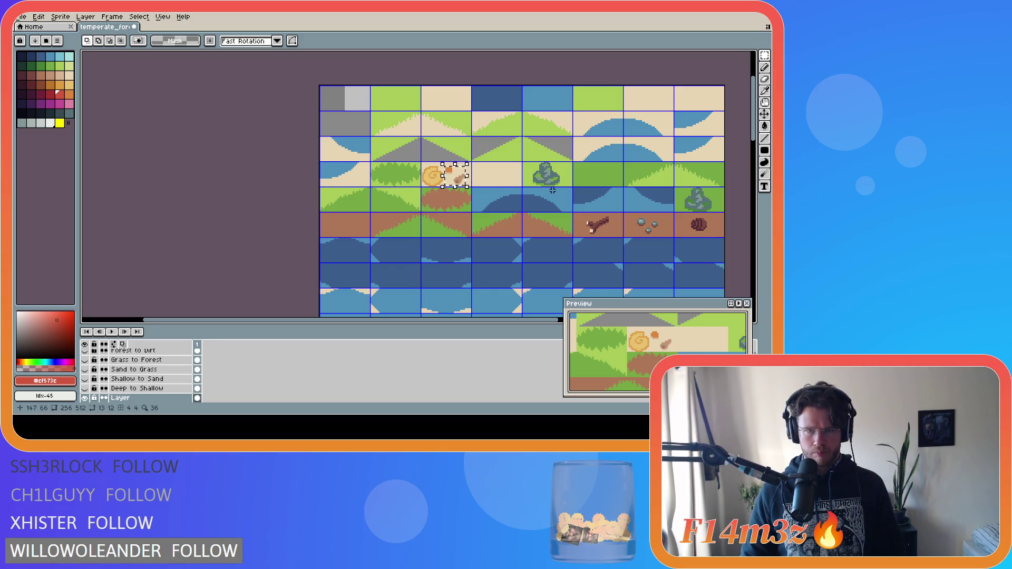
{"action": "key", "text": "ctrl+z"}
{"action": "key", "text": "ctrl+z"}
{"action": "key", "text": "ctrl+z"}
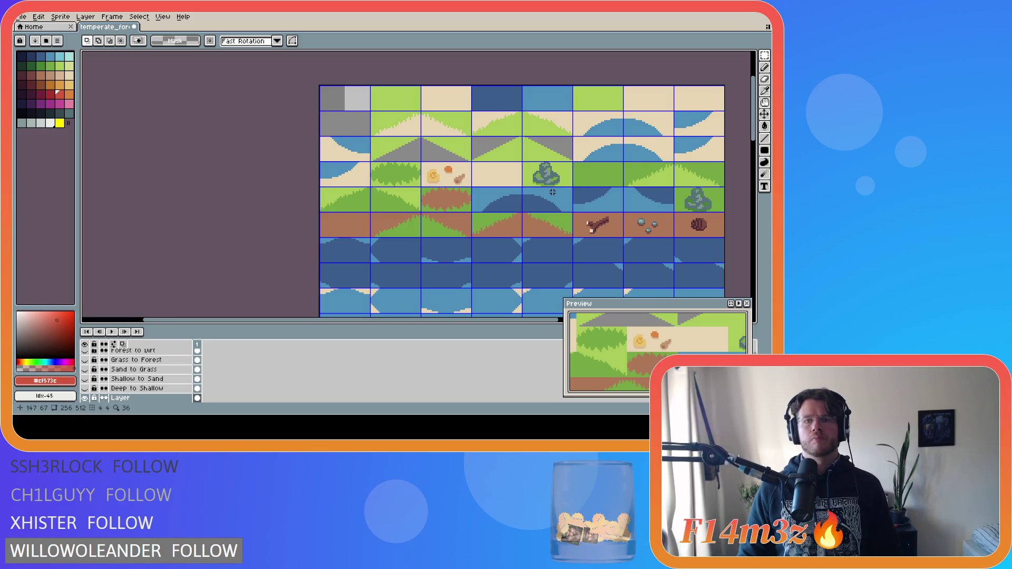
{"action": "key", "text": "ctrl+v"}
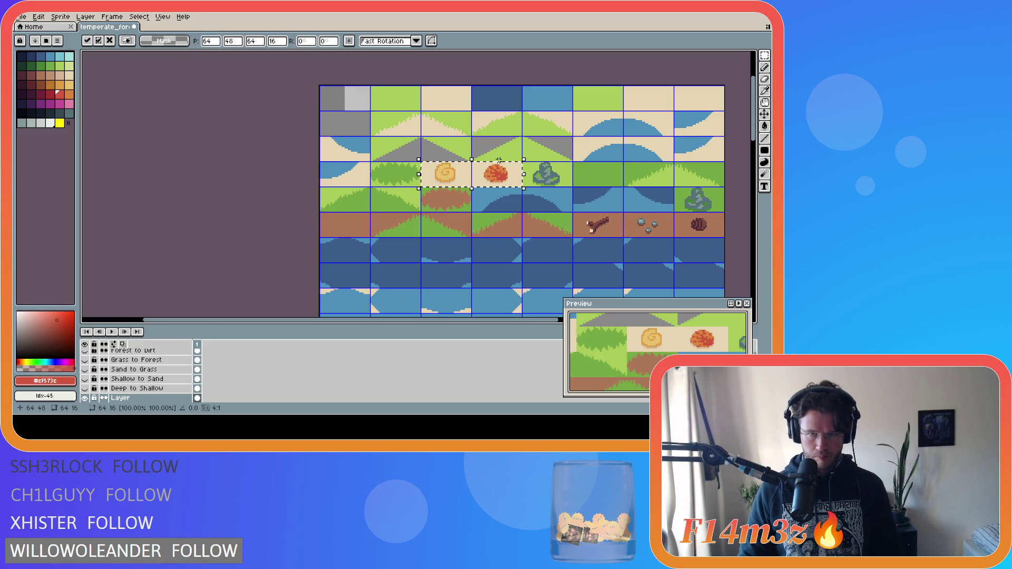
Drop the pasted spiral shell and red bush strip into the empty cells after the rock tiles.
{"action": "left_click_drag", "start_coordinate": [475, 174], "coordinate": [543, 303]}
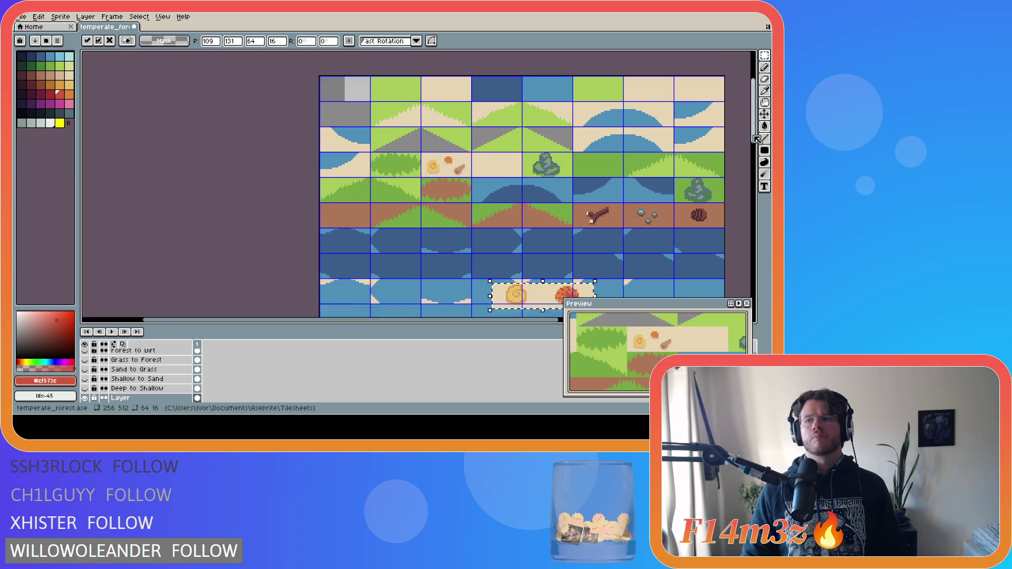
{"action": "left_click_drag", "start_coordinate": [754, 108], "coordinate": [753, 164]}
{"action": "left_click_drag", "start_coordinate": [562, 94], "coordinate": [584, 203]}
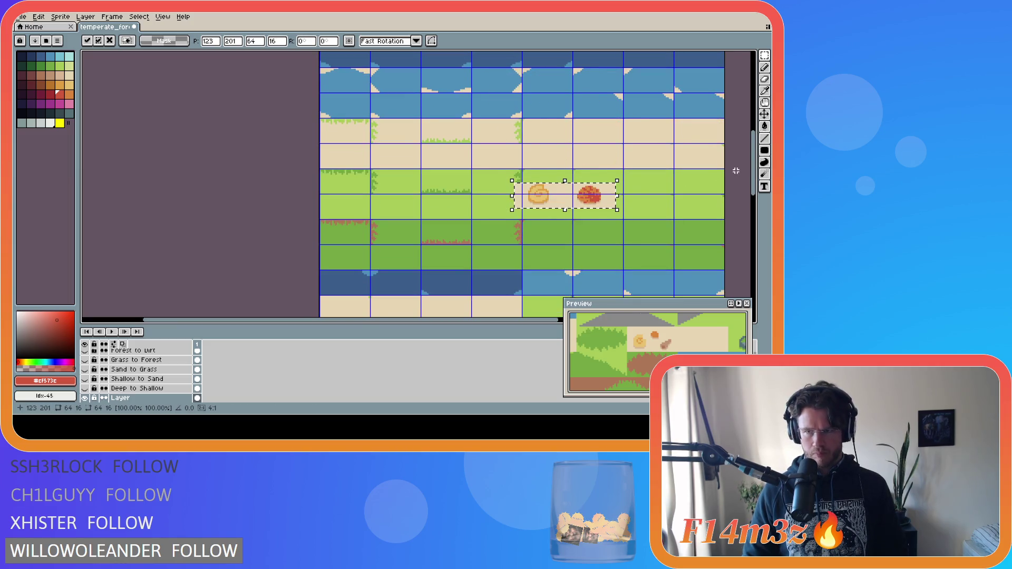
{"action": "scroll", "coordinate": [584, 203], "scroll_direction": "down", "scroll_amount": 5}
{"action": "mouse_move", "coordinate": [576, 75]}
{"action": "left_mouse_down"}
{"action": "mouse_move", "coordinate": [601, 227]}
{"action": "mouse_move", "coordinate": [635, 262]}
{"action": "left_mouse_up"}
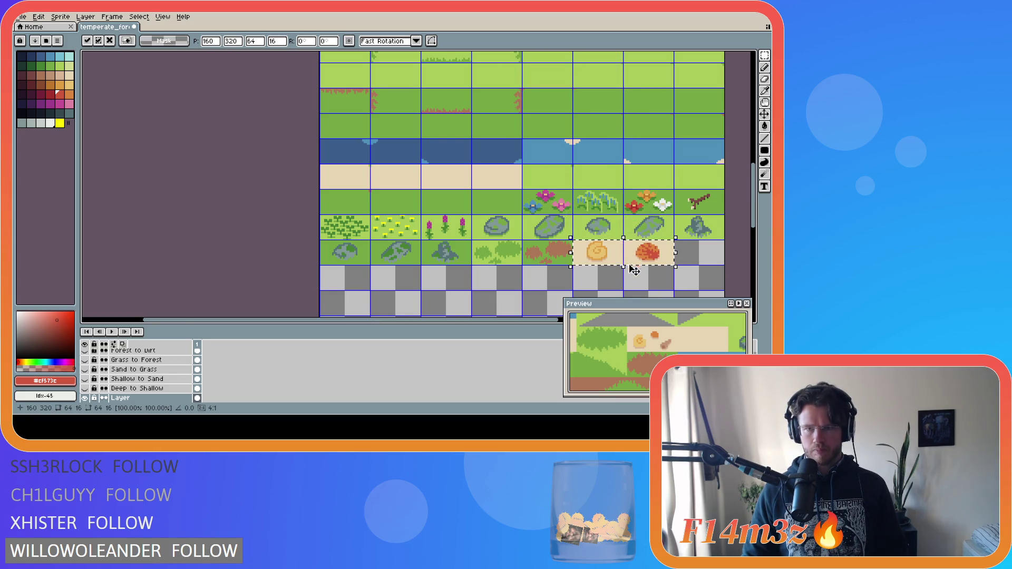
{"action": "key", "text": "ctrl+d"}
{"action": "left_click_drag", "start_coordinate": [756, 203], "coordinate": [741, 114]}
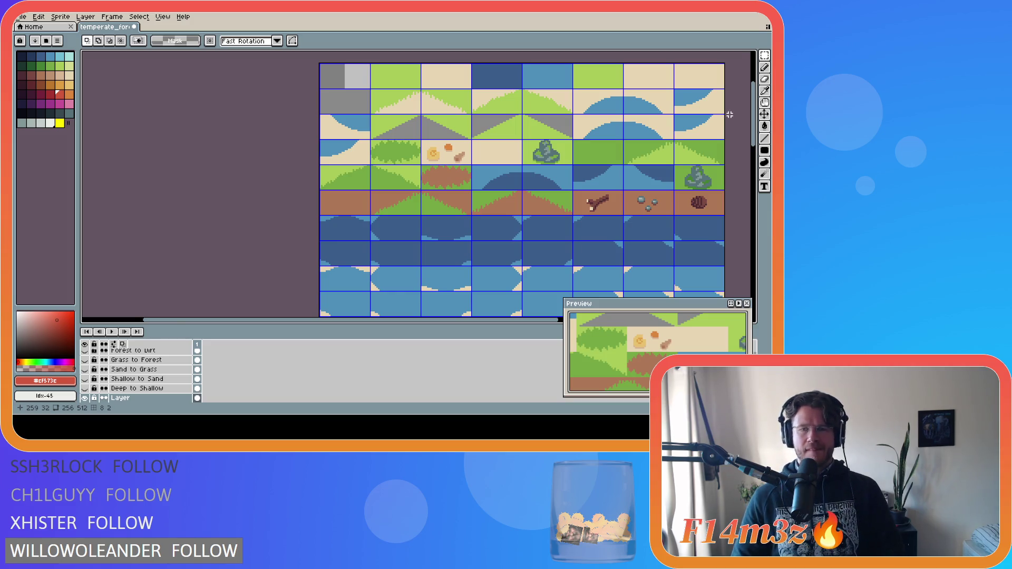
Select the spiral shell decoration and nudge it slightly to the right.
{"action": "scroll", "coordinate": [729, 114], "scroll_direction": "down", "scroll_amount": 5}
{"action": "scroll", "coordinate": [747, 173], "scroll_direction": "up", "scroll_amount": 8}
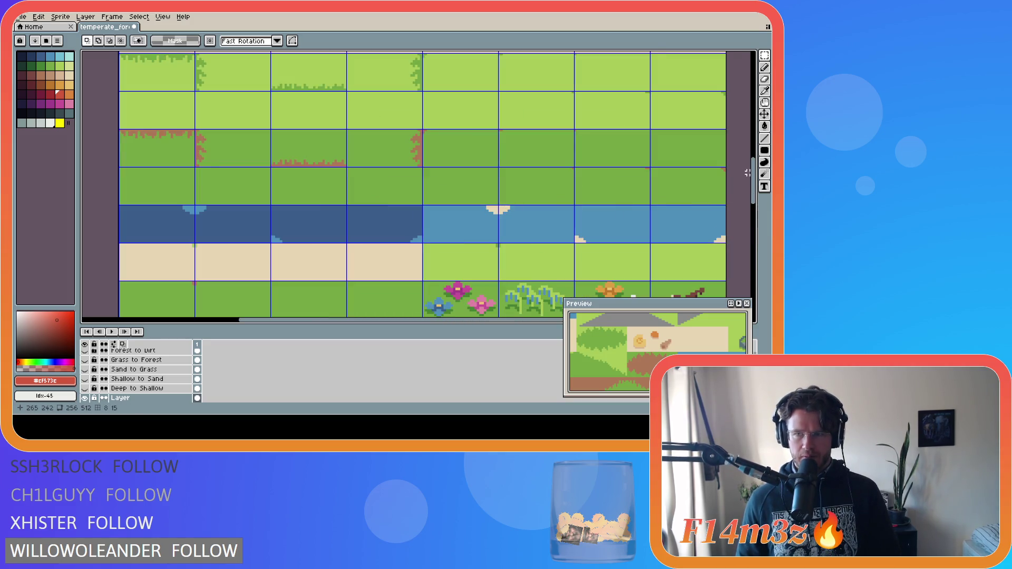
{"action": "scroll", "coordinate": [605, 140], "scroll_direction": "down", "scroll_amount": 5}
{"action": "scroll", "coordinate": [605, 139], "scroll_direction": "down", "scroll_amount": 1}
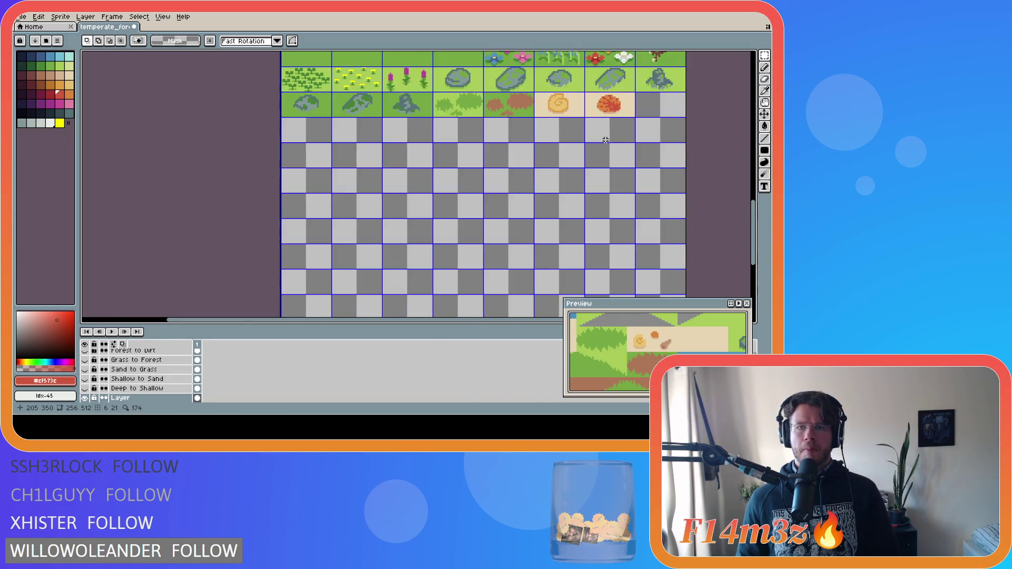
{"action": "scroll", "coordinate": [605, 139], "scroll_direction": "down", "scroll_amount": 1}
{"action": "scroll", "coordinate": [620, 122], "scroll_direction": "up", "scroll_amount": 3}
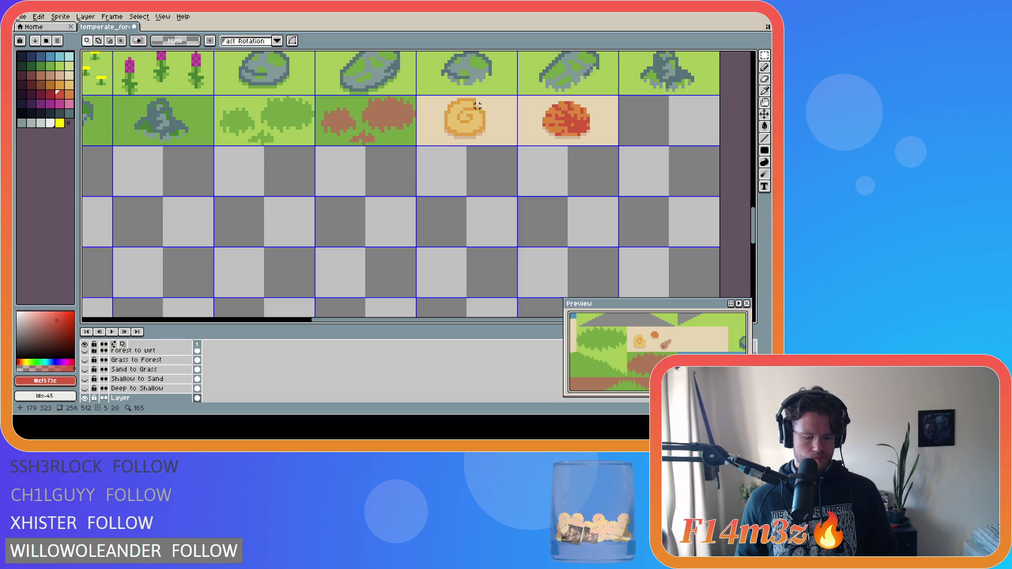
{"action": "left_click", "coordinate": [445, 102]}
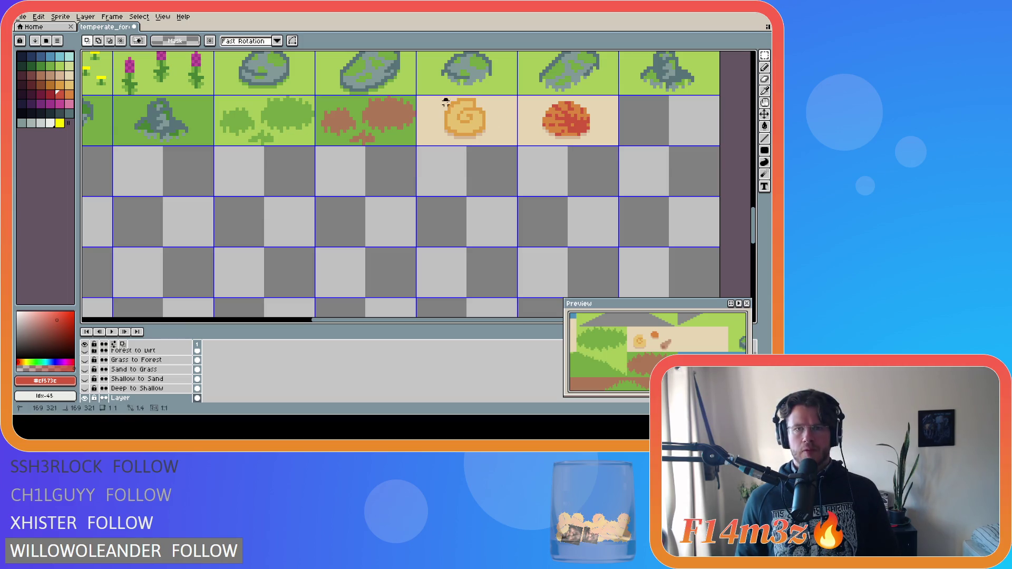
{"action": "mouse_move", "coordinate": [445, 102]}
{"action": "left_mouse_down"}
{"action": "mouse_move", "coordinate": [484, 138]}
{"action": "mouse_move", "coordinate": [471, 127]}
{"action": "left_mouse_up"}
{"action": "key", "text": "Return"}
Fill the grey strip above the spiral shell with the sampled sand colour.
{"action": "left_click", "coordinate": [506, 121], "text": "alt"}
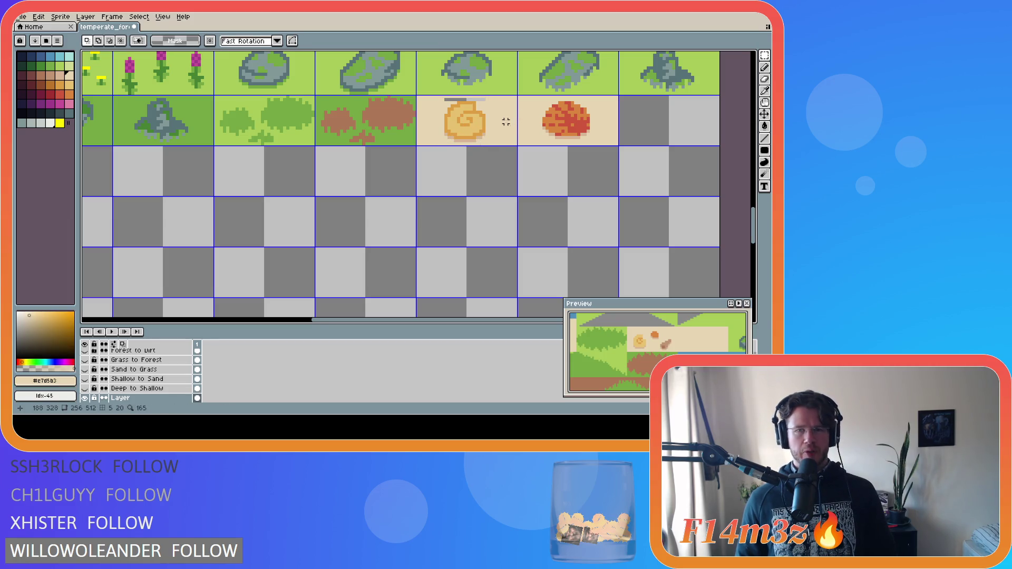
{"action": "key", "text": "g"}
{"action": "left_click", "coordinate": [475, 100]}
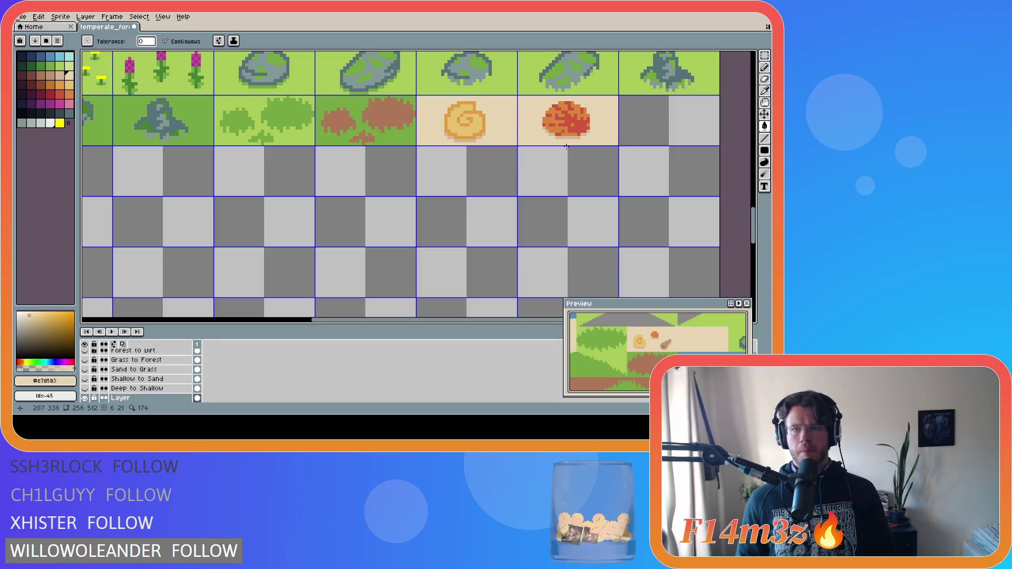
Select the orange clump tile, clear the selection, and save temperate_forest.ase.
{"action": "key", "text": "m"}
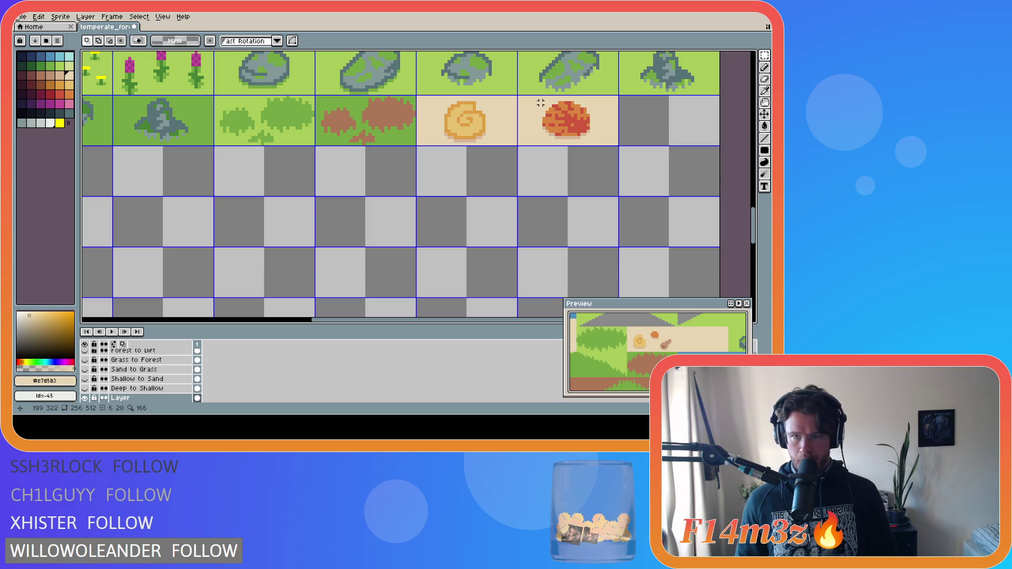
{"action": "mouse_move", "coordinate": [543, 102]}
{"action": "left_mouse_down"}
{"action": "mouse_move", "coordinate": [586, 135]}
{"action": "mouse_move", "coordinate": [626, 129]}
{"action": "left_mouse_up"}
{"action": "key", "text": "Return"}
{"action": "key", "text": "g"}
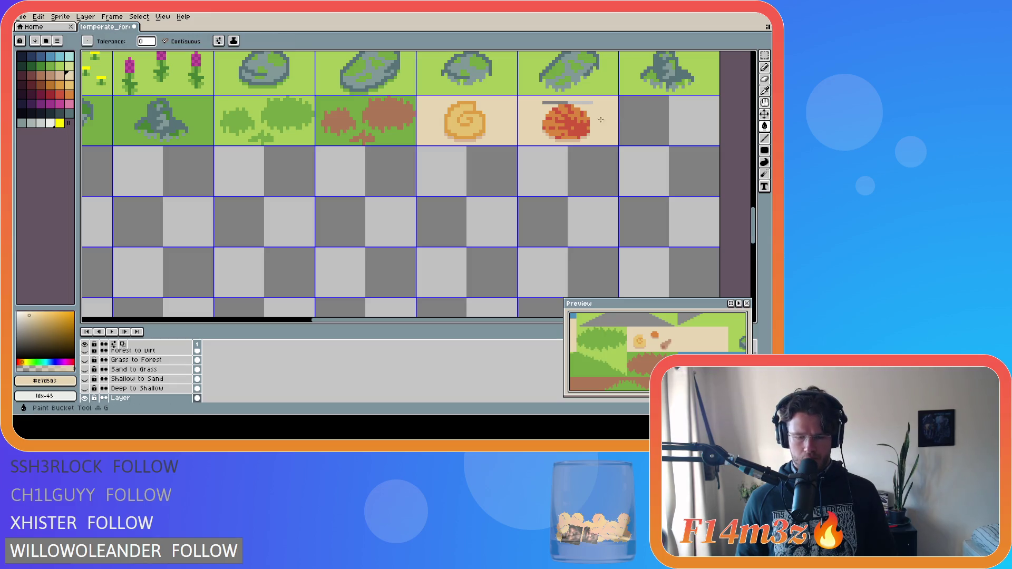
{"action": "key", "text": "ctrl+d"}
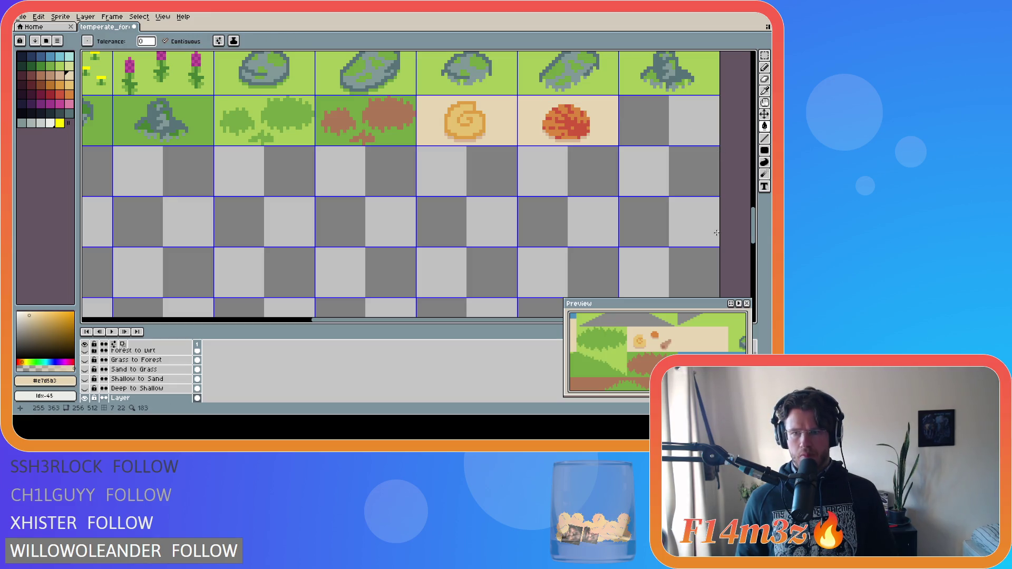
{"action": "scroll", "coordinate": [664, 351], "scroll_direction": "up", "scroll_amount": 4}
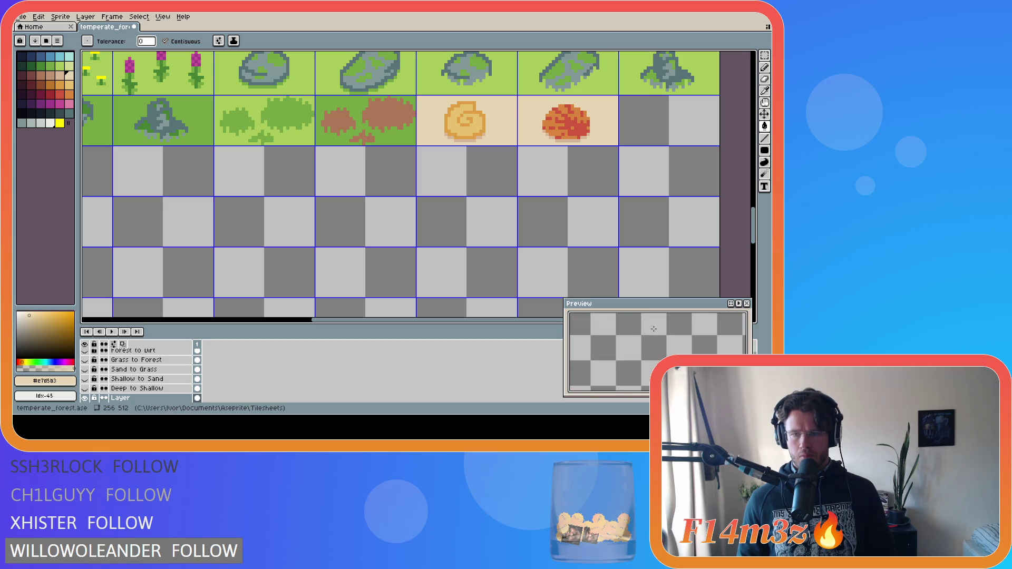
{"action": "scroll", "coordinate": [666, 345], "scroll_direction": "up", "scroll_amount": 4}
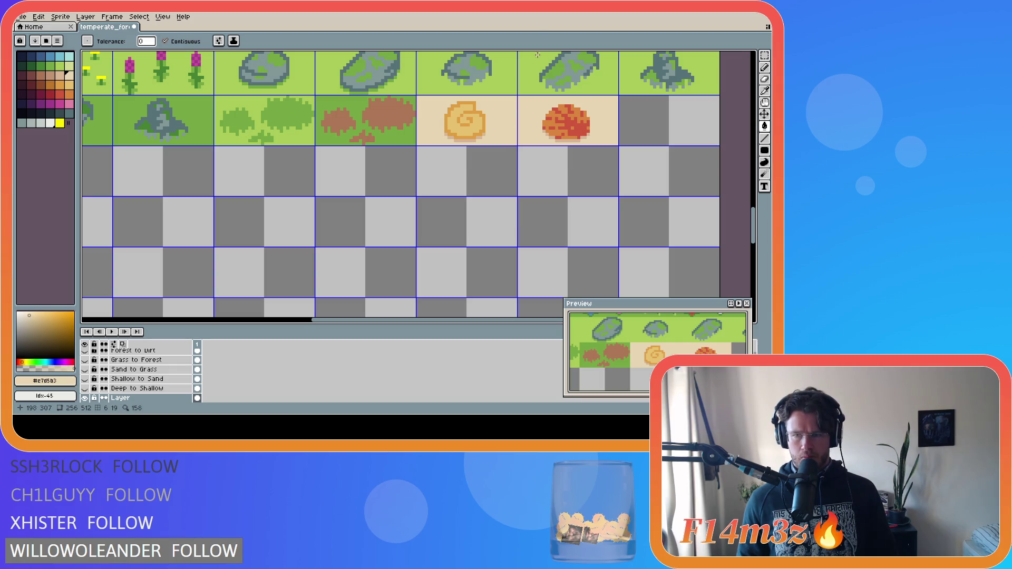
{"action": "left_click", "coordinate": [564, 119]}
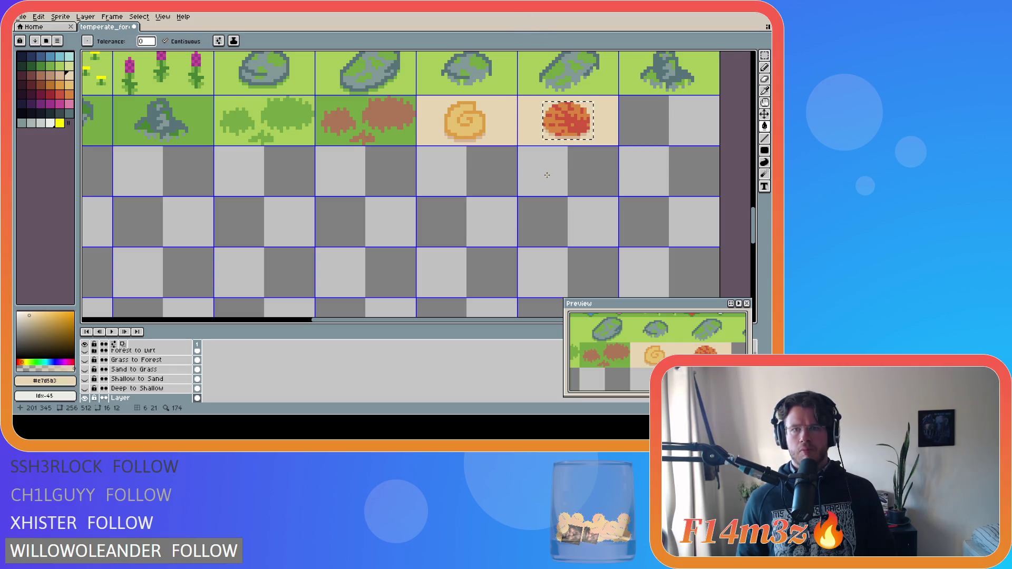
{"action": "key", "text": "m"}
{"action": "left_click", "coordinate": [544, 201]}
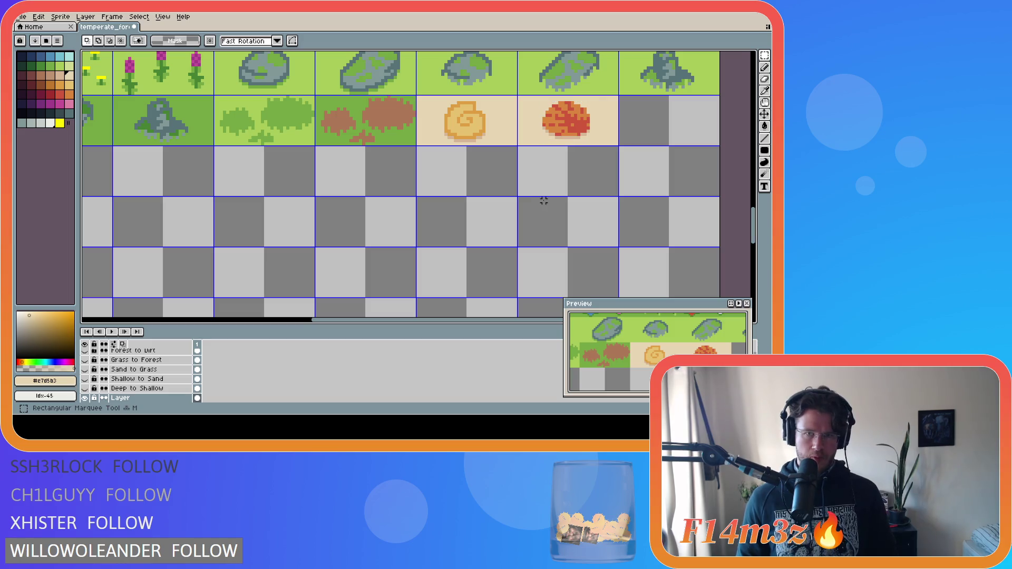
{"action": "key", "text": "ctrl+s"}
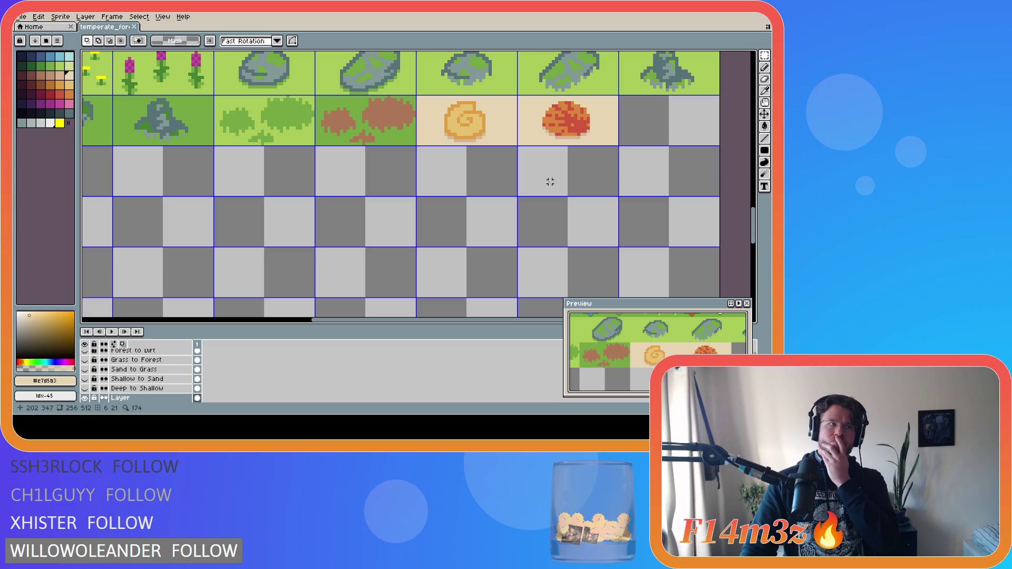
{"action": "scroll", "coordinate": [541, 179], "scroll_direction": "down", "scroll_amount": 3}
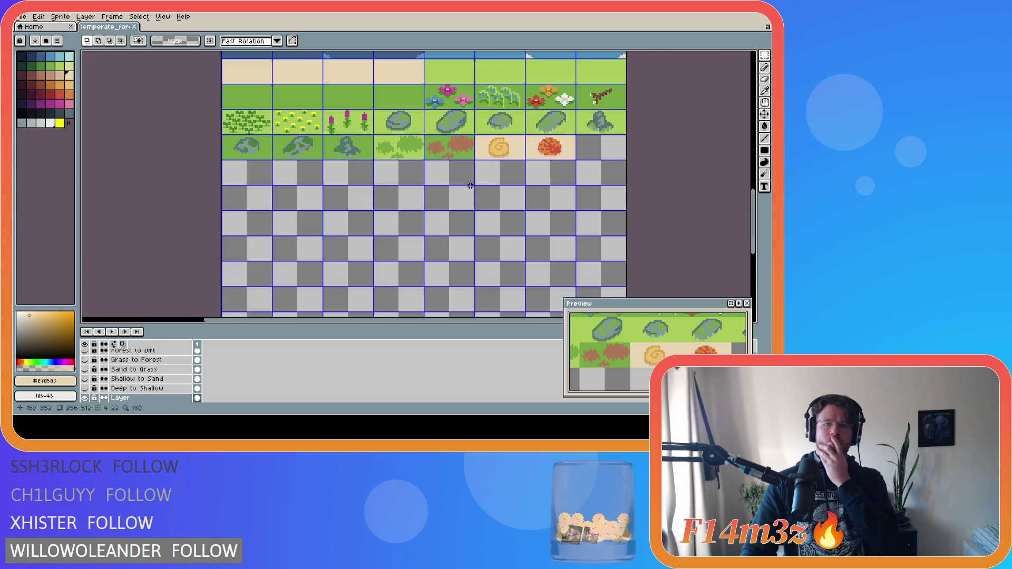
Scroll and zoom up to the sand tile holding the small shell, spiral and stick.
{"action": "scroll", "coordinate": [470, 186], "scroll_direction": "down", "scroll_amount": 2}
{"action": "scroll", "coordinate": [662, 176], "scroll_direction": "up", "scroll_amount": 1}
{"action": "scroll", "coordinate": [758, 165], "scroll_direction": "up", "scroll_amount": 1}
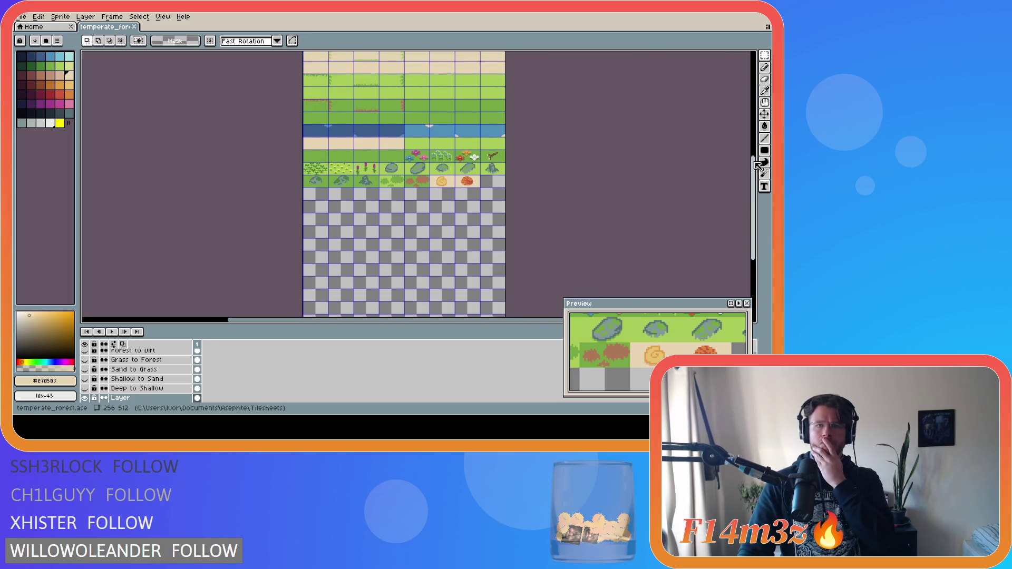
{"action": "scroll", "coordinate": [758, 165], "scroll_direction": "up", "scroll_amount": 4}
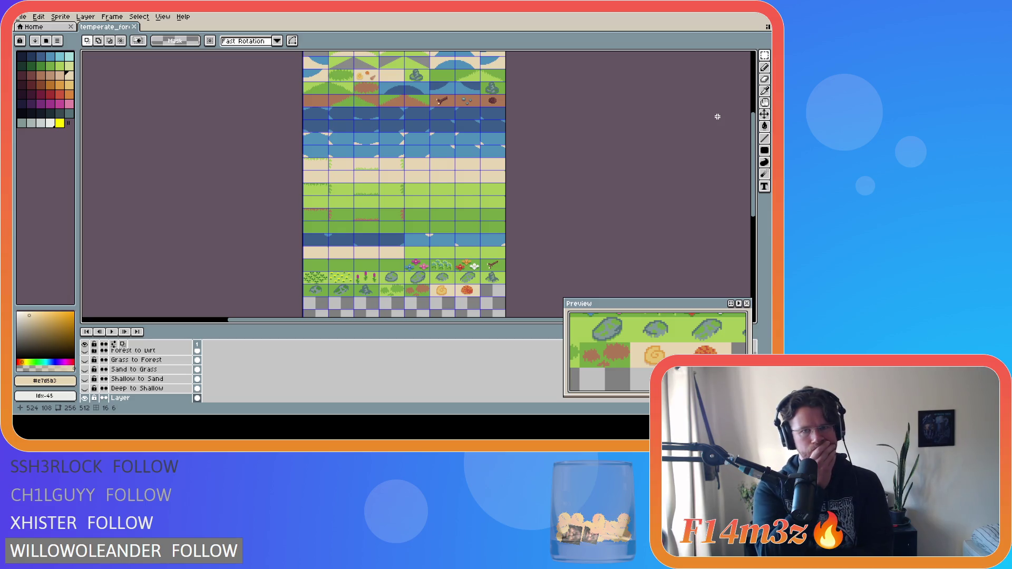
{"action": "scroll", "coordinate": [358, 106], "scroll_direction": "up", "scroll_amount": 2}
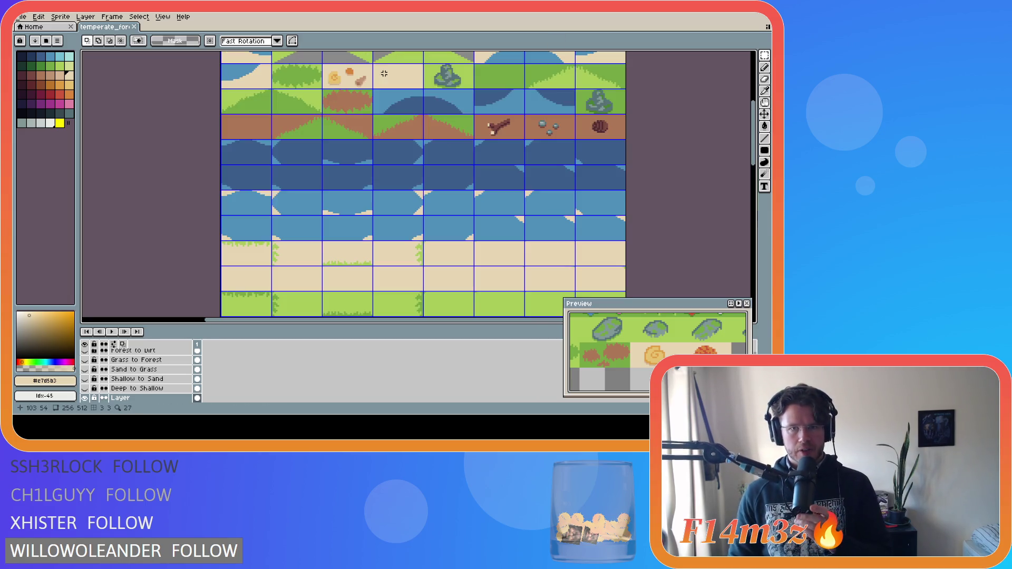
{"action": "scroll", "coordinate": [369, 100], "scroll_direction": "down", "scroll_amount": 5}
{"action": "scroll", "coordinate": [389, 90], "scroll_direction": "up", "scroll_amount": 5}
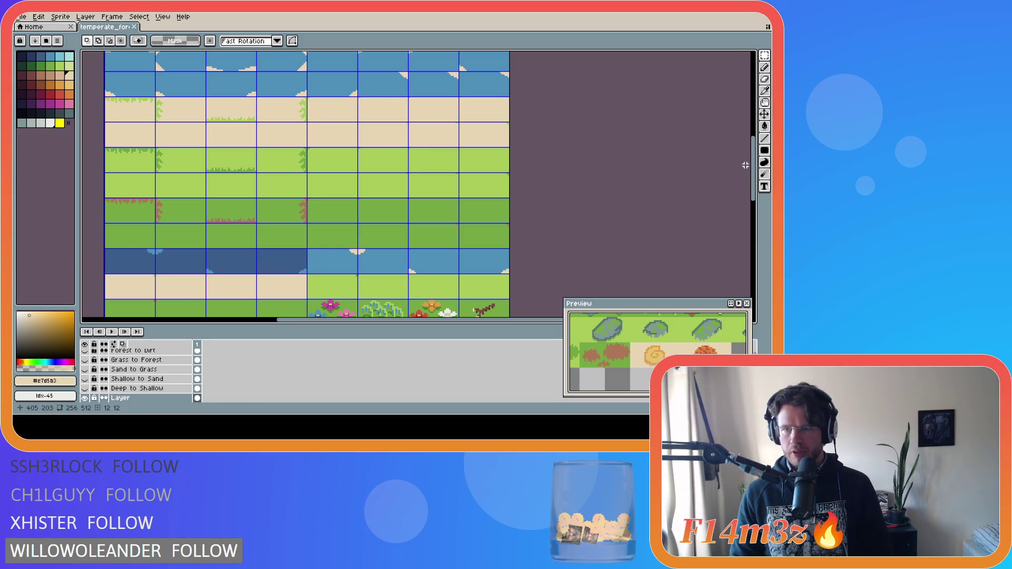
{"action": "left_click_drag", "start_coordinate": [754, 182], "coordinate": [754, 213]}
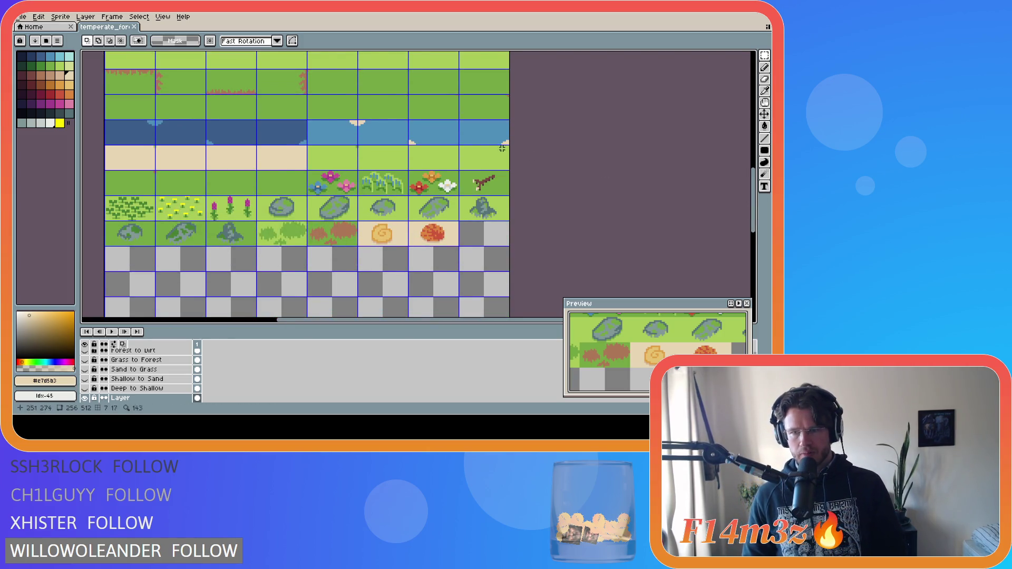
{"action": "scroll", "coordinate": [455, 137], "scroll_direction": "down", "scroll_amount": 3}
{"action": "scroll", "coordinate": [455, 137], "scroll_direction": "up", "scroll_amount": 3}
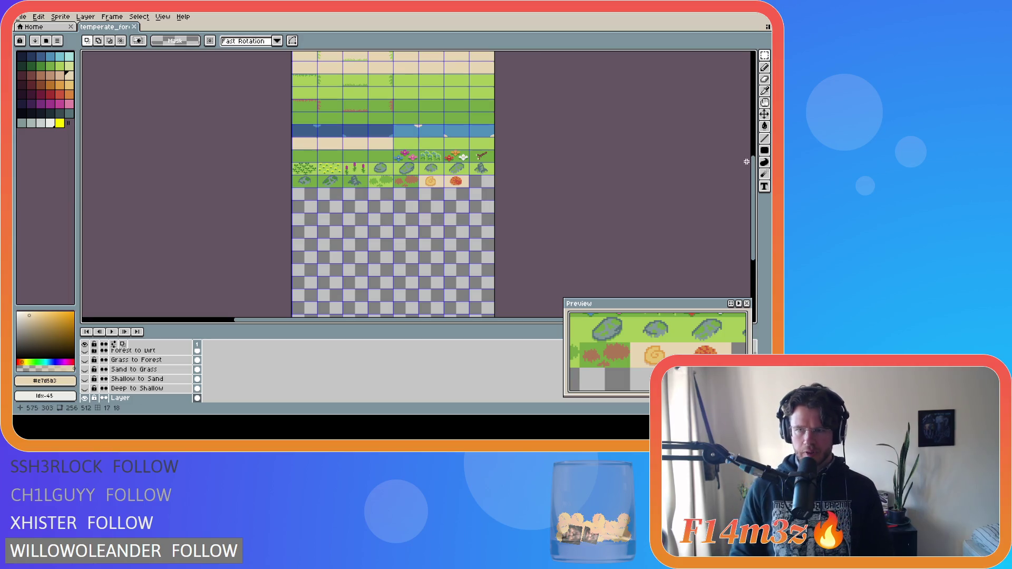
{"action": "left_click_drag", "start_coordinate": [759, 163], "coordinate": [752, 116]}
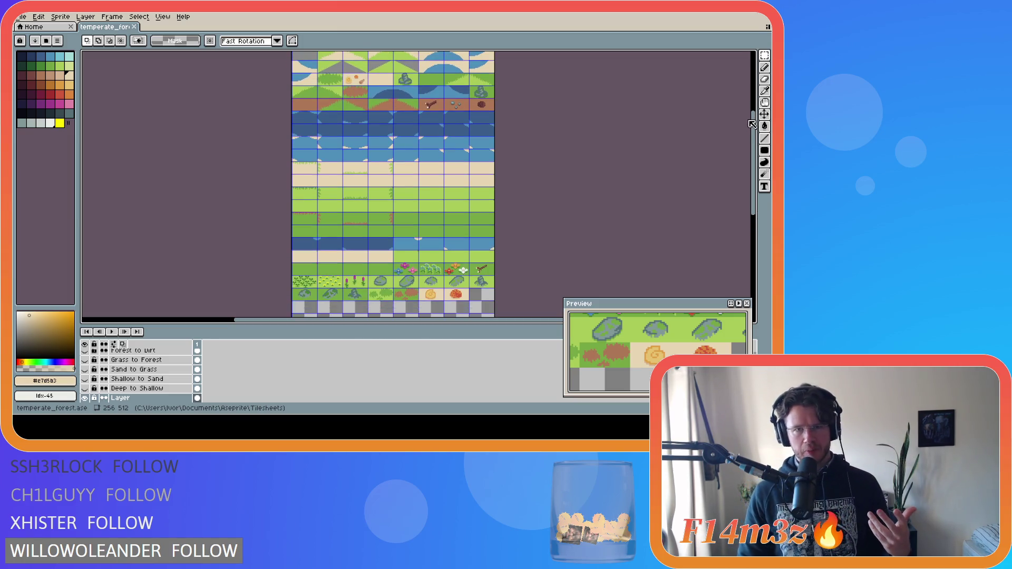
{"action": "scroll", "coordinate": [394, 79], "scroll_direction": "up", "scroll_amount": 4}
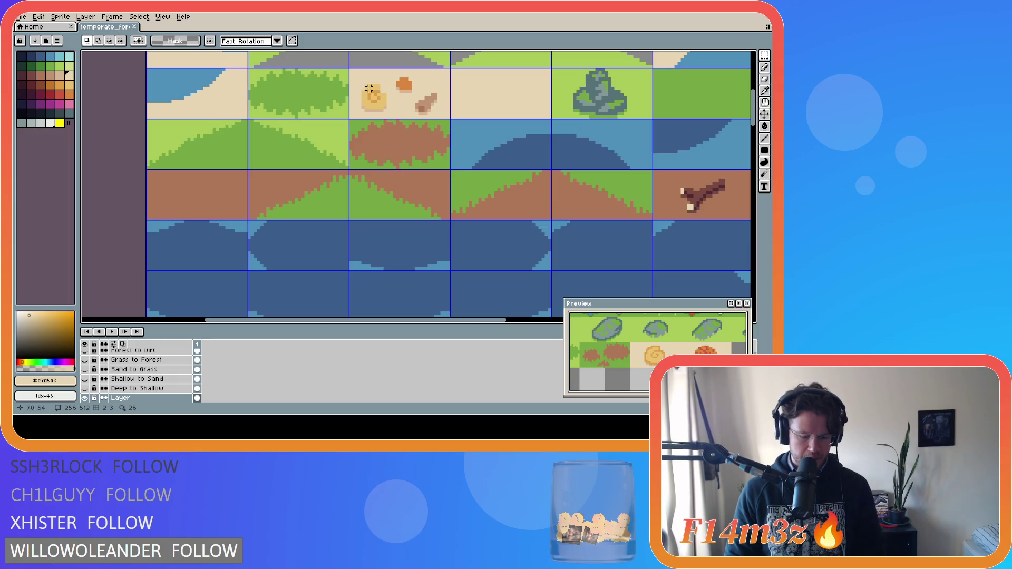
Shift the small shell one pixel right and save the tileset.
{"action": "left_click", "coordinate": [363, 85]}
{"action": "left_click_drag", "start_coordinate": [362, 86], "coordinate": [394, 115]}
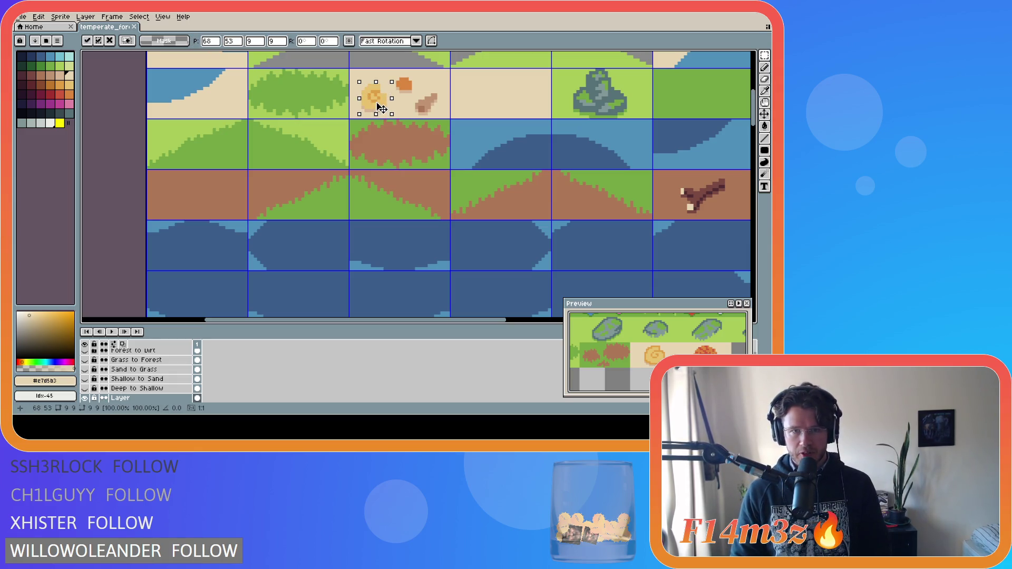
{"action": "left_click", "coordinate": [436, 85]}
{"action": "key", "text": "i"}
{"action": "key", "text": "w"}
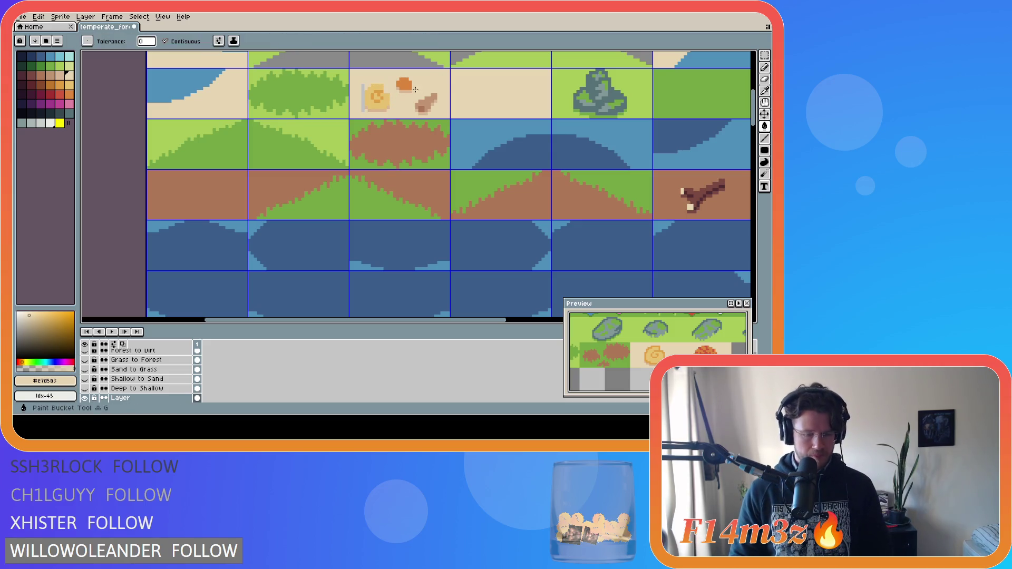
{"action": "key", "text": "ctrl+s"}
Delete the spiral shell and orange clump tiles from the lowest decoration row.
{"action": "scroll", "coordinate": [456, 111], "scroll_direction": "down", "scroll_amount": 3}
{"action": "scroll", "coordinate": [456, 111], "scroll_direction": "down", "scroll_amount": 4}
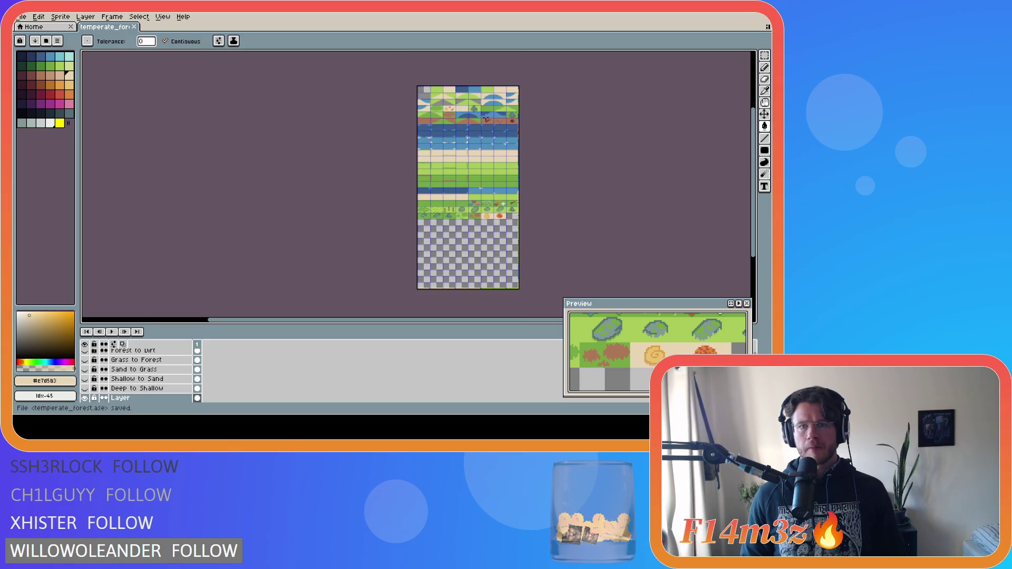
{"action": "scroll", "coordinate": [515, 132], "scroll_direction": "up", "scroll_amount": 2}
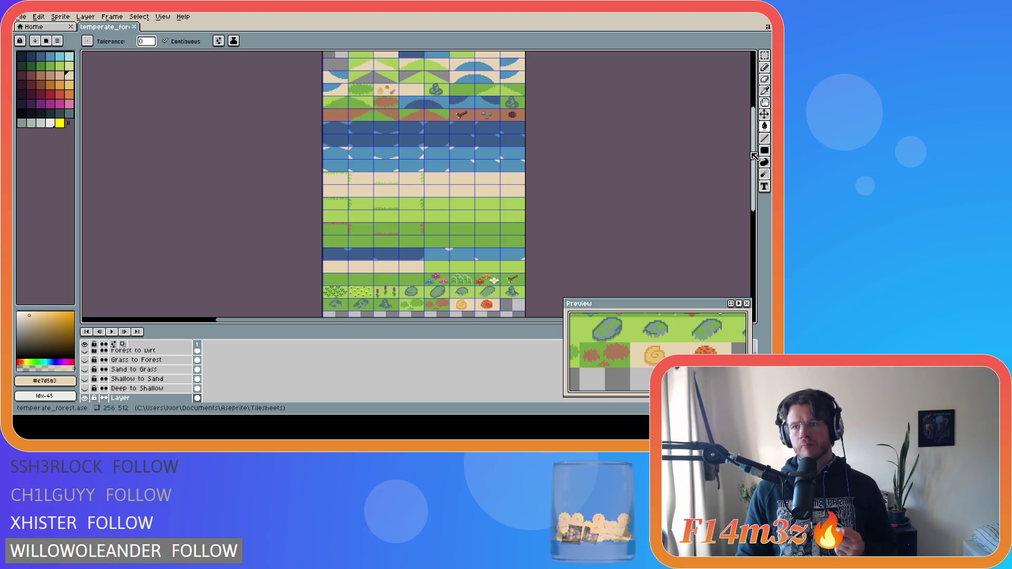
{"action": "left_click_drag", "start_coordinate": [753, 153], "coordinate": [753, 174]}
{"action": "scroll", "coordinate": [504, 276], "scroll_direction": "up", "scroll_amount": 3}
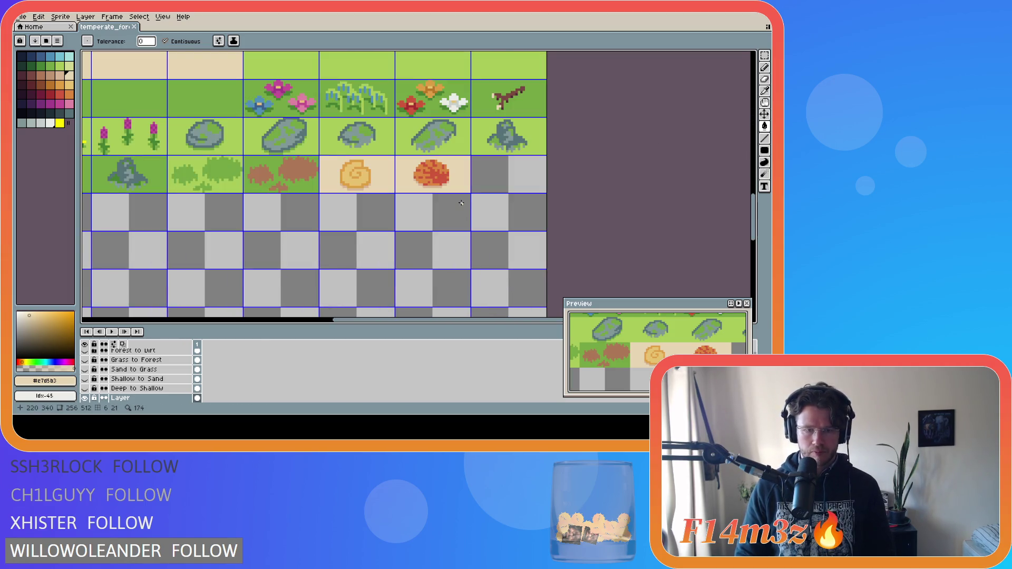
{"action": "key", "text": "m"}
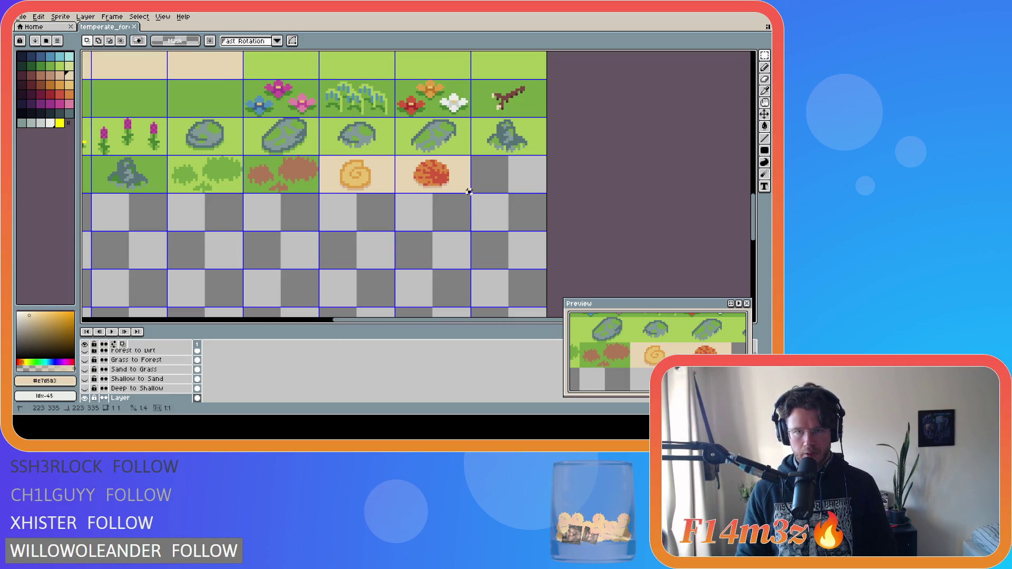
{"action": "left_click_drag", "start_coordinate": [469, 191], "coordinate": [320, 159]}
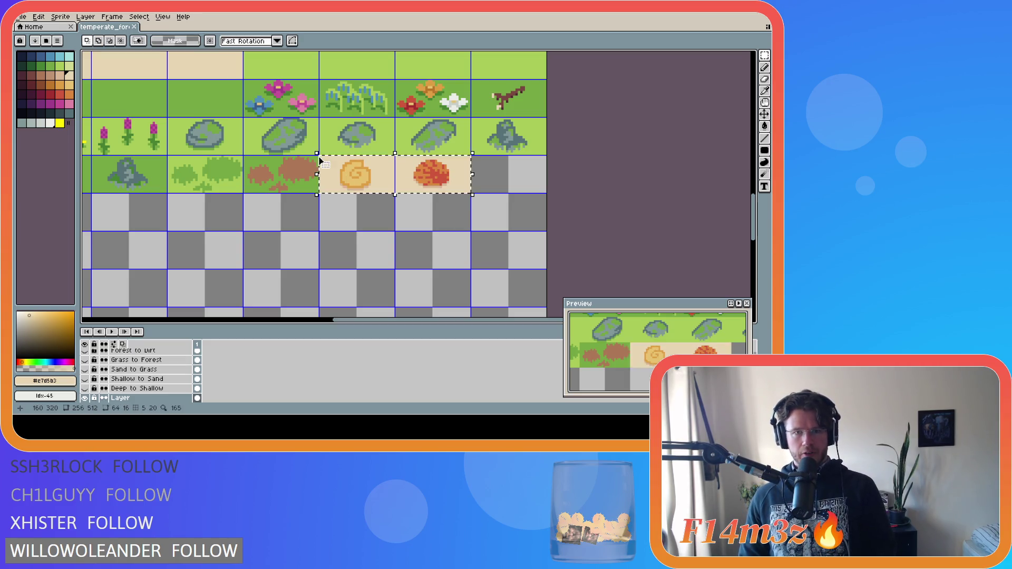
{"action": "key", "text": "Delete"}
{"action": "scroll", "coordinate": [393, 151], "scroll_direction": "down", "scroll_amount": 3}
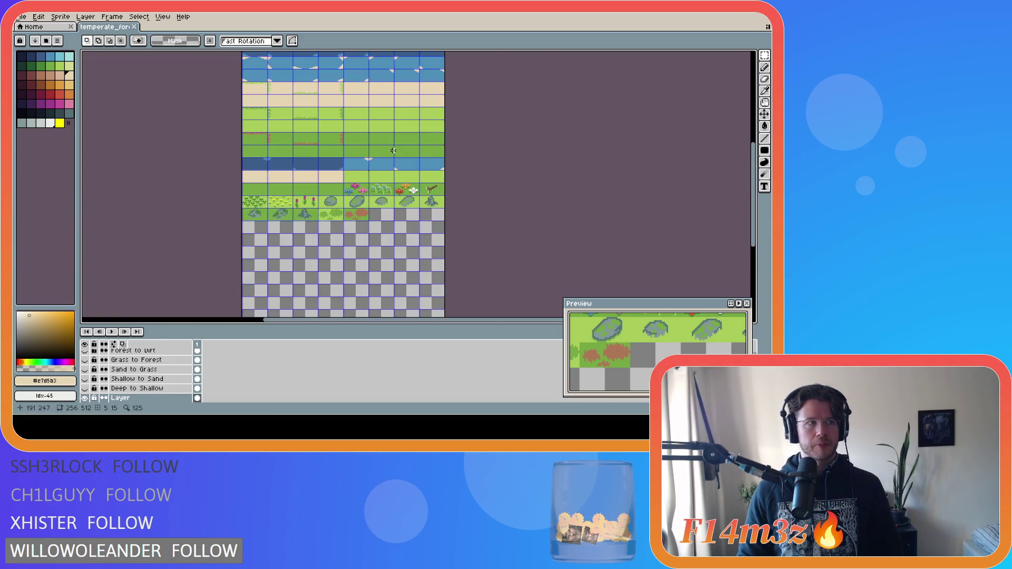
{"action": "scroll", "coordinate": [430, 144], "scroll_direction": "down", "scroll_amount": 2}
{"action": "scroll", "coordinate": [275, 179], "scroll_direction": "up", "scroll_amount": 3}
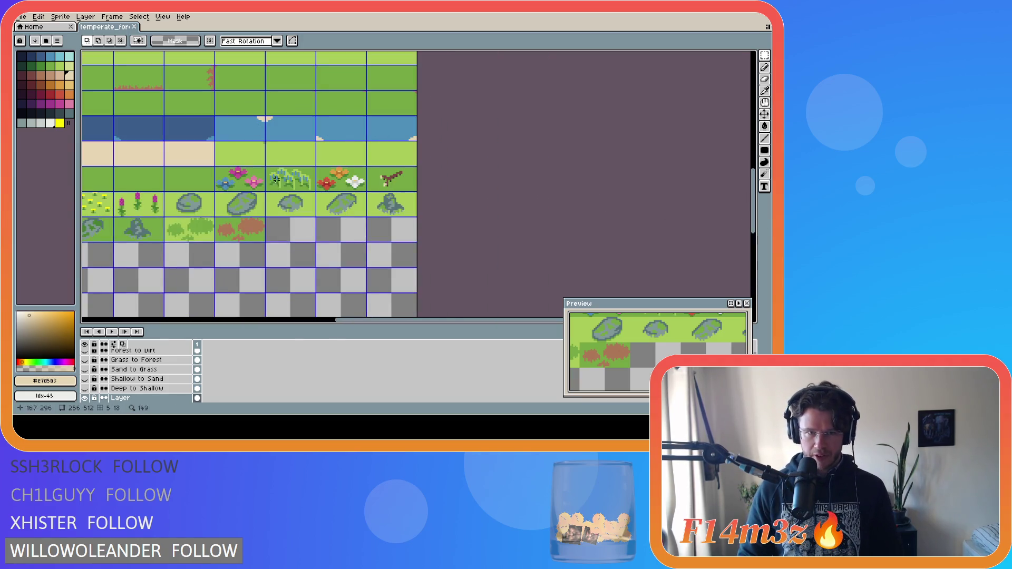
{"action": "scroll", "coordinate": [748, 199], "scroll_direction": "left", "scroll_amount": 5}
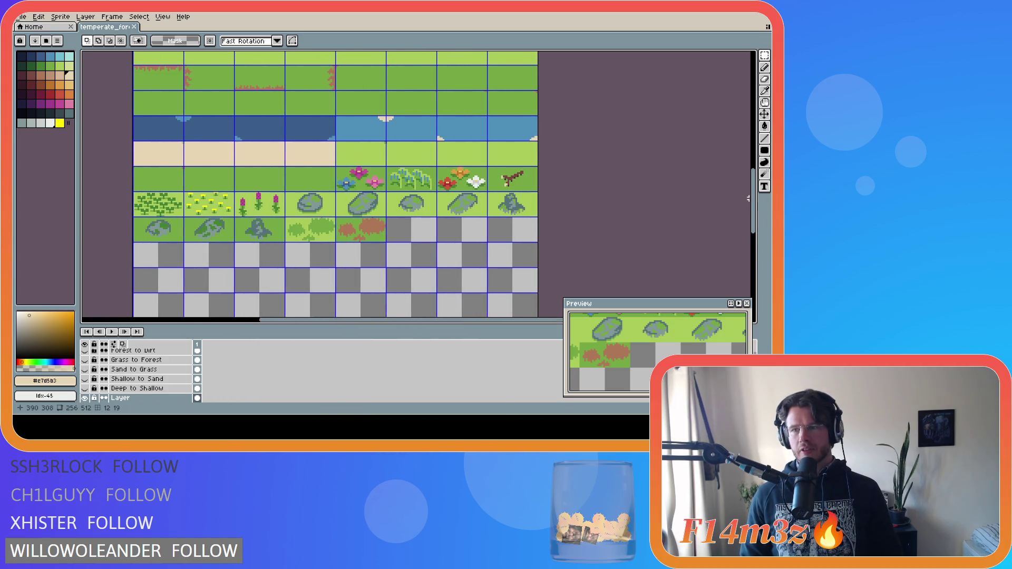
{"action": "scroll", "coordinate": [748, 199], "scroll_direction": "up", "scroll_amount": 10}
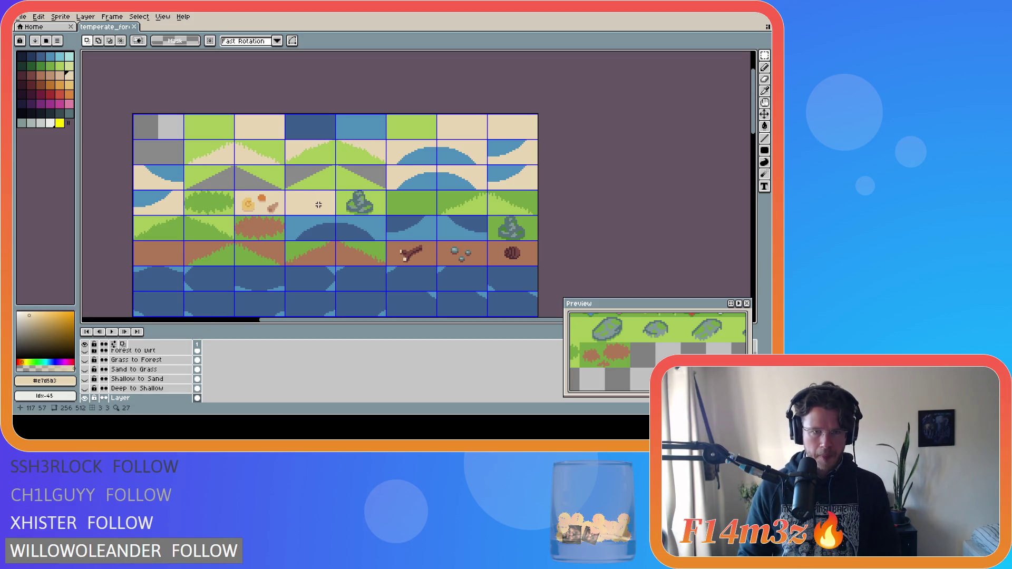
Choose the darkest green palette swatch and switch to the pencil.
{"action": "scroll", "coordinate": [272, 192], "scroll_direction": "down", "scroll_amount": 4}
{"action": "scroll", "coordinate": [302, 198], "scroll_direction": "up", "scroll_amount": 6}
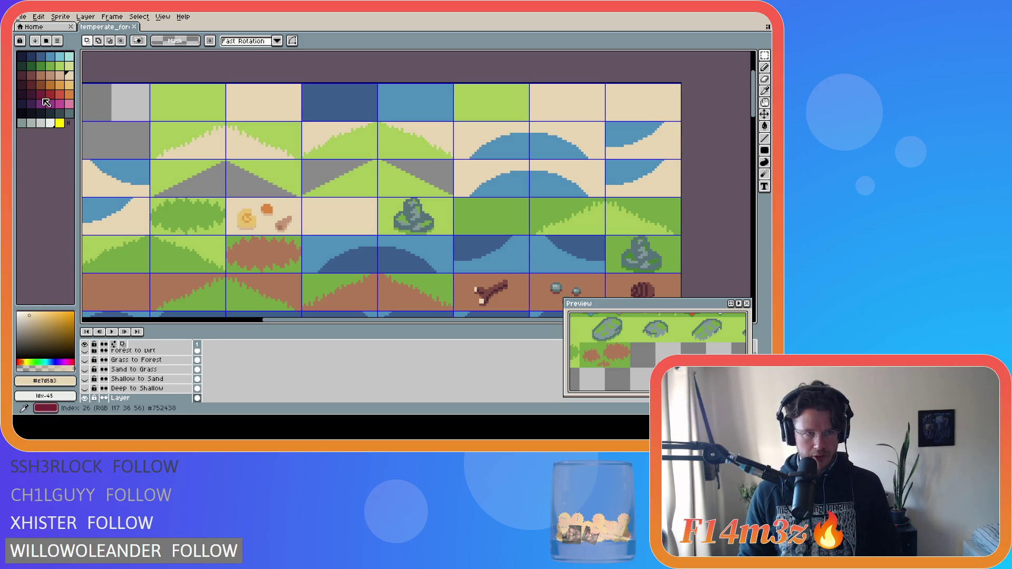
{"action": "left_click", "coordinate": [41, 67]}
{"action": "left_click", "coordinate": [31, 66]}
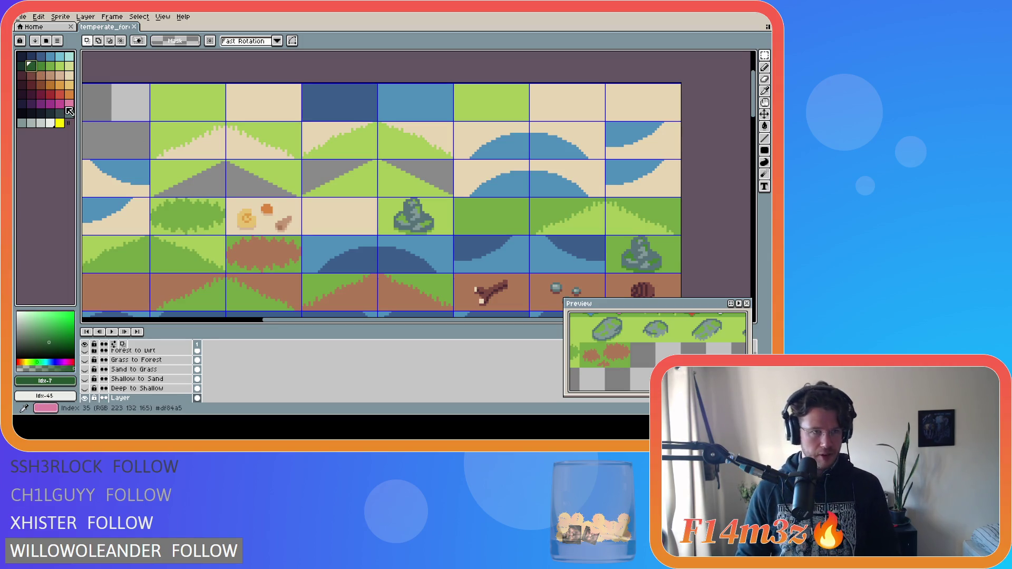
{"action": "left_click", "coordinate": [25, 64]}
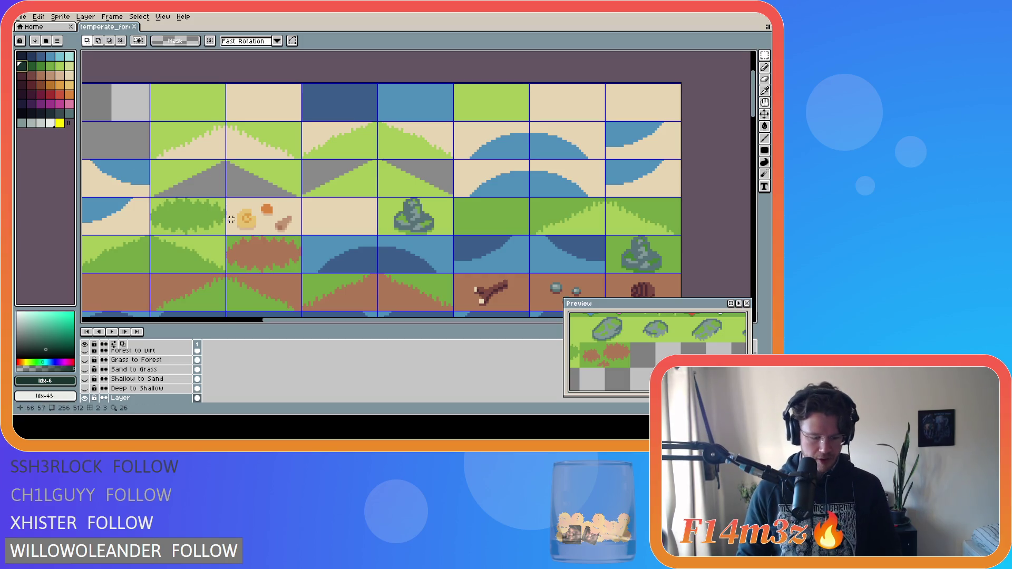
{"action": "key", "text": "b"}
Try several diagonal stick strokes on the sand tile, undoing each one.
{"action": "left_click_drag", "start_coordinate": [334, 206], "coordinate": [315, 226]}
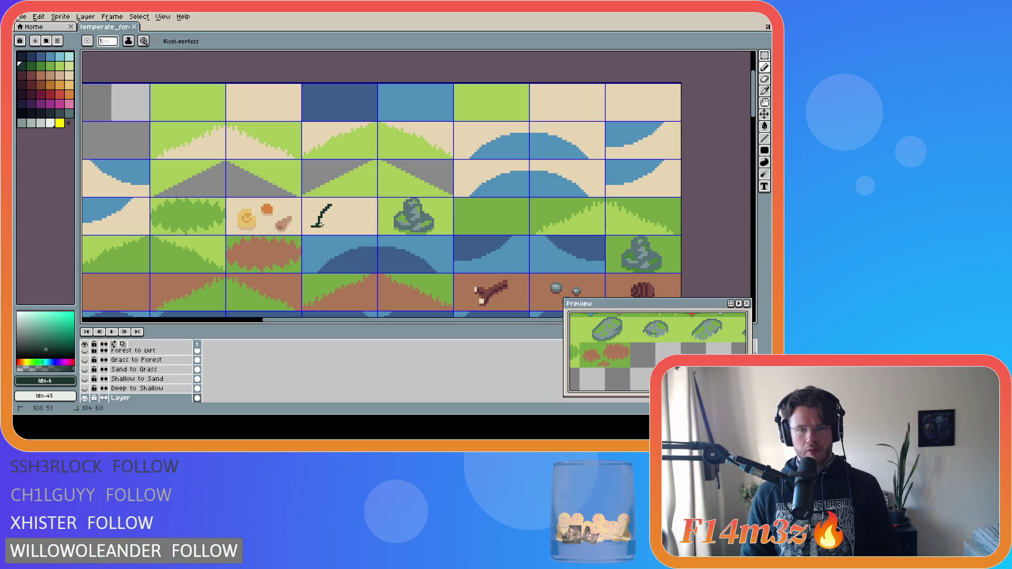
{"action": "key", "text": "ctrl+z"}
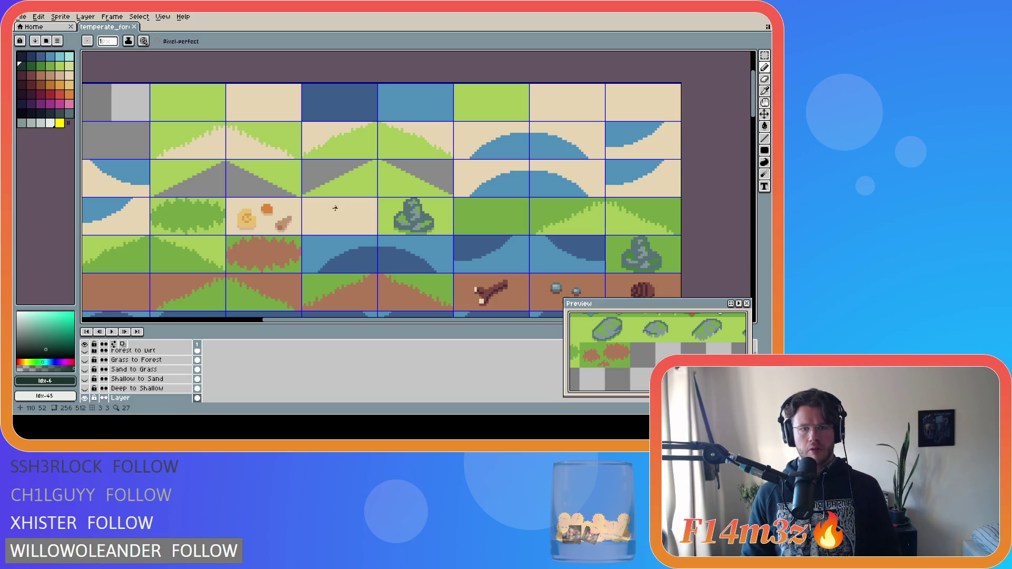
{"action": "left_click_drag", "start_coordinate": [335, 208], "coordinate": [311, 235]}
{"action": "key", "text": "ctrl+z"}
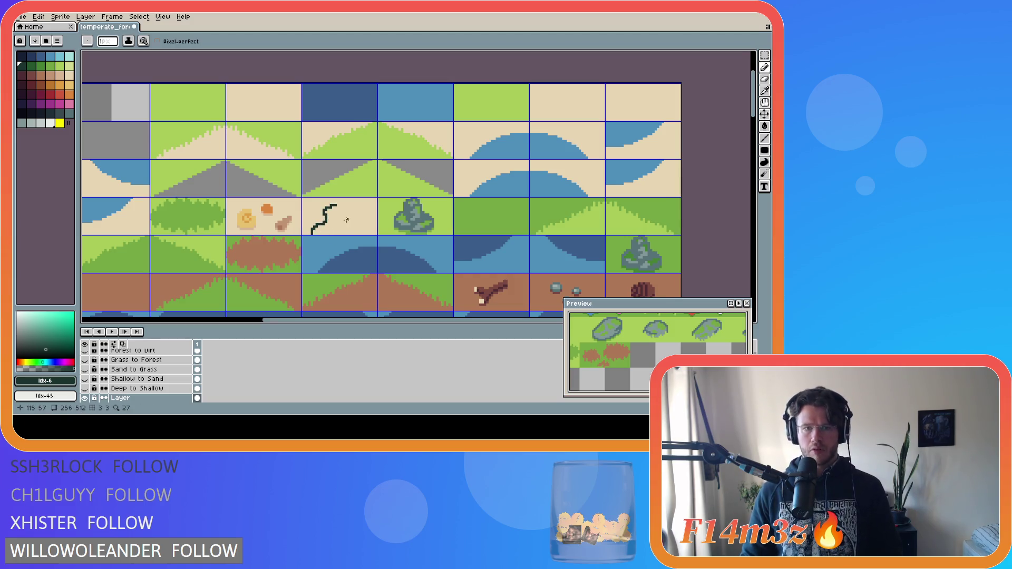
{"action": "key", "text": "ctrl+z"}
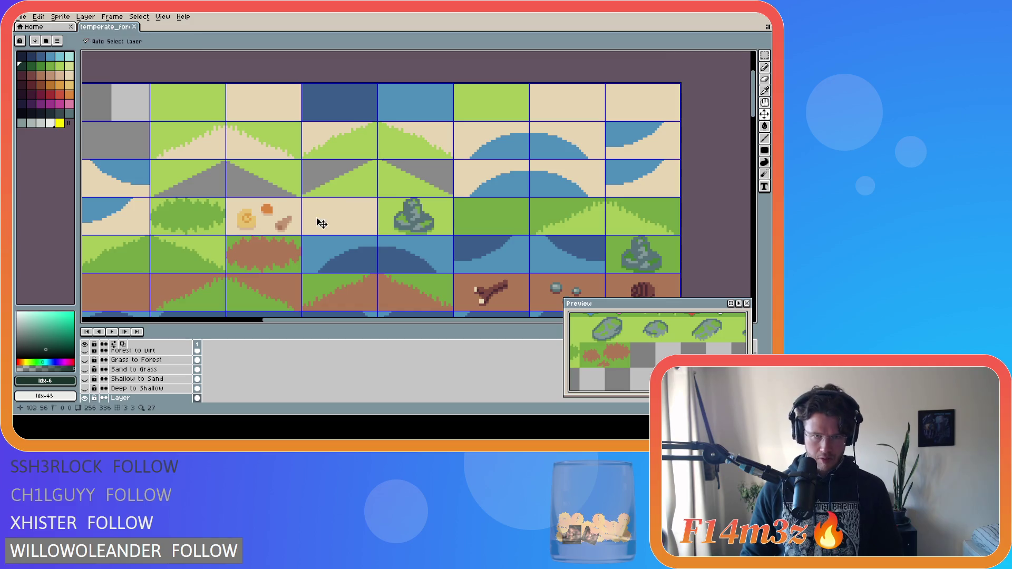
{"action": "left_click_drag", "start_coordinate": [330, 206], "coordinate": [308, 232]}
{"action": "key", "text": "ctrl+z"}
{"action": "key", "text": "ctrl+z"}
{"action": "key", "text": "ctrl+z"}
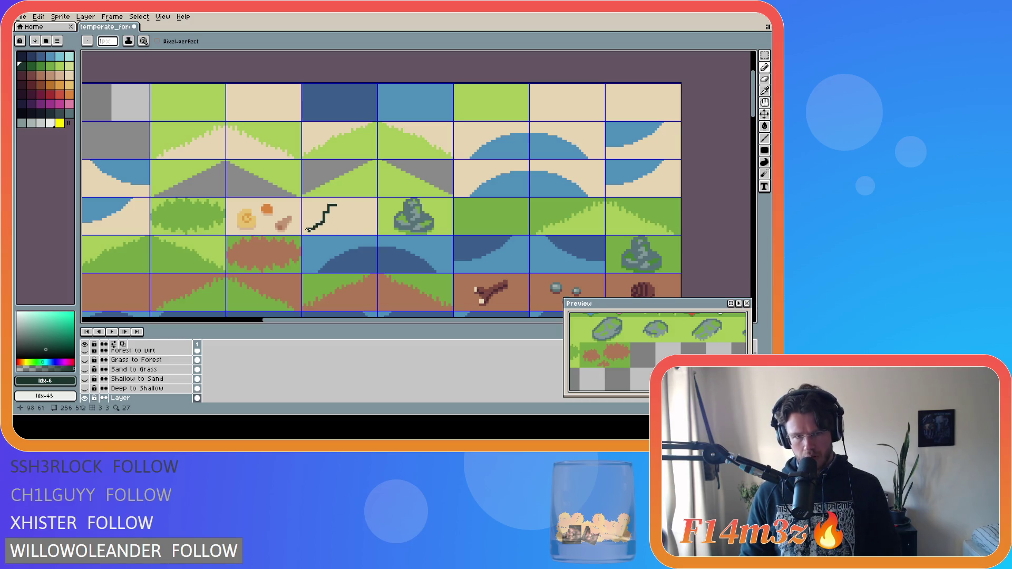
Draw the dark green zigzag stick segments on the empty sand tile.
{"action": "left_click_drag", "start_coordinate": [309, 230], "coordinate": [320, 228]}
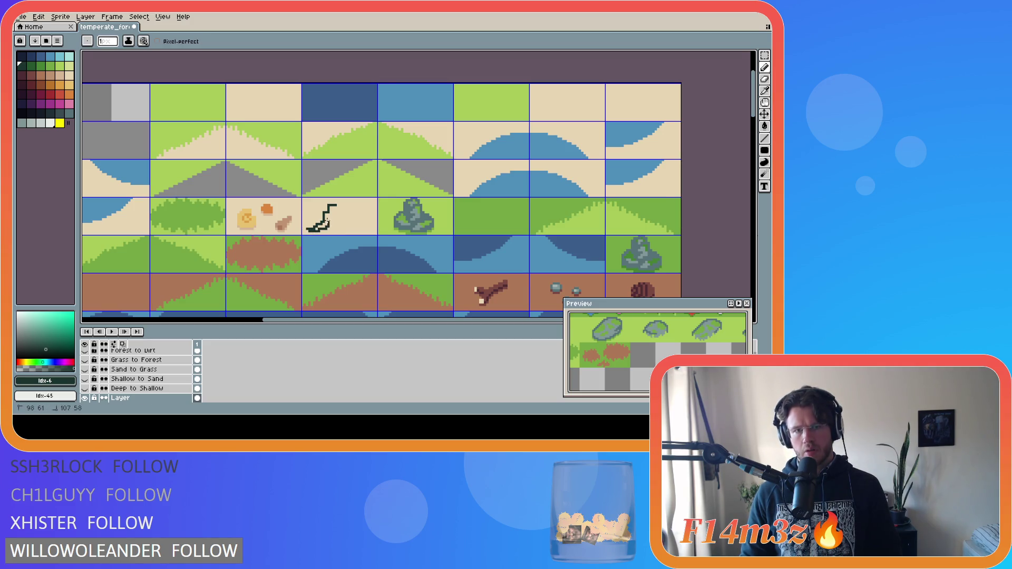
{"action": "left_click_drag", "start_coordinate": [334, 209], "coordinate": [334, 209]}
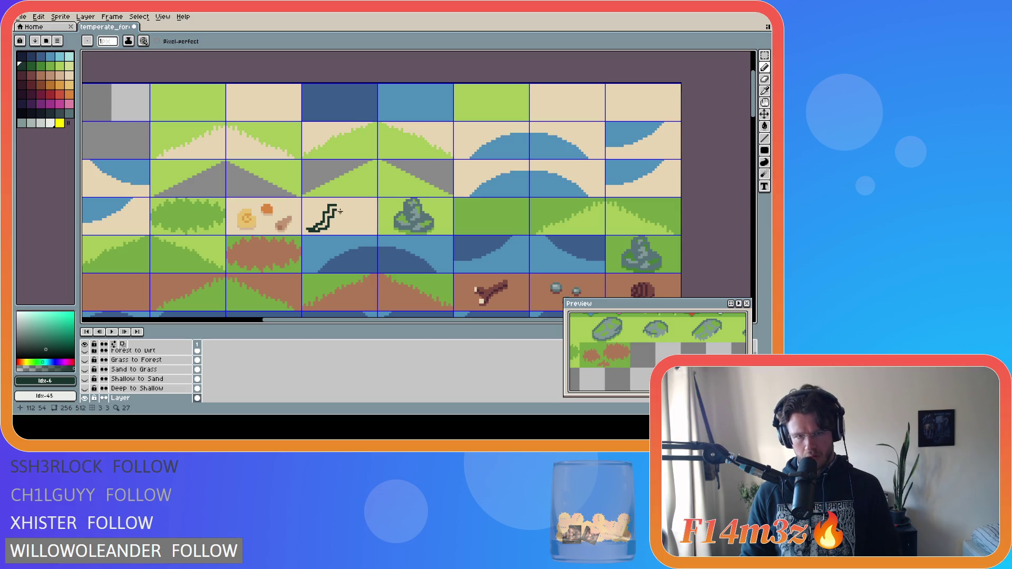
{"action": "scroll", "coordinate": [335, 210], "scroll_direction": "up", "scroll_amount": 2}
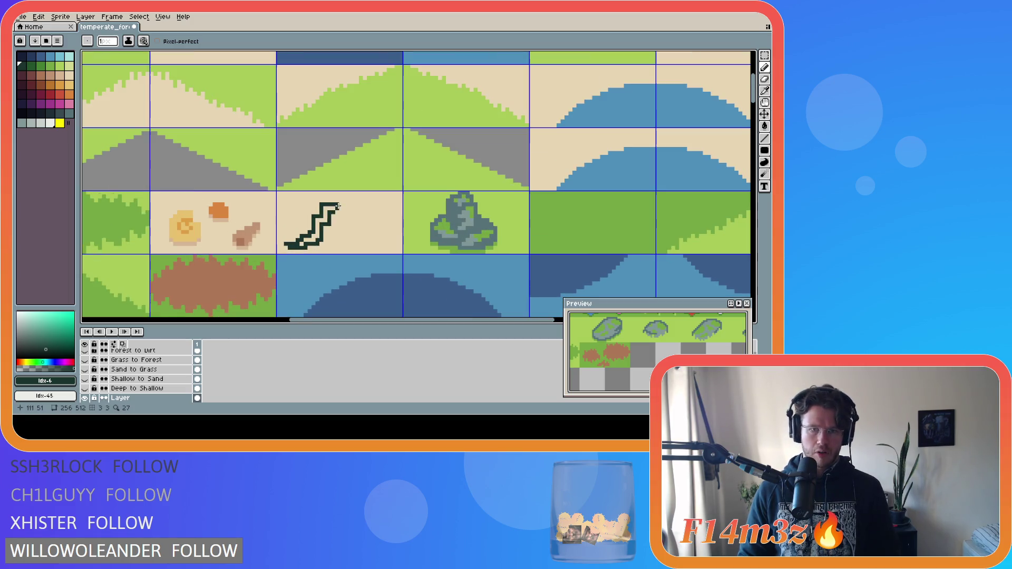
Touch up the stick outline pixel by pixel, alternating beige sand and dark green.
{"action": "key", "text": "i"}
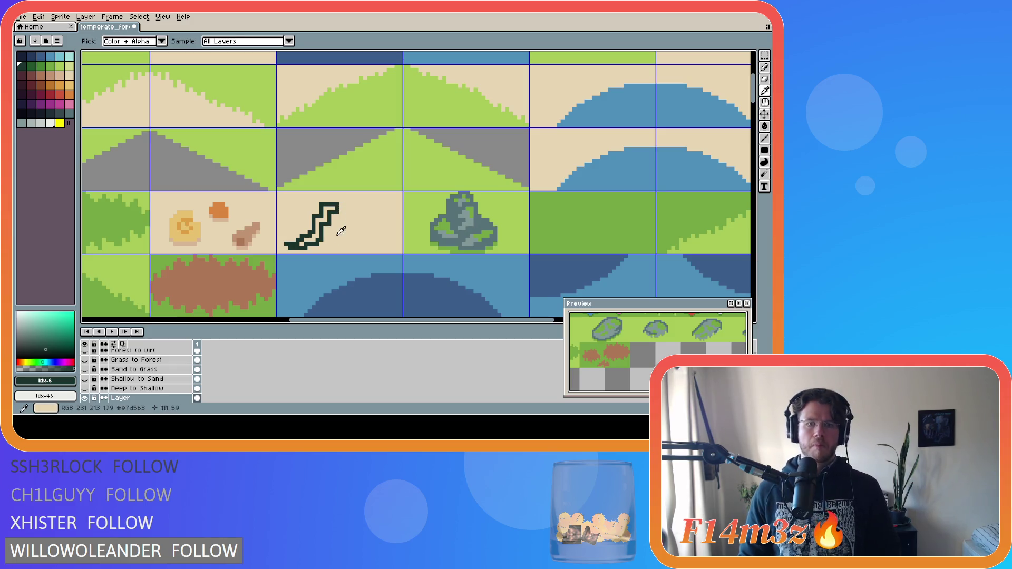
{"action": "left_click", "coordinate": [352, 236]}
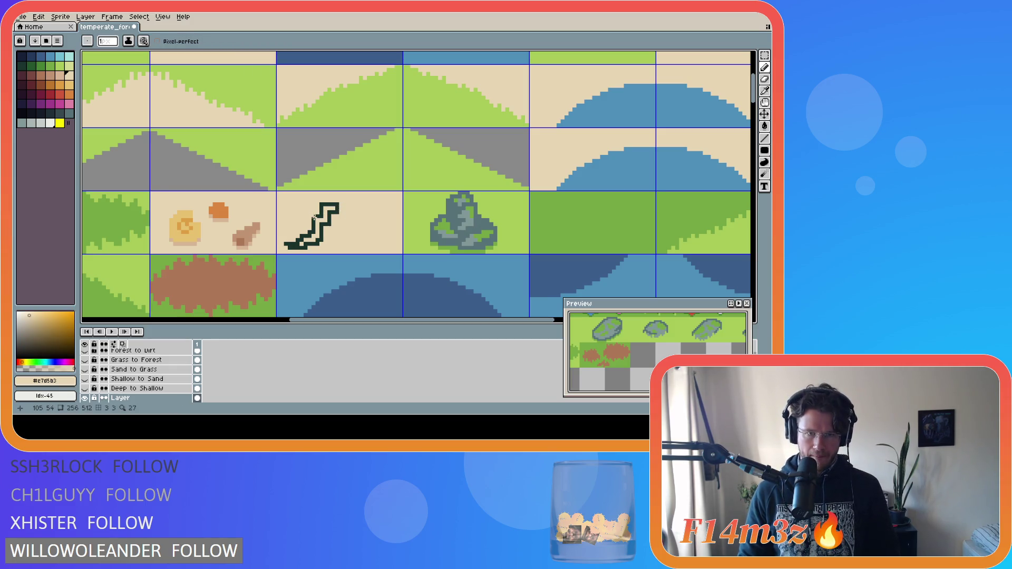
{"action": "left_click", "coordinate": [328, 221]}
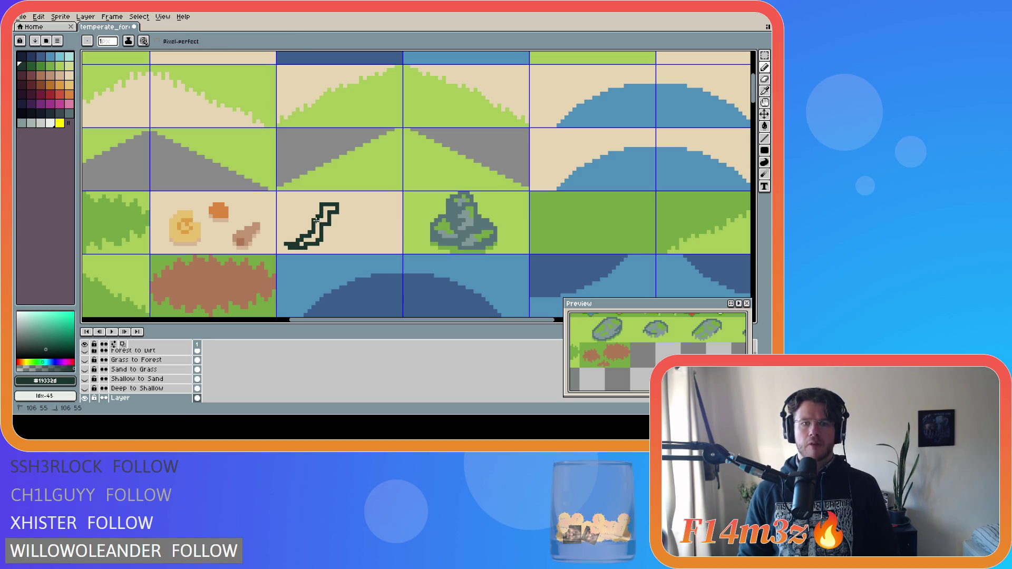
{"action": "key", "text": "b"}
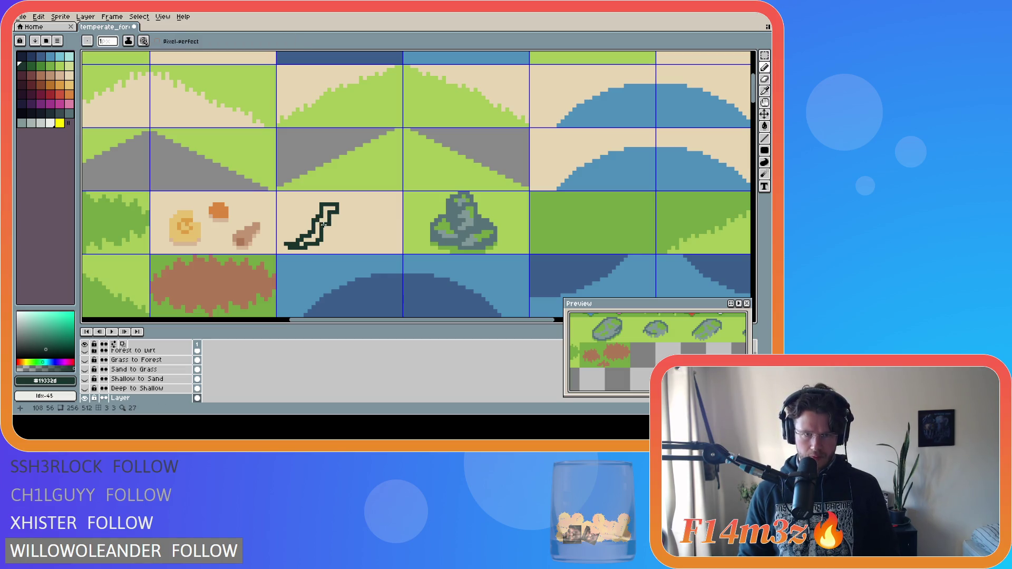
{"action": "left_click", "coordinate": [321, 224], "text": "alt"}
{"action": "left_click", "coordinate": [331, 212], "text": "alt"}
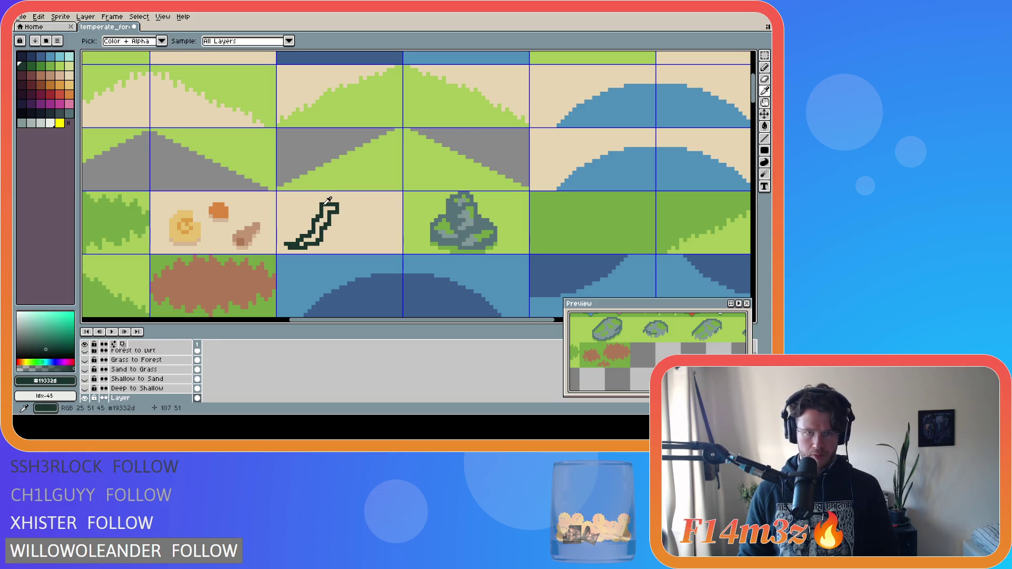
{"action": "left_click", "coordinate": [322, 204], "text": "alt"}
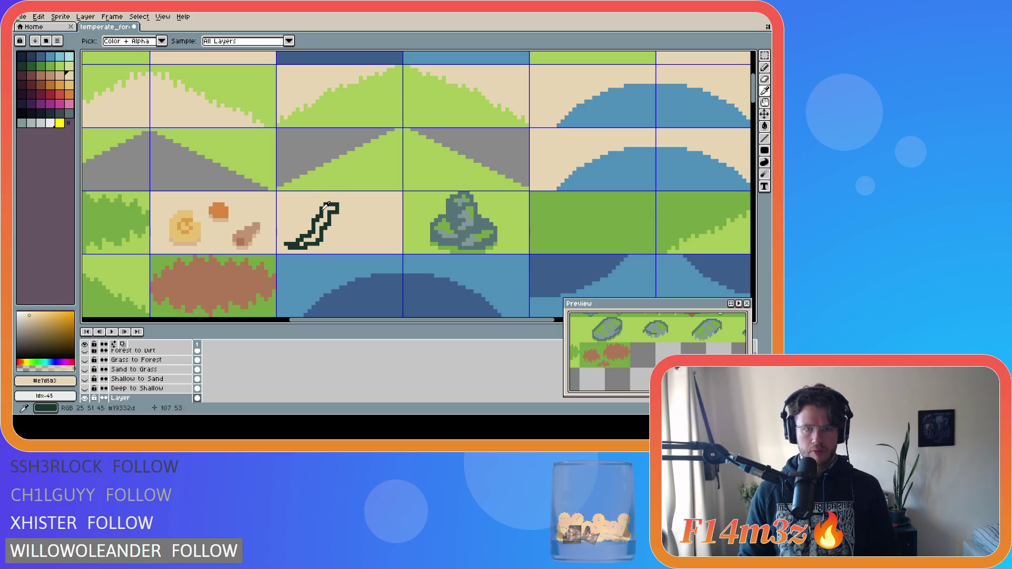
{"action": "left_click", "coordinate": [332, 210], "text": "alt"}
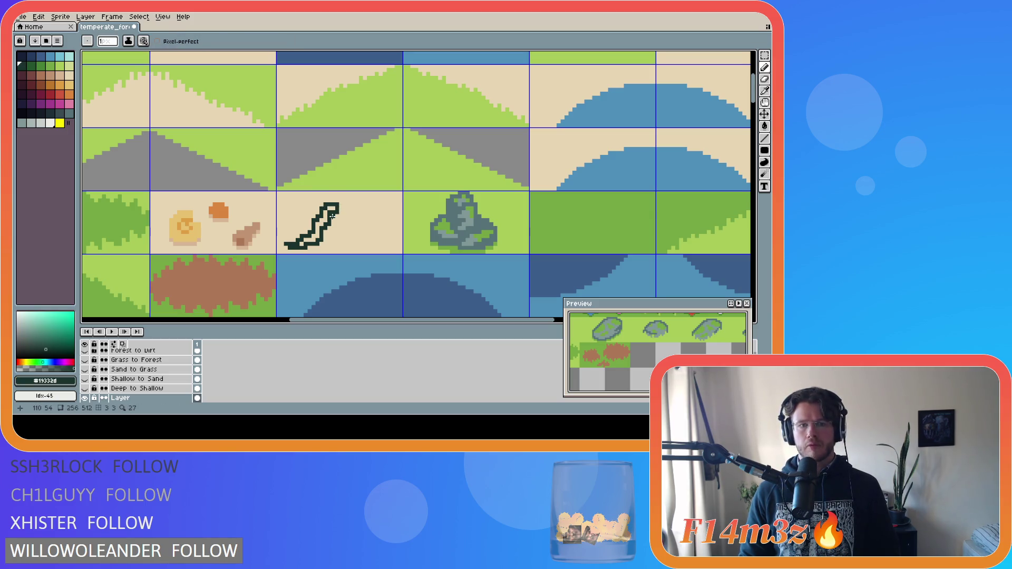
{"action": "left_click", "coordinate": [331, 216], "text": "alt"}
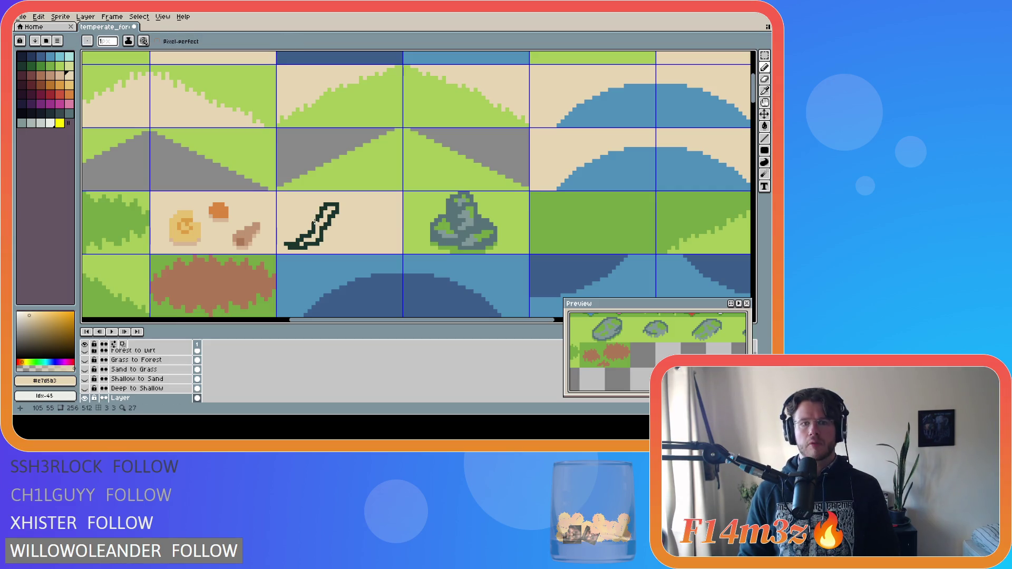
{"action": "left_click", "coordinate": [320, 214], "text": "alt"}
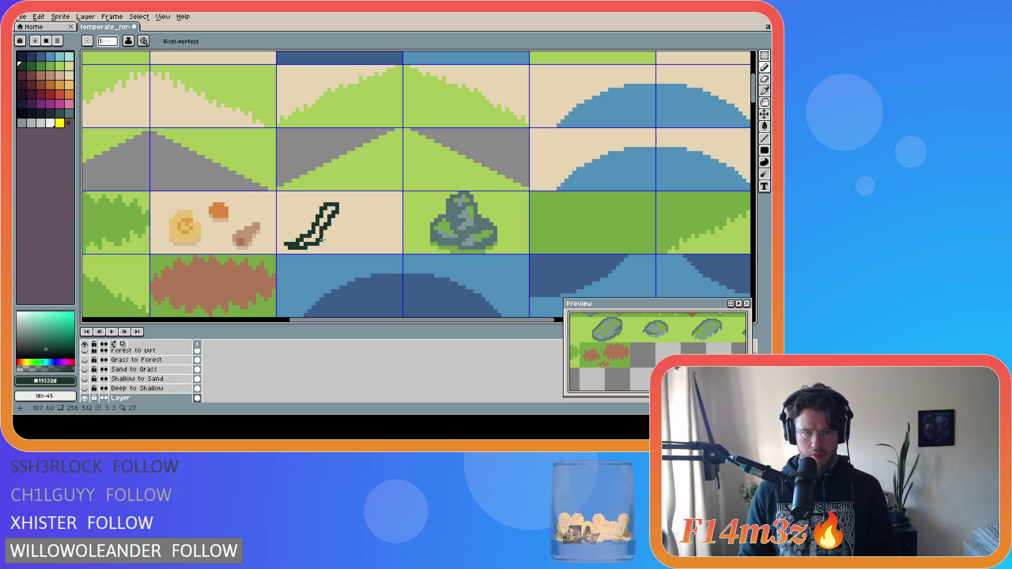
{"action": "left_click", "coordinate": [320, 230], "text": "alt"}
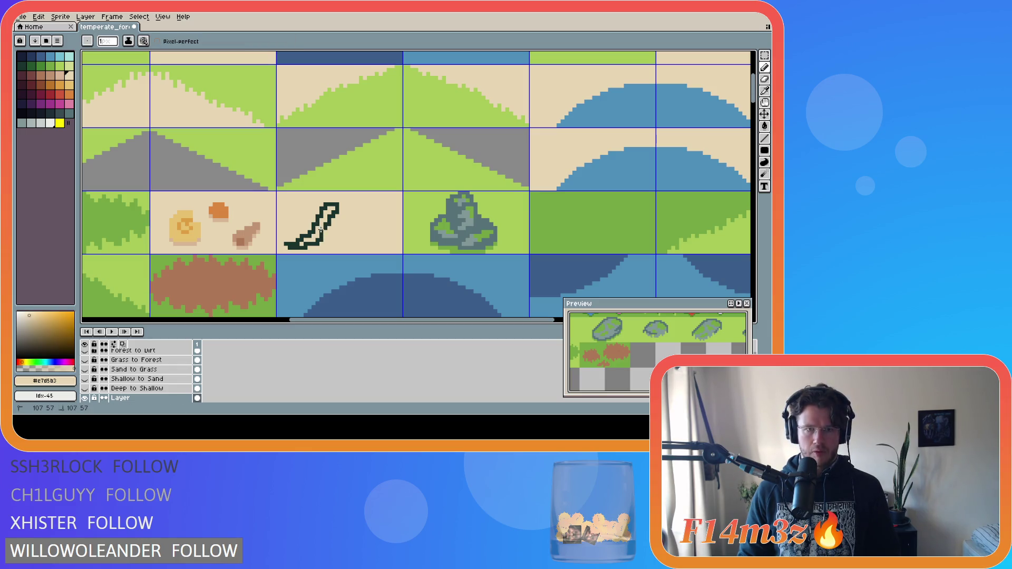
{"action": "left_click", "coordinate": [324, 232], "text": "alt"}
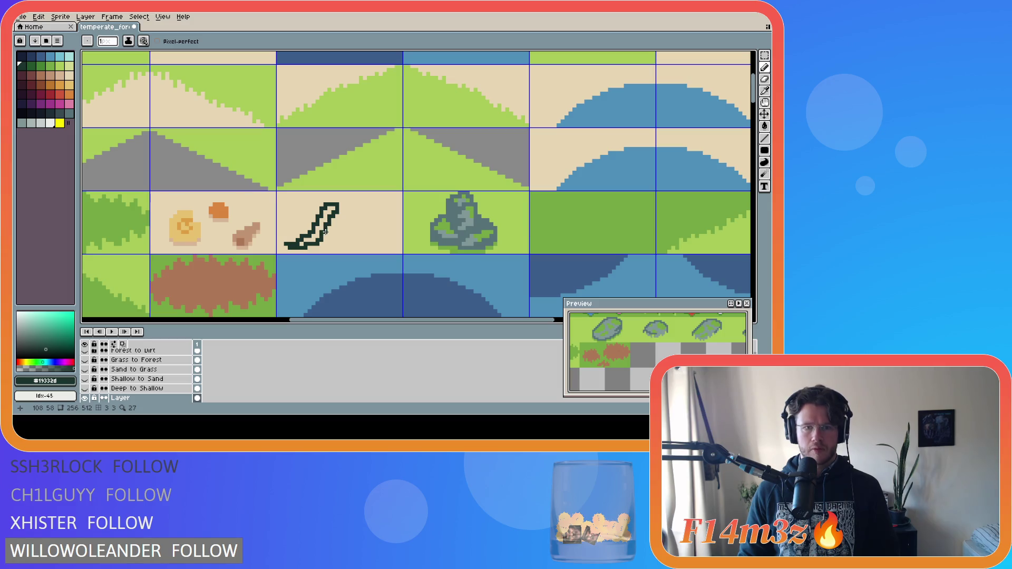
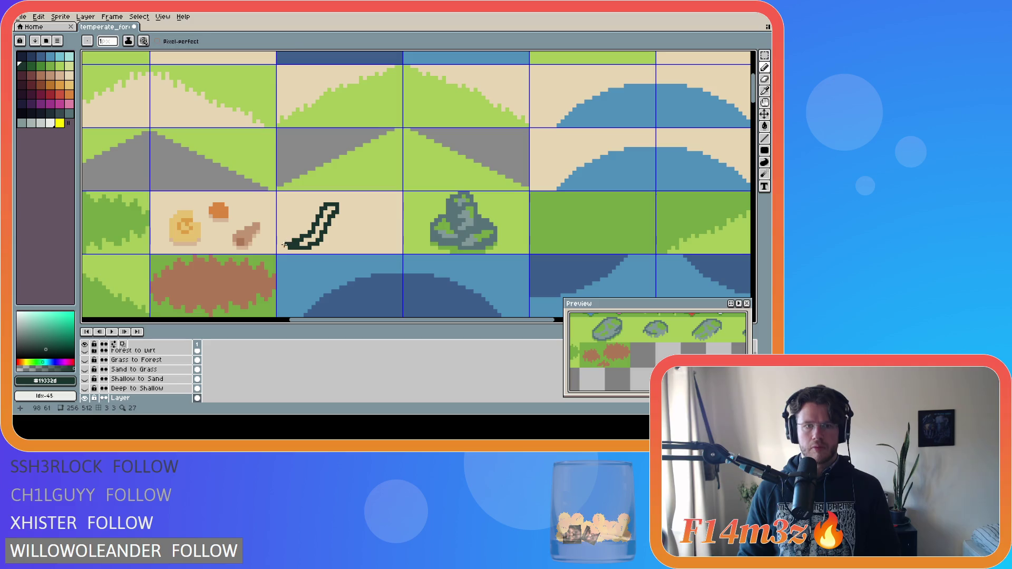
Fill the leaf outline on the sand tile with solid dark green.
{"action": "left_click", "coordinate": [285, 243], "text": "alt"}
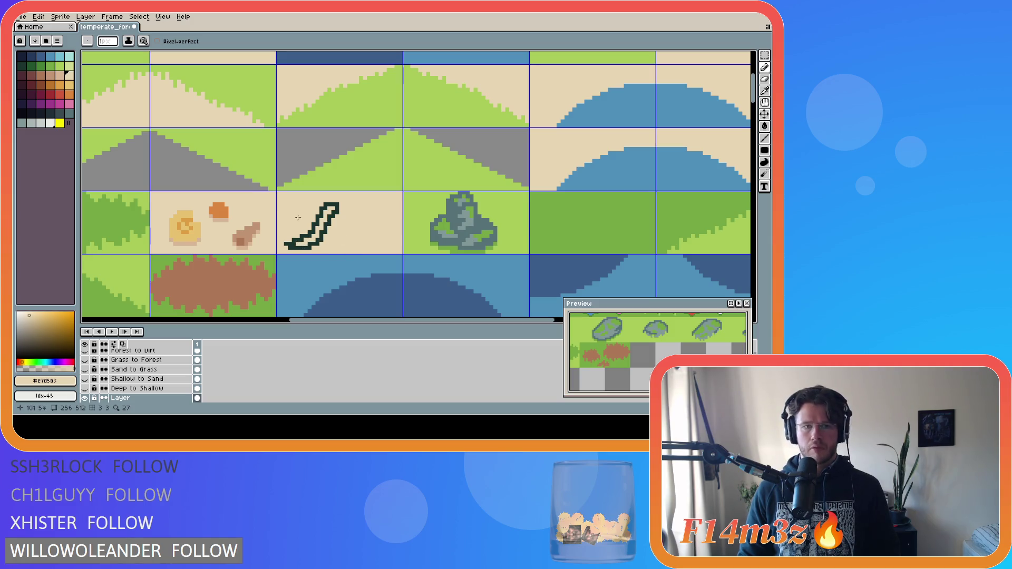
{"action": "left_click", "coordinate": [31, 66]}
{"action": "key", "text": "g"}
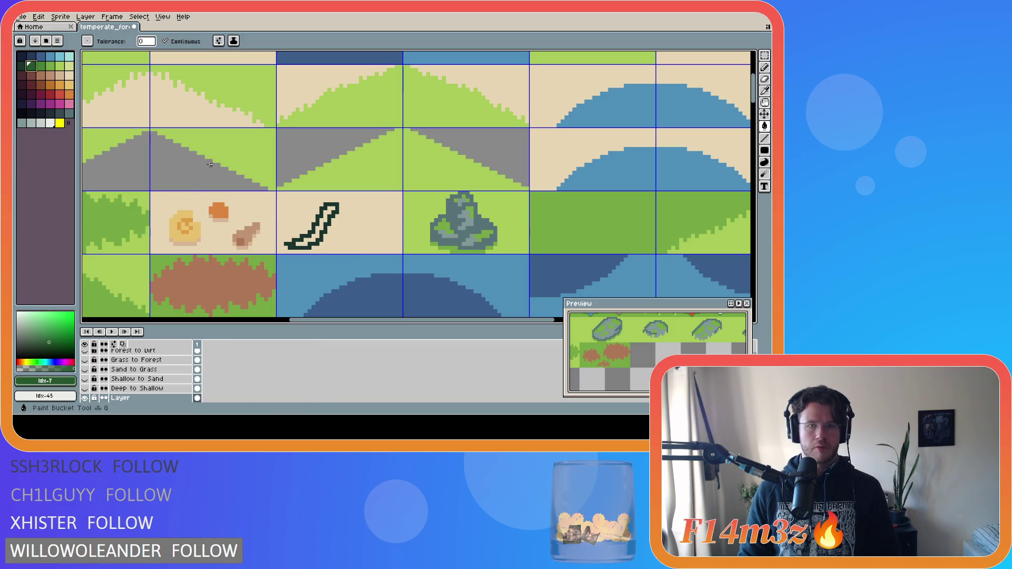
{"action": "left_click", "coordinate": [315, 232]}
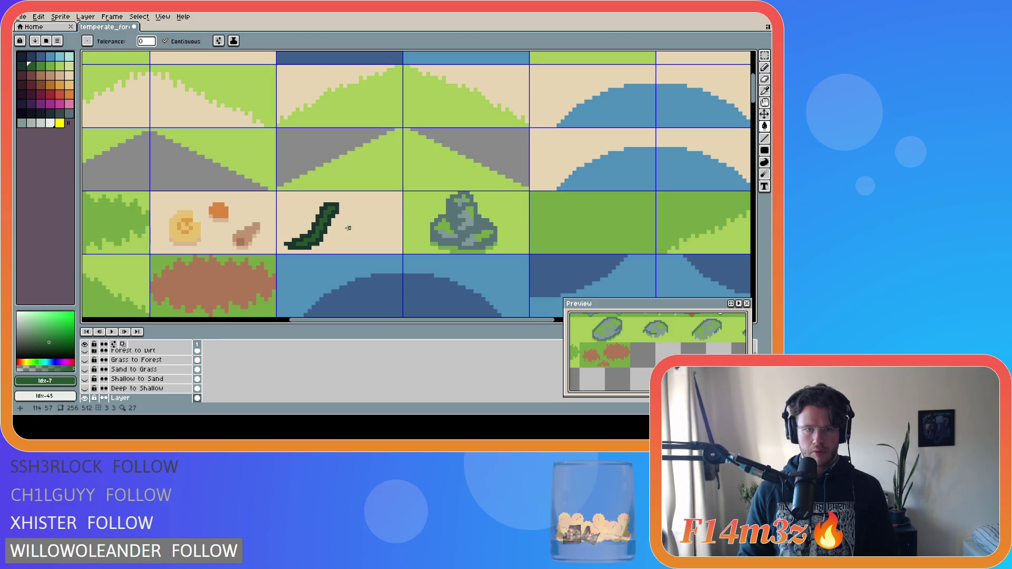
Try adding dark outline pixels at the leaf's top-right tip and across the leaf, undoing both.
{"action": "left_click", "coordinate": [342, 204], "text": "alt"}
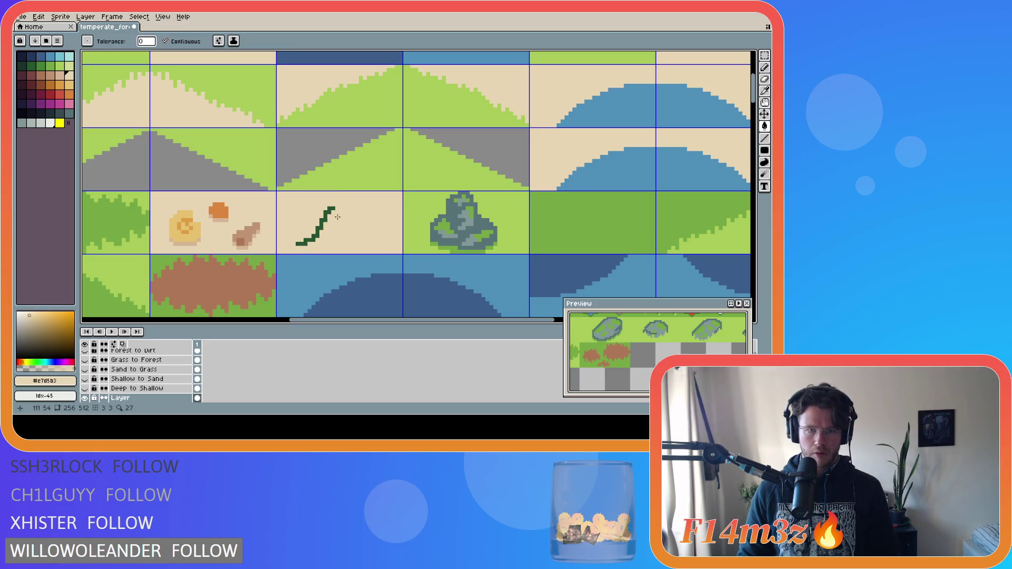
{"action": "left_click", "coordinate": [336, 207], "text": "alt"}
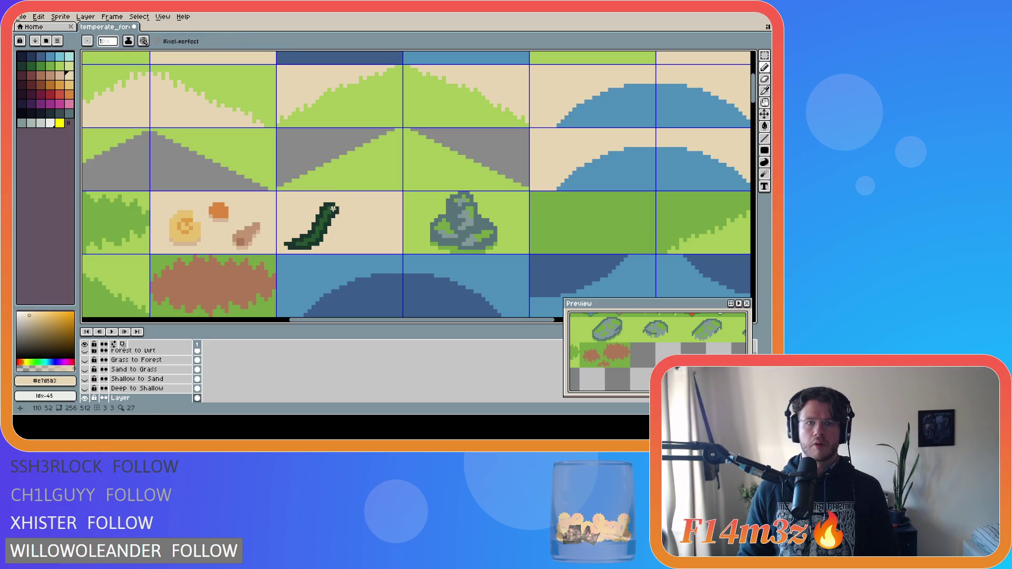
{"action": "left_click", "coordinate": [339, 204], "text": "alt"}
{"action": "left_click", "coordinate": [337, 207], "text": "alt"}
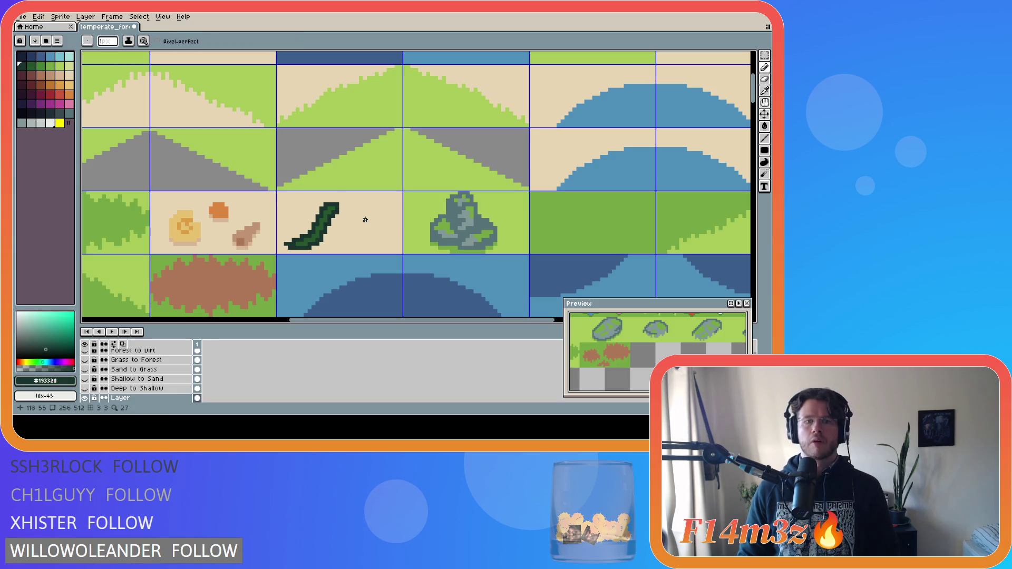
{"action": "left_click", "coordinate": [341, 206], "text": "alt"}
{"action": "left_click", "coordinate": [340, 209], "text": "alt"}
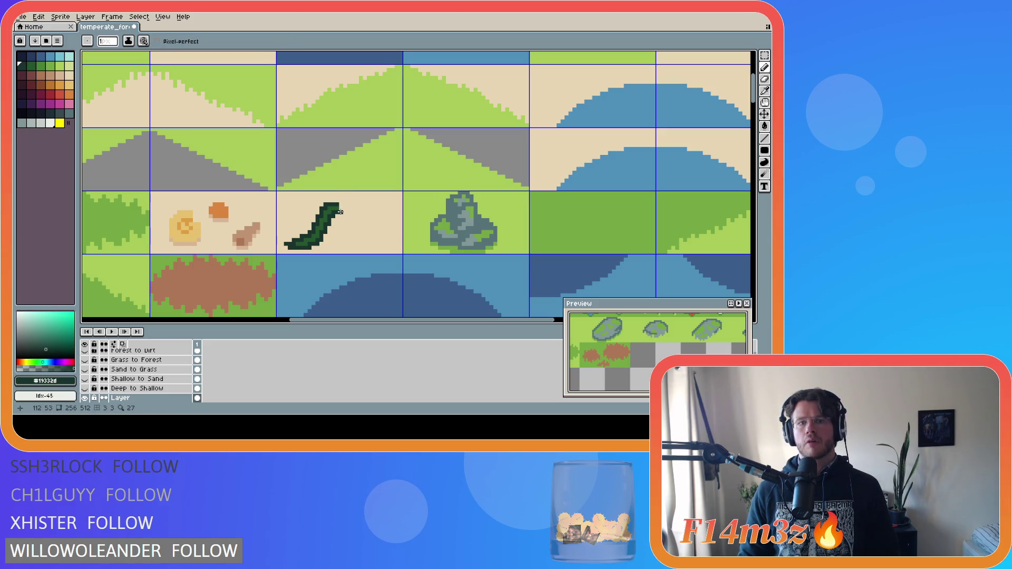
{"action": "key", "text": "ctrl"}
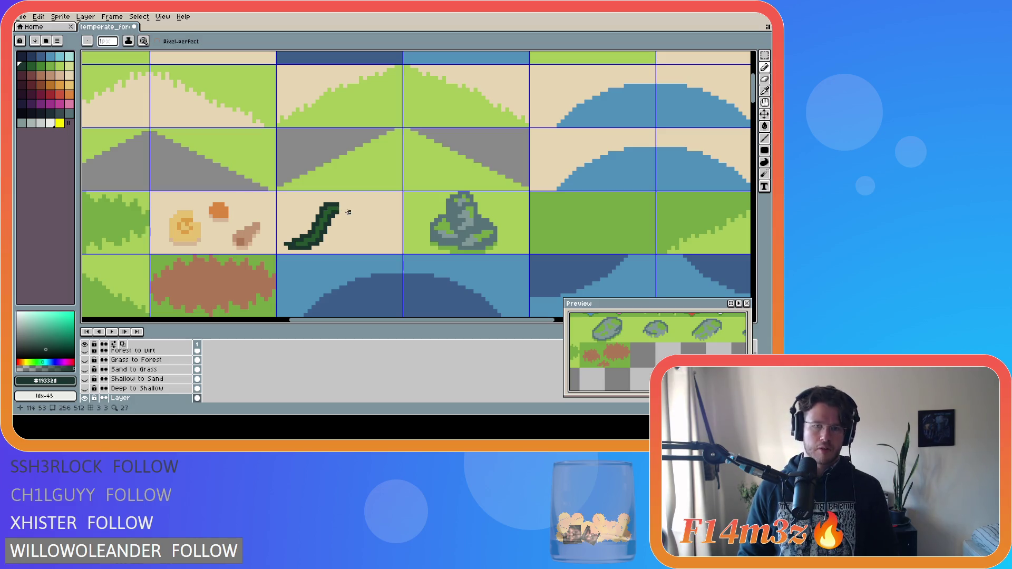
{"action": "left_click", "coordinate": [341, 211]}
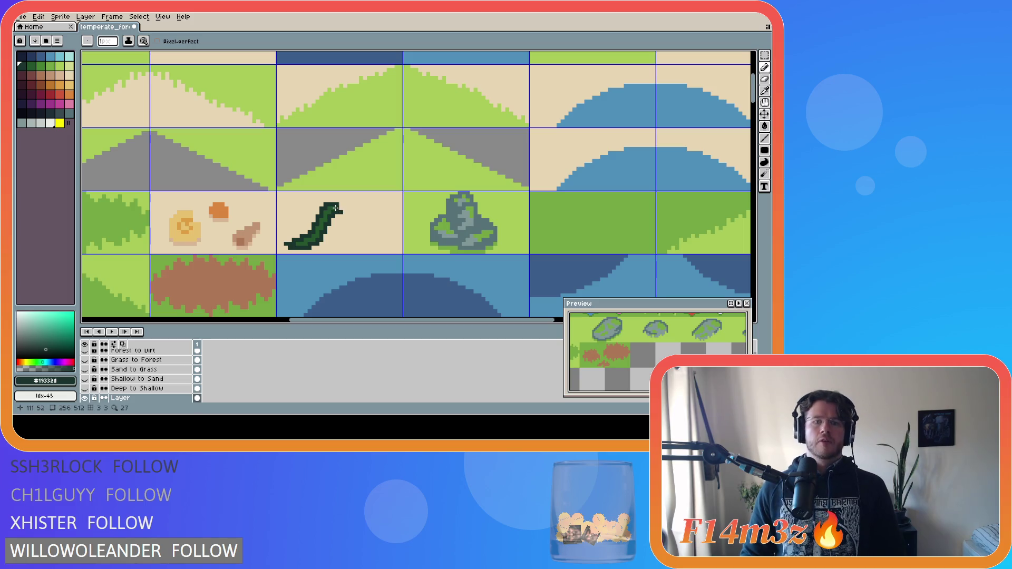
{"action": "key", "text": "ctrl+z"}
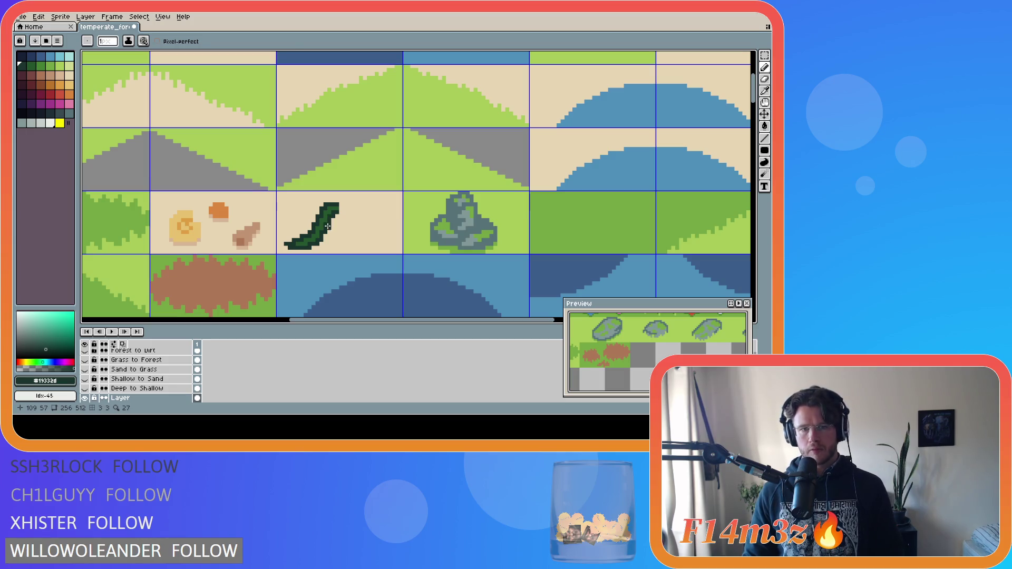
{"action": "mouse_move", "coordinate": [327, 226]}
{"action": "left_mouse_down"}
{"action": "mouse_move", "coordinate": [334, 240]}
{"action": "mouse_move", "coordinate": [317, 253]}
{"action": "left_mouse_up"}
{"action": "key", "text": "ctrl+z"}
{"action": "key", "text": "ctrl+z"}
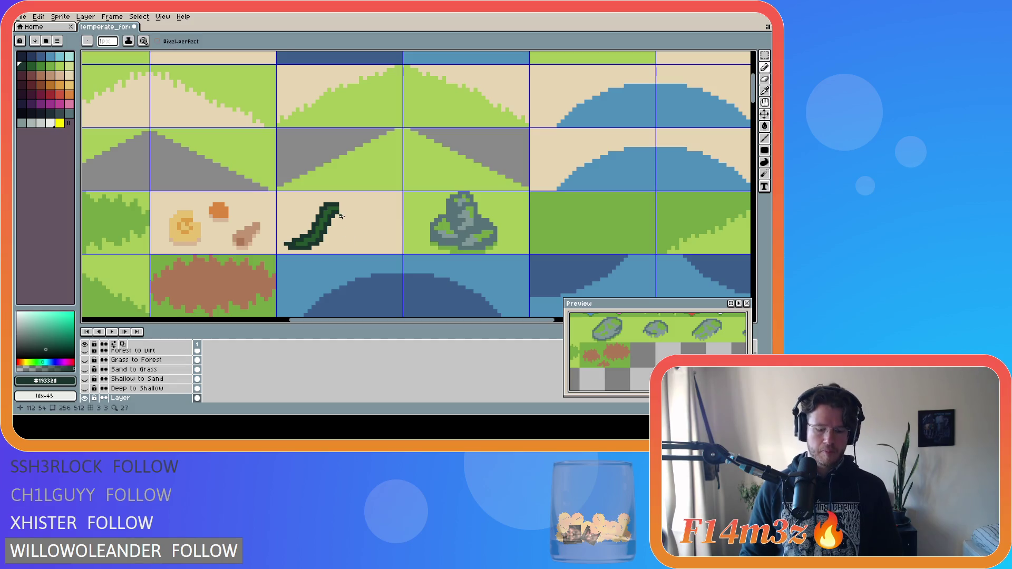
Marquee-select the leaf sprite and move it slightly higher in the tile.
{"action": "key", "text": "m"}
{"action": "mouse_move", "coordinate": [340, 201]}
{"action": "left_mouse_down"}
{"action": "mouse_move", "coordinate": [282, 252]}
{"action": "mouse_move", "coordinate": [314, 237]}
{"action": "mouse_move", "coordinate": [324, 219]}
{"action": "left_mouse_up"}
{"action": "key", "text": "ctrl+d"}
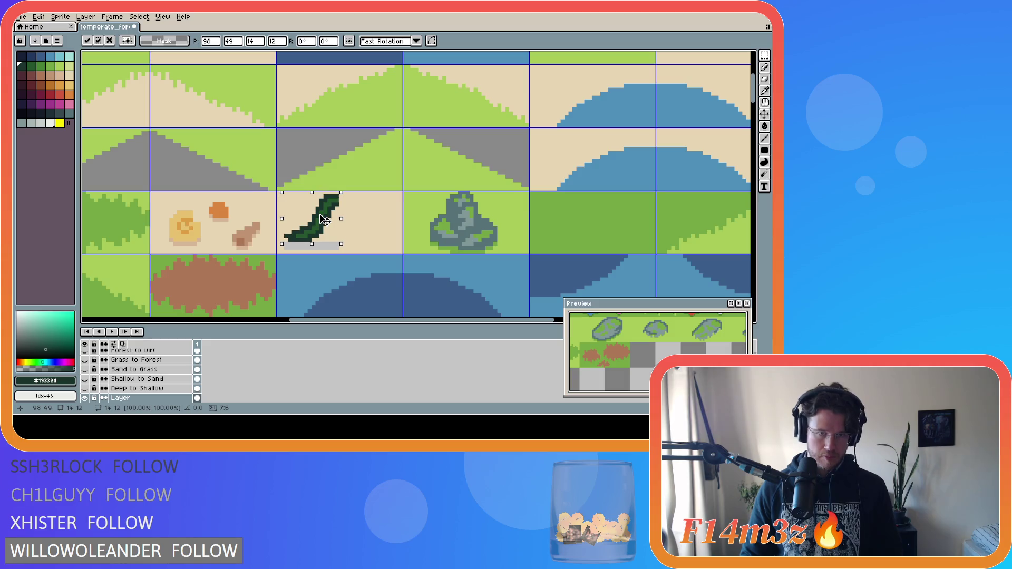
Drop the leaf selection, then test dark green fills on the sand and undo them.
{"action": "key", "text": "i"}
{"action": "left_click", "coordinate": [362, 222]}
{"action": "key", "text": "m"}
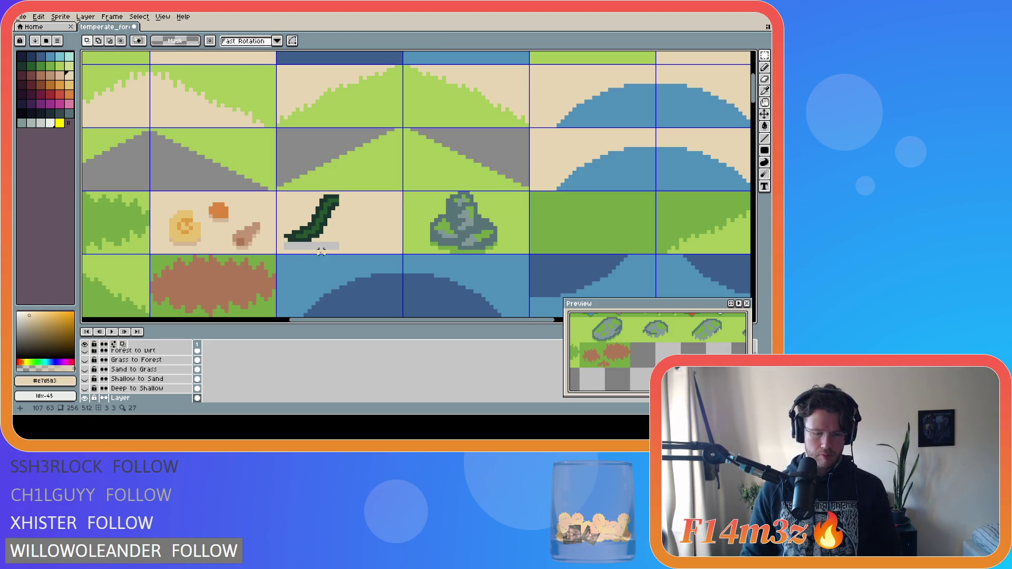
{"action": "key", "text": "g"}
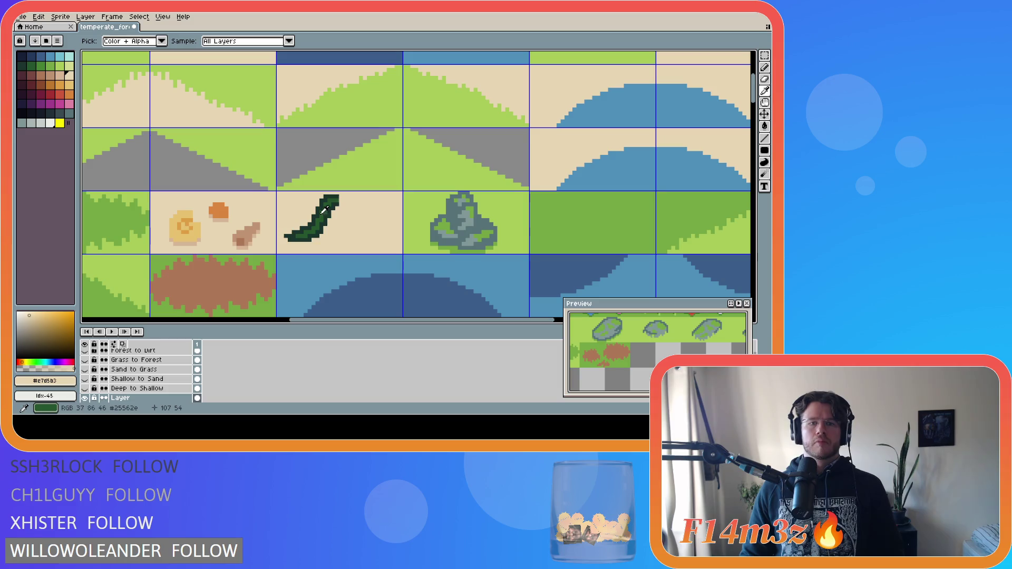
{"action": "left_click", "coordinate": [335, 198], "text": "alt"}
{"action": "left_click", "coordinate": [334, 198]}
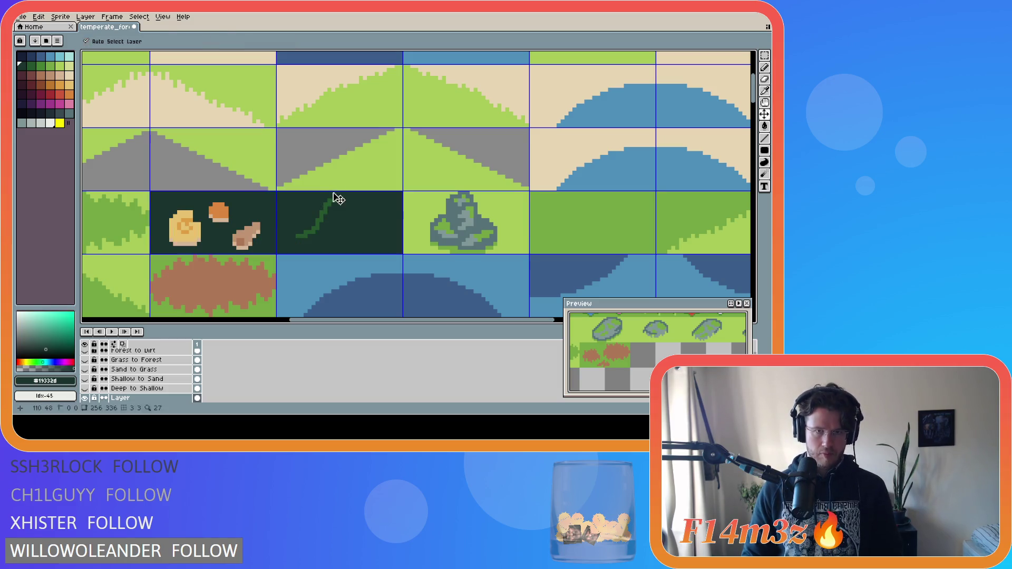
{"action": "key", "text": "ctrl+z"}
{"action": "left_click", "coordinate": [337, 194]}
{"action": "key", "text": "ctrl+z"}
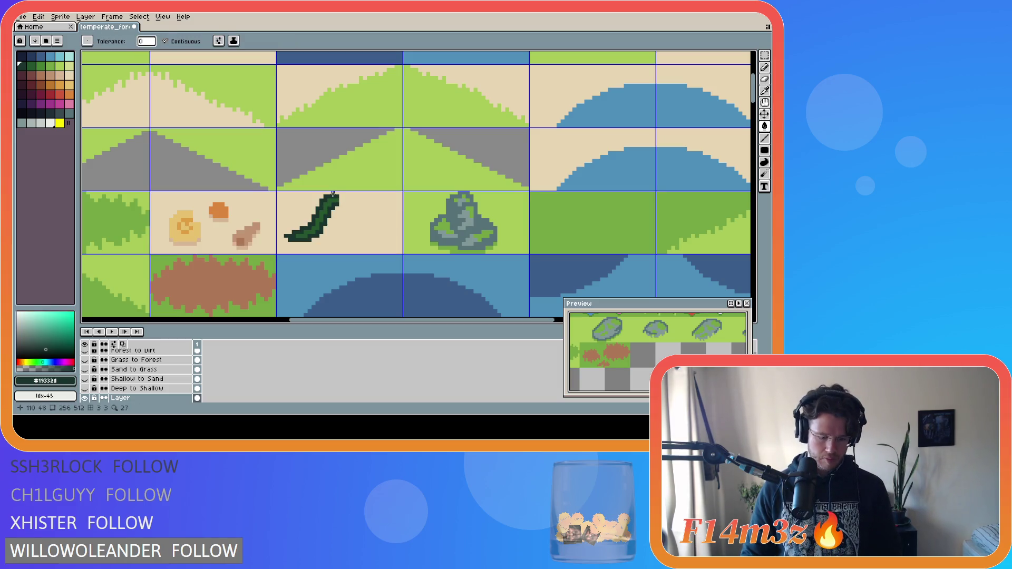
Pencil dark green strokes extending the leaf's lower tip left, its upper-right edge, and a downward stem.
{"action": "key", "text": "b"}
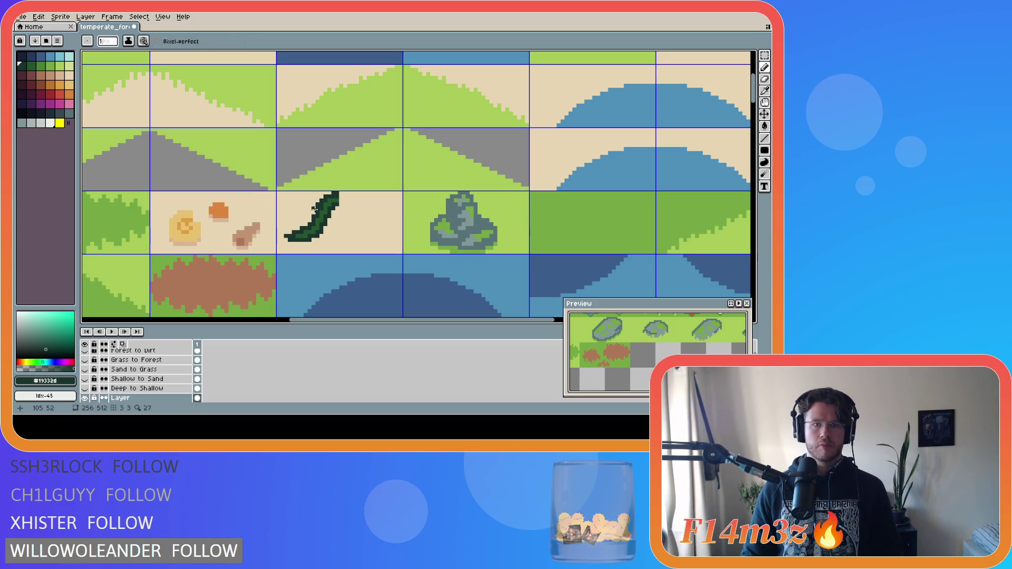
{"action": "left_click_drag", "start_coordinate": [307, 217], "coordinate": [294, 221]}
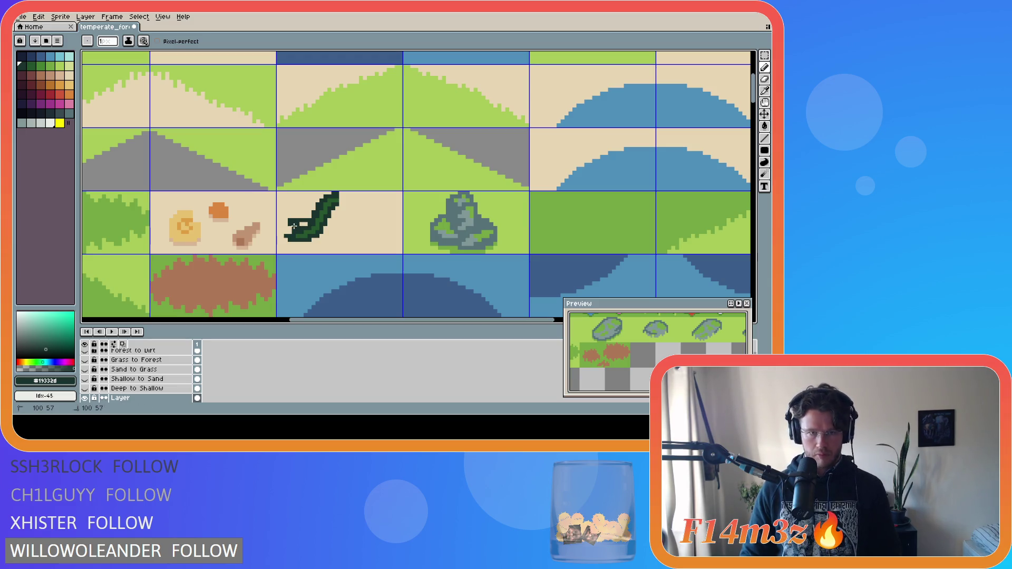
{"action": "left_click", "coordinate": [297, 224], "text": "alt"}
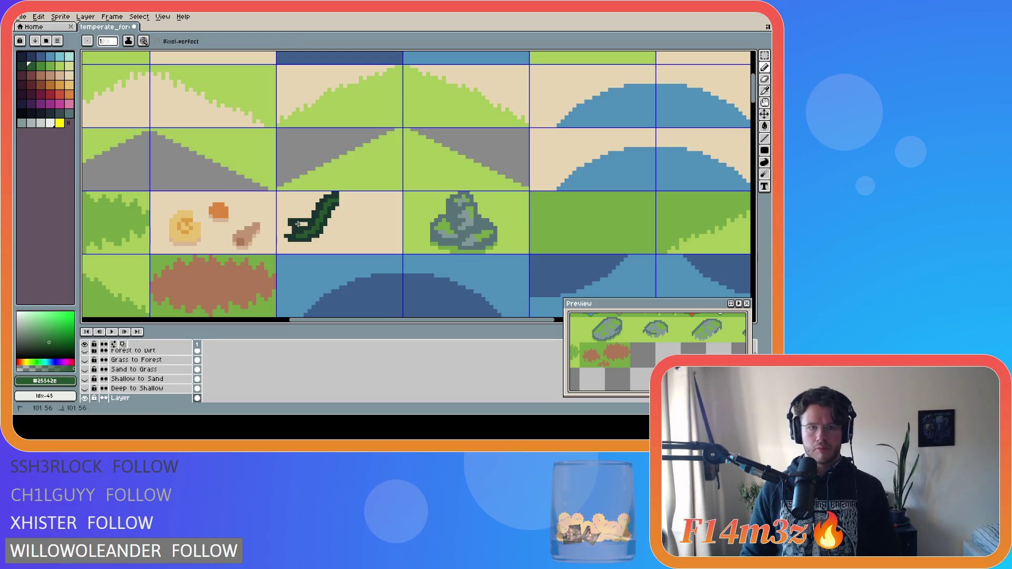
{"action": "key", "text": "alt"}
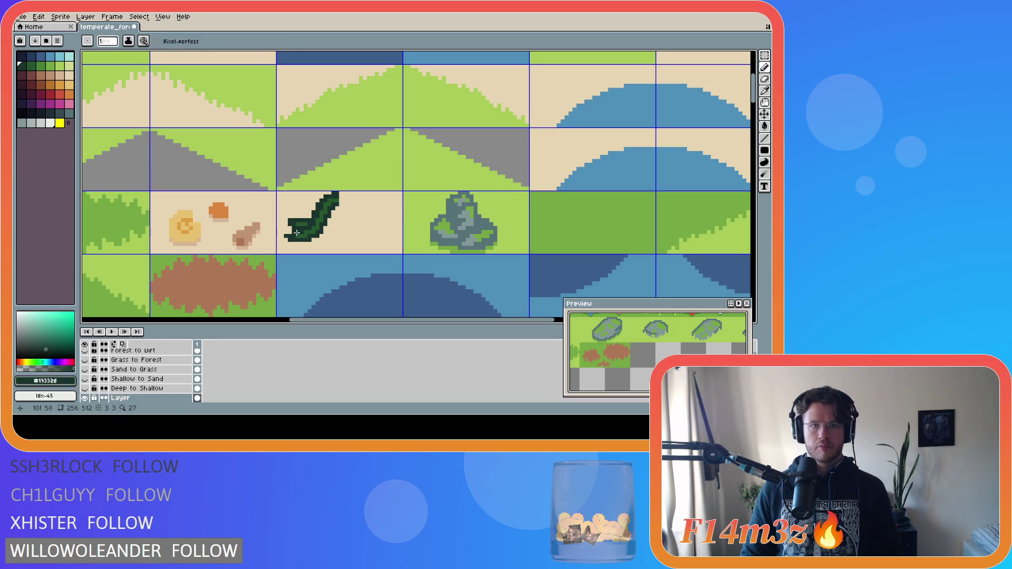
{"action": "left_click", "coordinate": [292, 230], "text": "alt"}
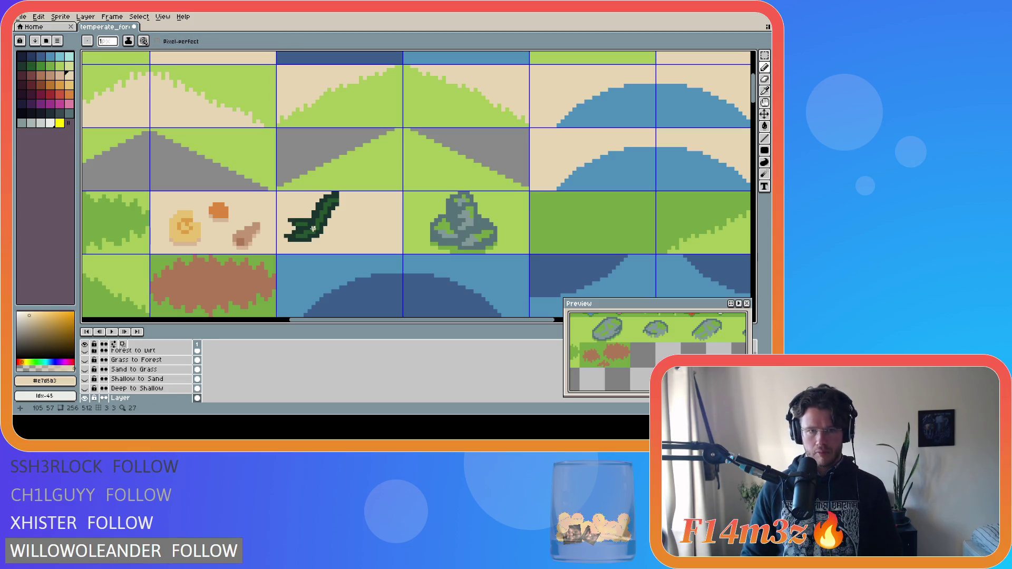
{"action": "left_click", "coordinate": [296, 225], "text": "alt"}
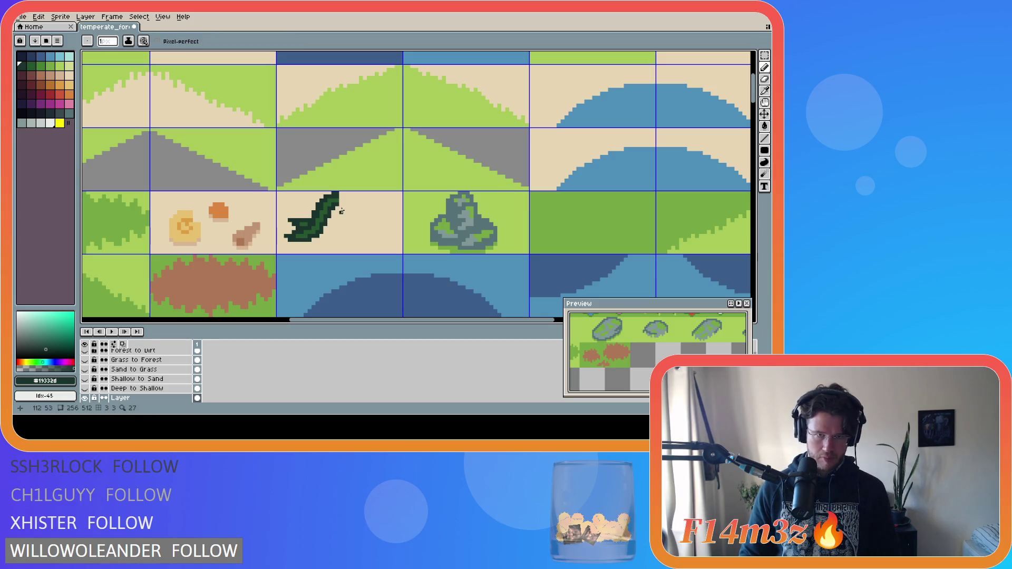
{"action": "left_click", "coordinate": [341, 209]}
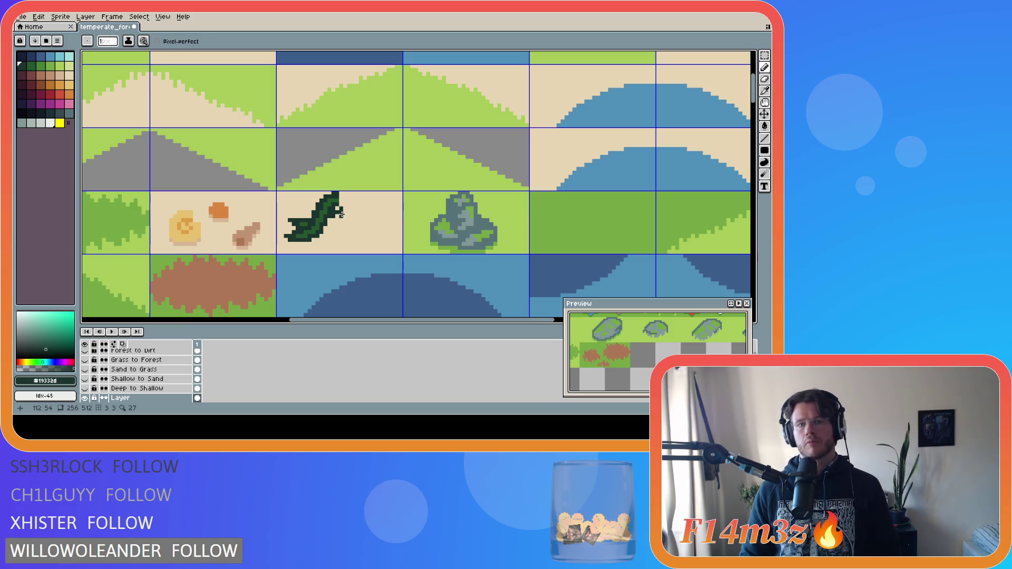
{"action": "left_click_drag", "start_coordinate": [329, 225], "coordinate": [315, 250]}
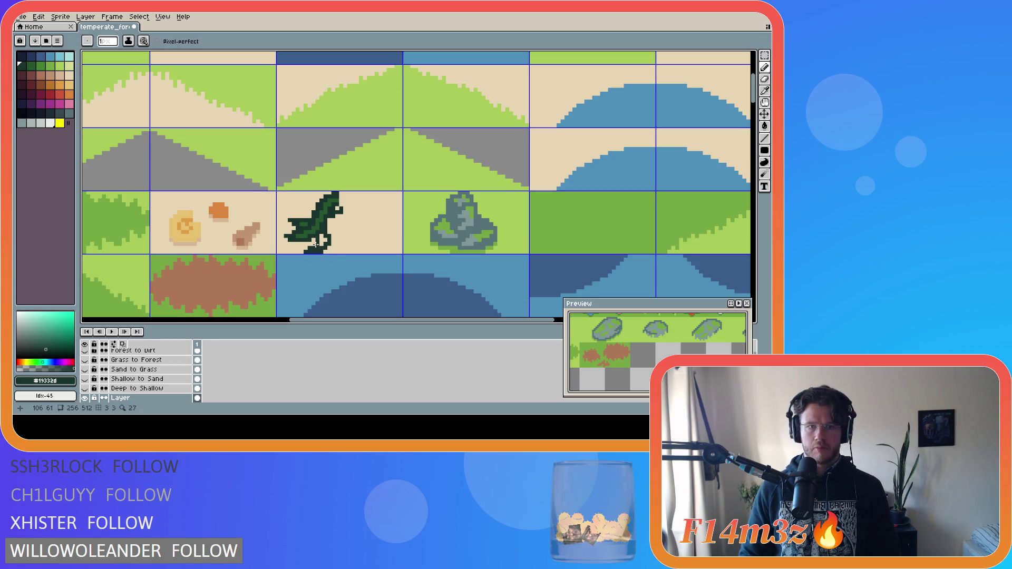
Fill a small gap on the bush's lower edge with mid green and sample the greens.
{"action": "left_click", "coordinate": [342, 252], "text": "alt"}
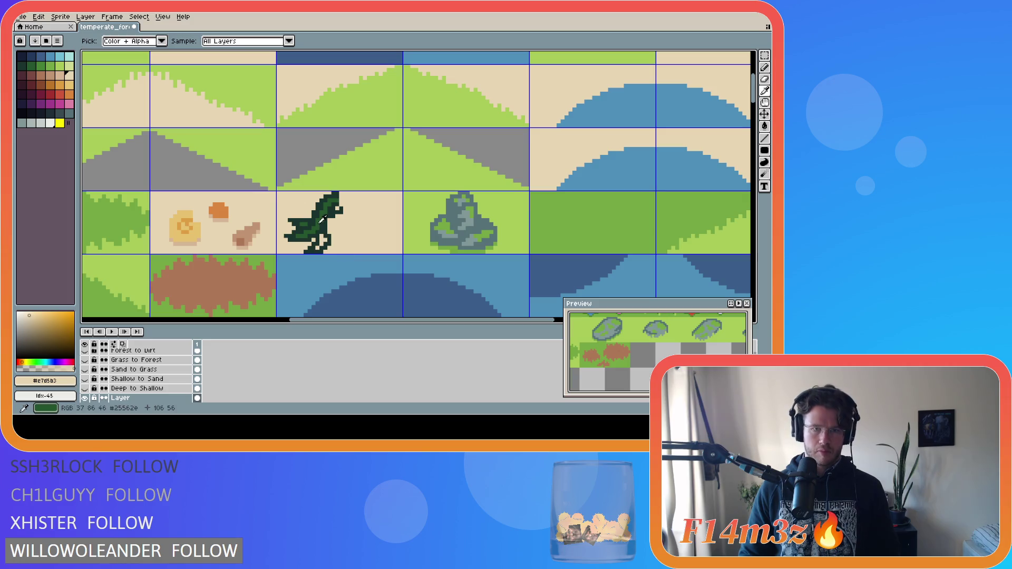
{"action": "left_click", "coordinate": [322, 239], "text": "alt"}
{"action": "key", "text": "g"}
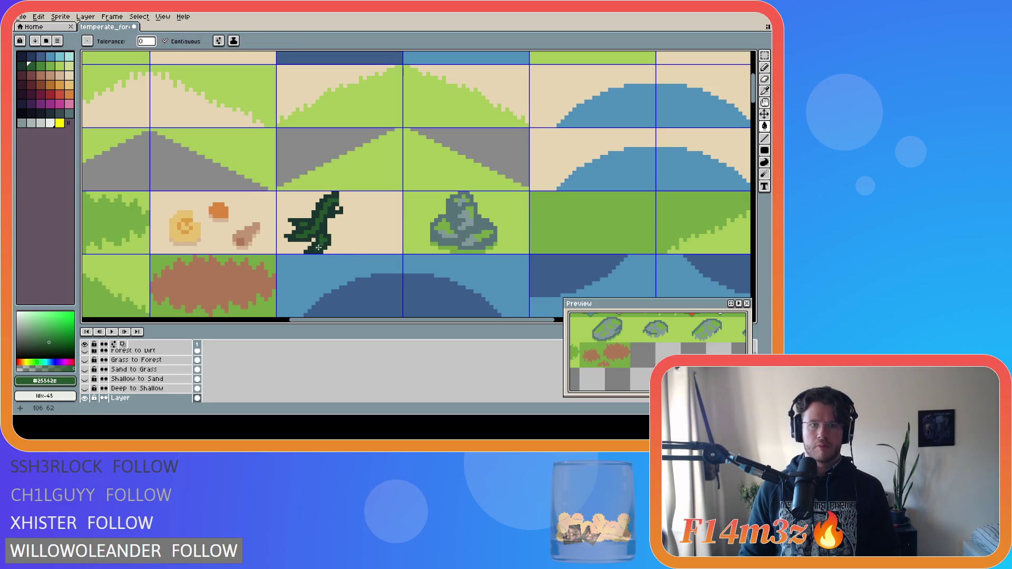
{"action": "left_click", "coordinate": [315, 250]}
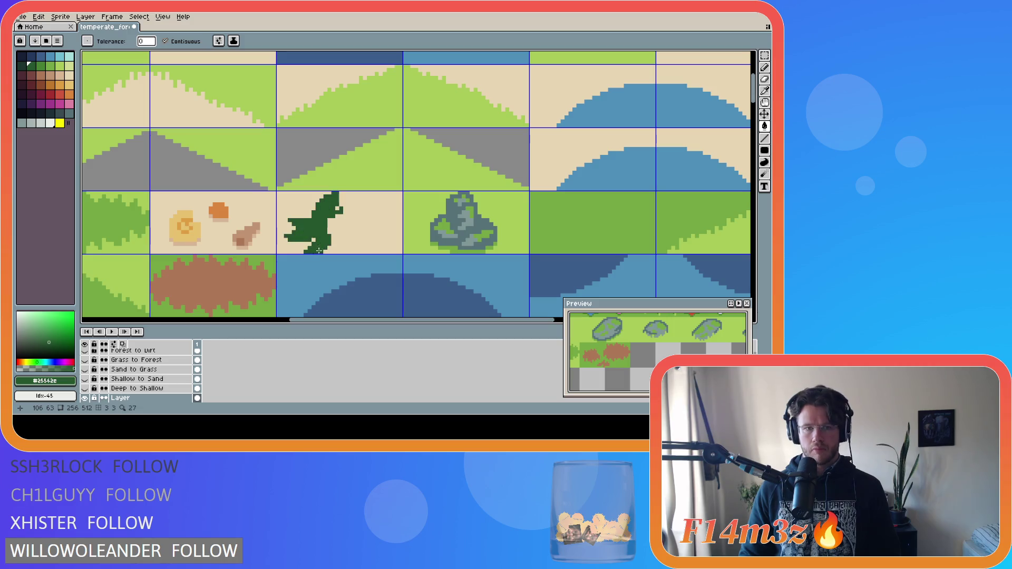
{"action": "key", "text": "b"}
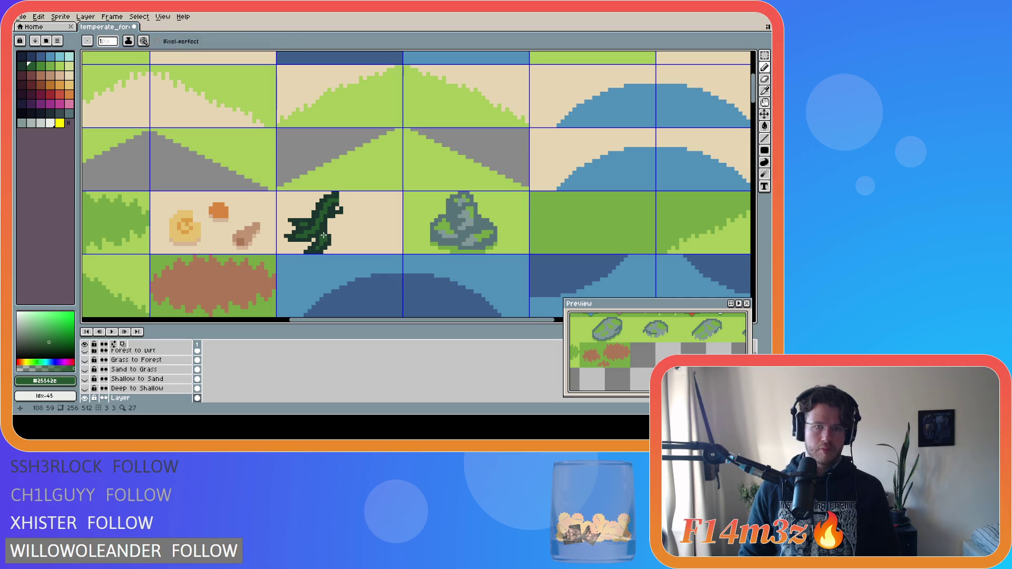
{"action": "left_click", "coordinate": [326, 233], "text": "alt"}
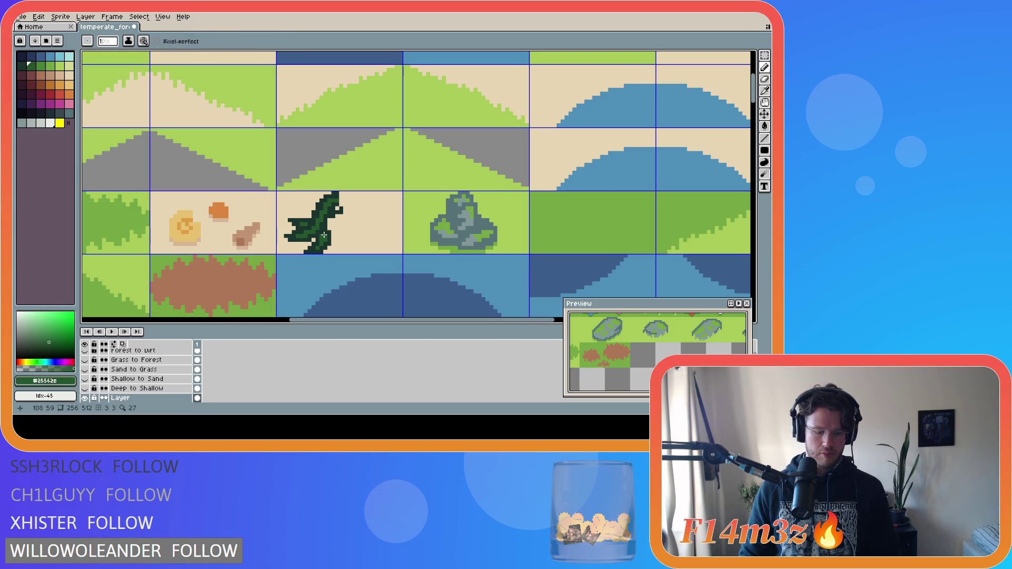
{"action": "left_click", "coordinate": [331, 236], "text": "alt"}
{"action": "left_click", "coordinate": [329, 227], "text": "alt"}
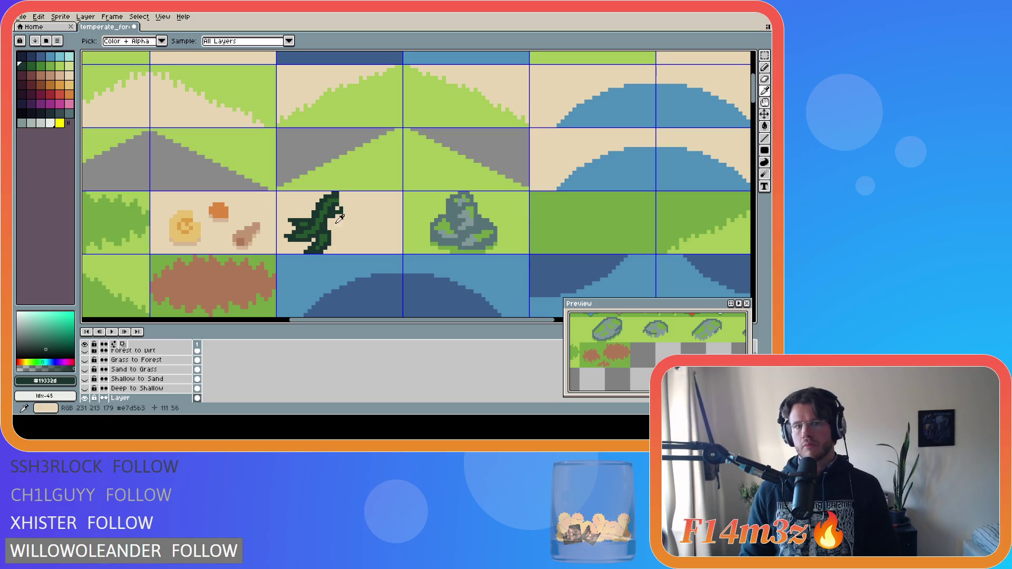
{"action": "key", "text": "v"}
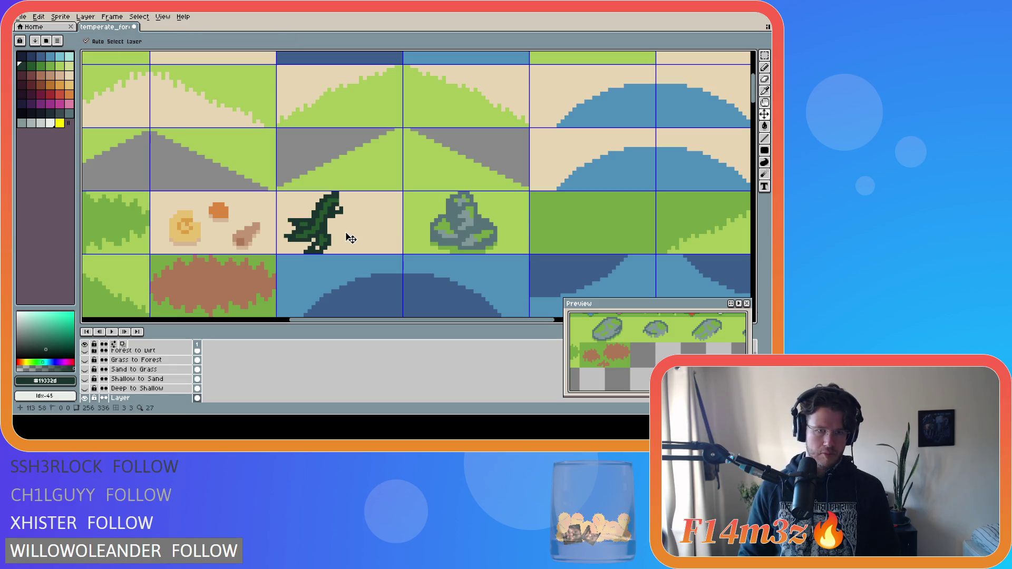
{"action": "key", "text": "b"}
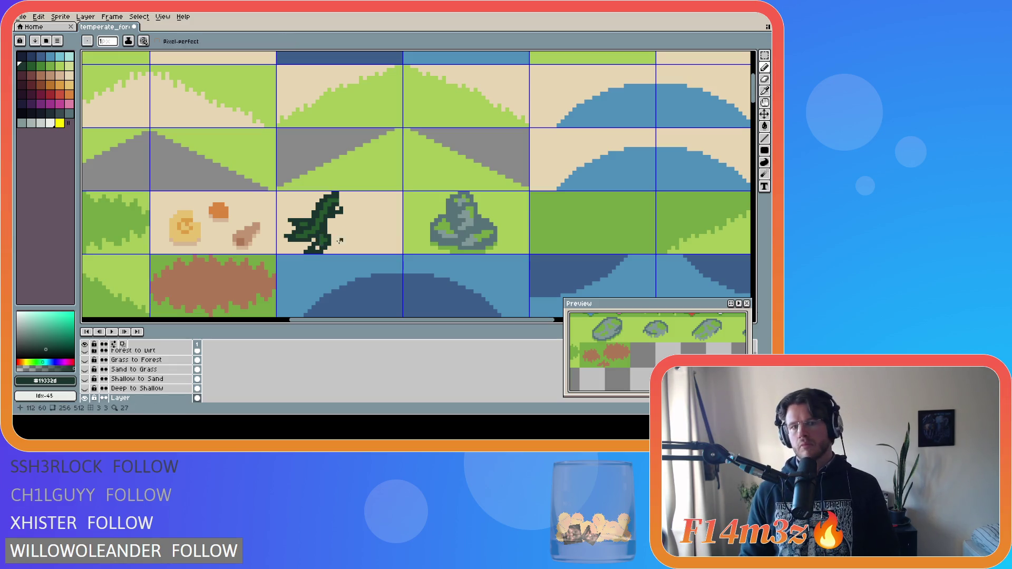
Paint sand over the bush's lower body and add dark green outline pixels near its top.
{"action": "key", "text": "alt"}
{"action": "left_click", "coordinate": [332, 243], "text": "alt"}
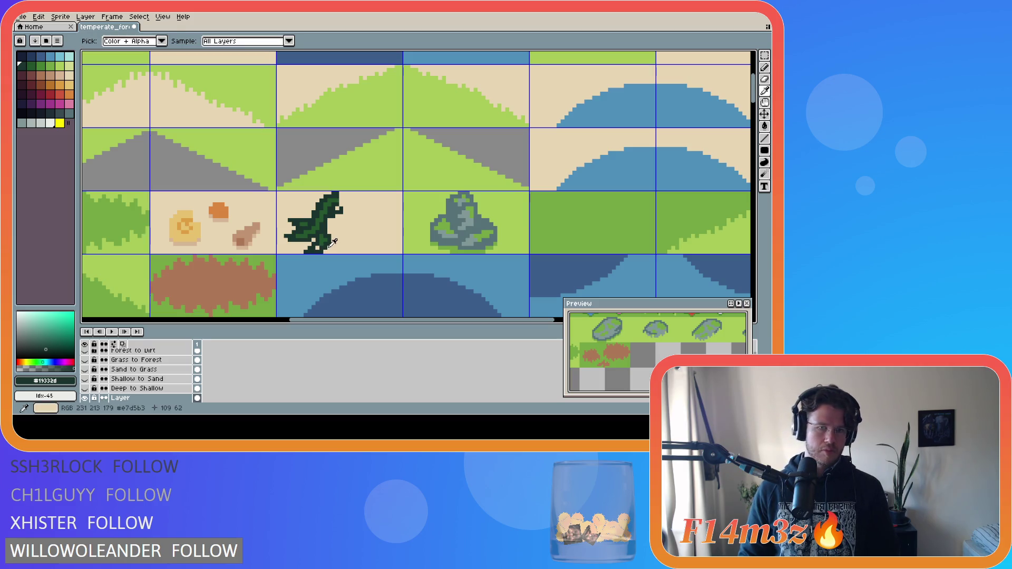
{"action": "left_click_drag", "start_coordinate": [331, 247], "coordinate": [326, 231]}
{"action": "key", "text": "v"}
{"action": "key", "text": "b"}
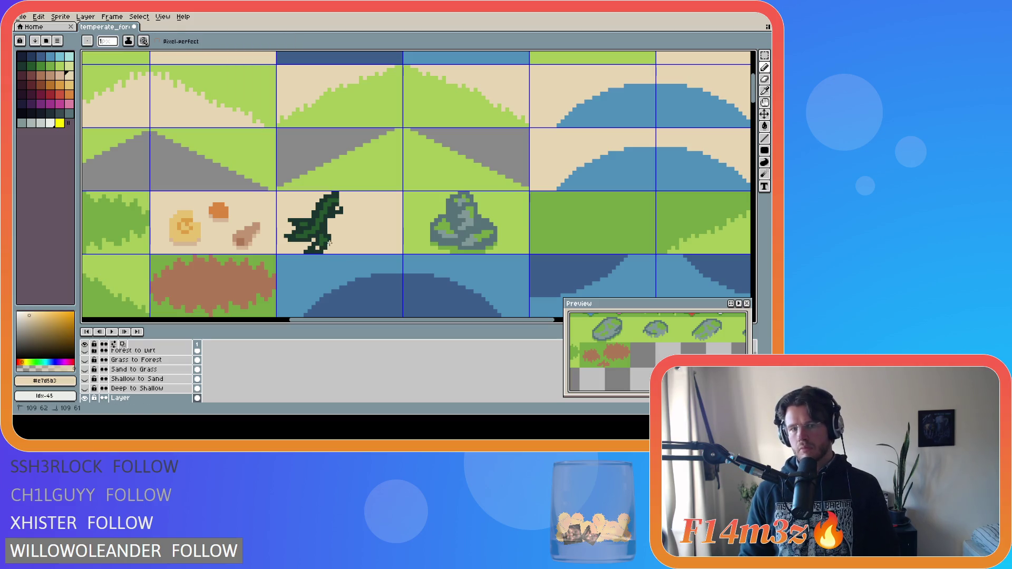
{"action": "left_click", "coordinate": [326, 241], "text": "alt"}
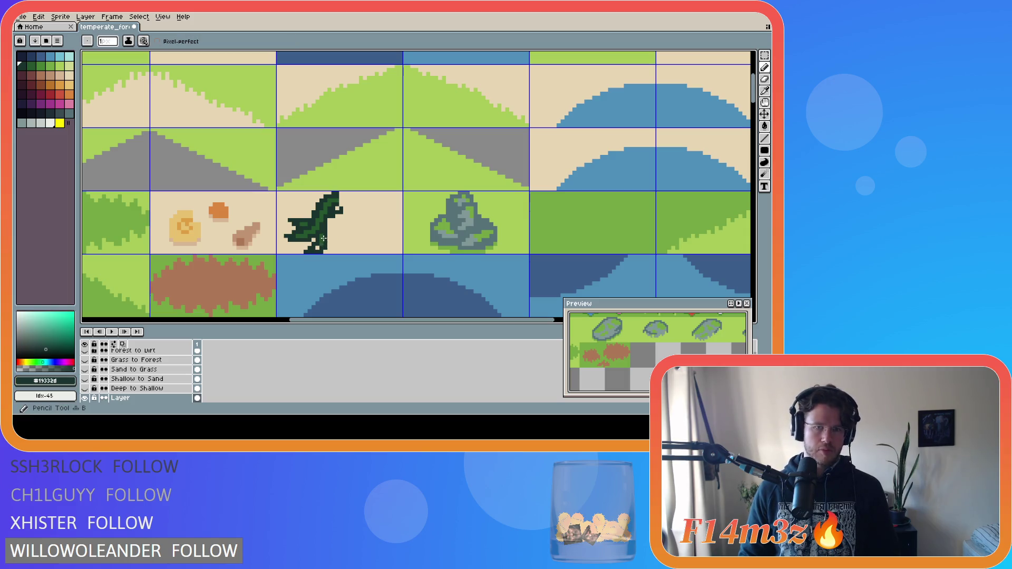
{"action": "left_click", "coordinate": [321, 243], "text": "alt"}
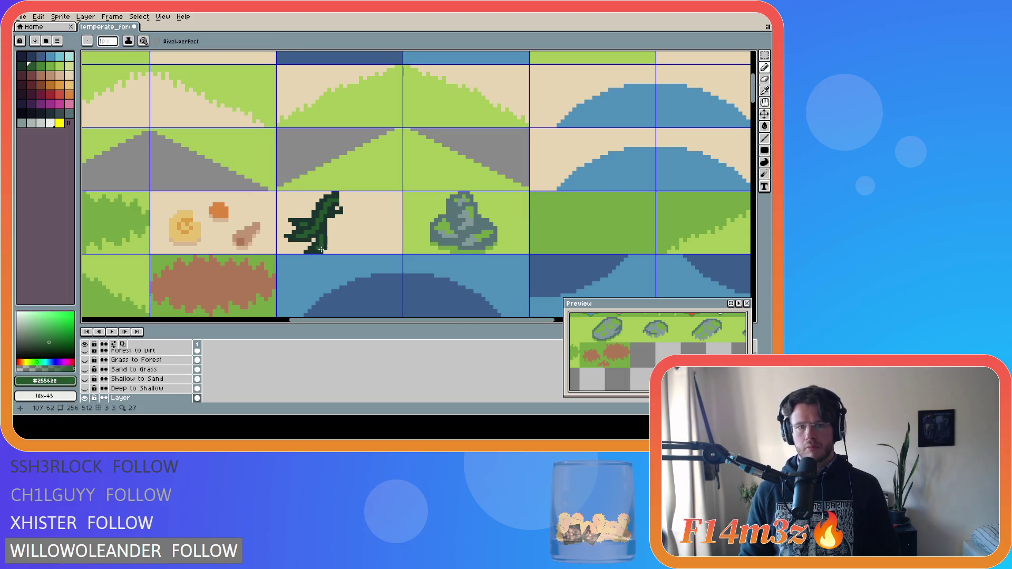
{"action": "left_click", "coordinate": [339, 209]}
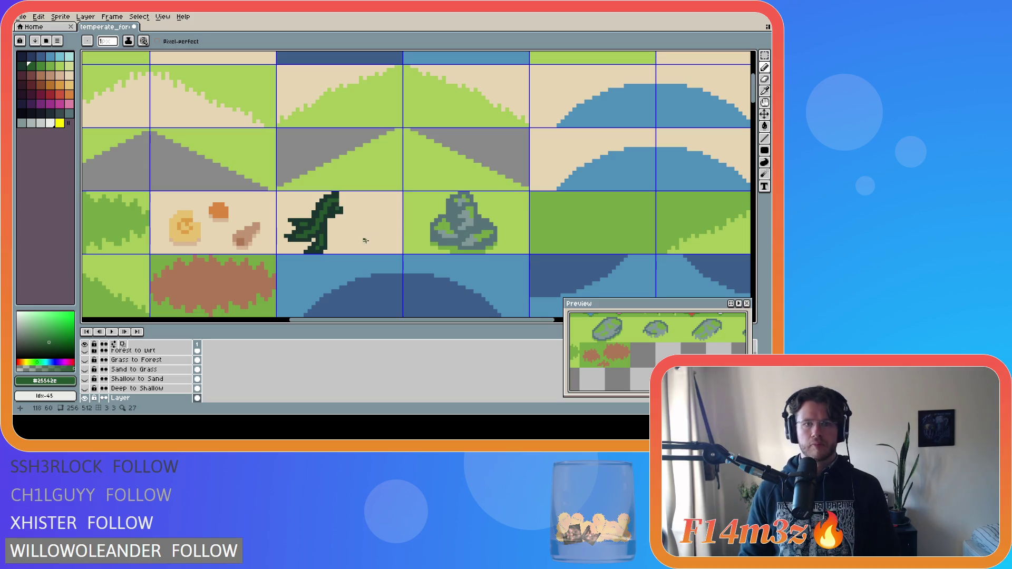
{"action": "left_click", "coordinate": [329, 219], "text": "alt"}
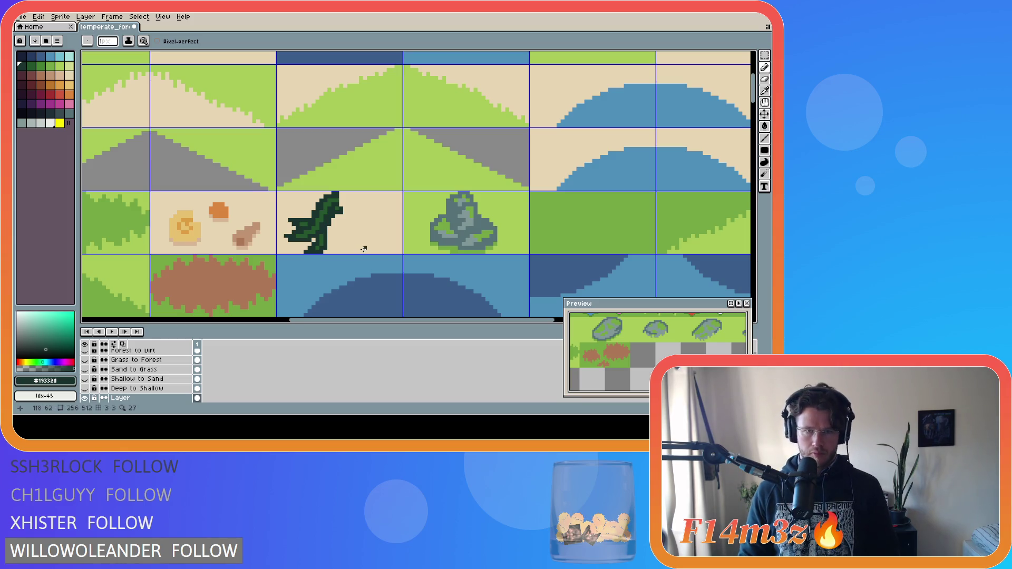
{"action": "key", "text": "ctrl+y"}
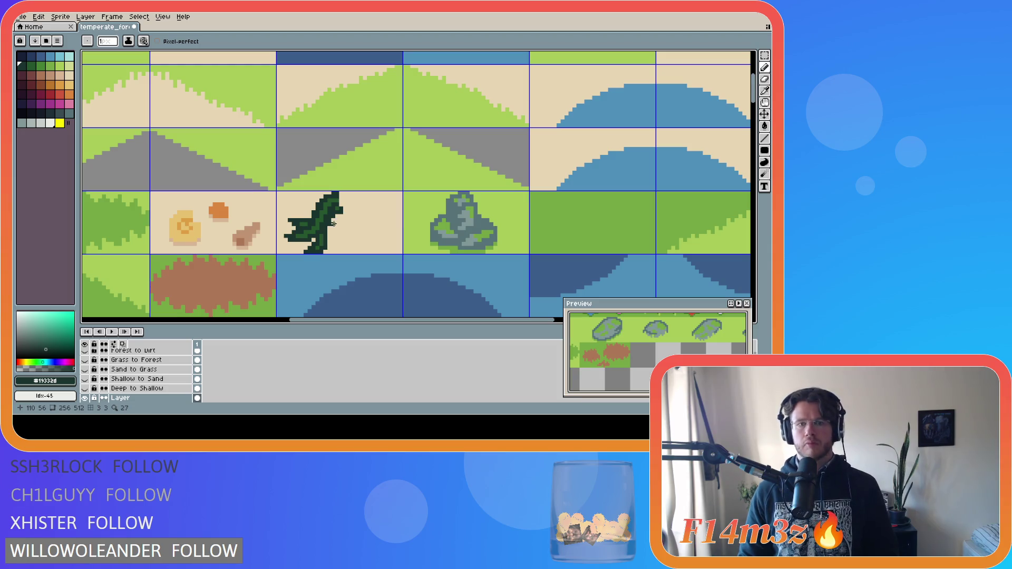
Draw a dark outline branch down-right from the bush and sample the sand and mid green.
{"action": "mouse_move", "coordinate": [333, 223]}
{"action": "left_mouse_down"}
{"action": "mouse_move", "coordinate": [364, 247]}
{"action": "mouse_move", "coordinate": [328, 233]}
{"action": "left_mouse_up"}
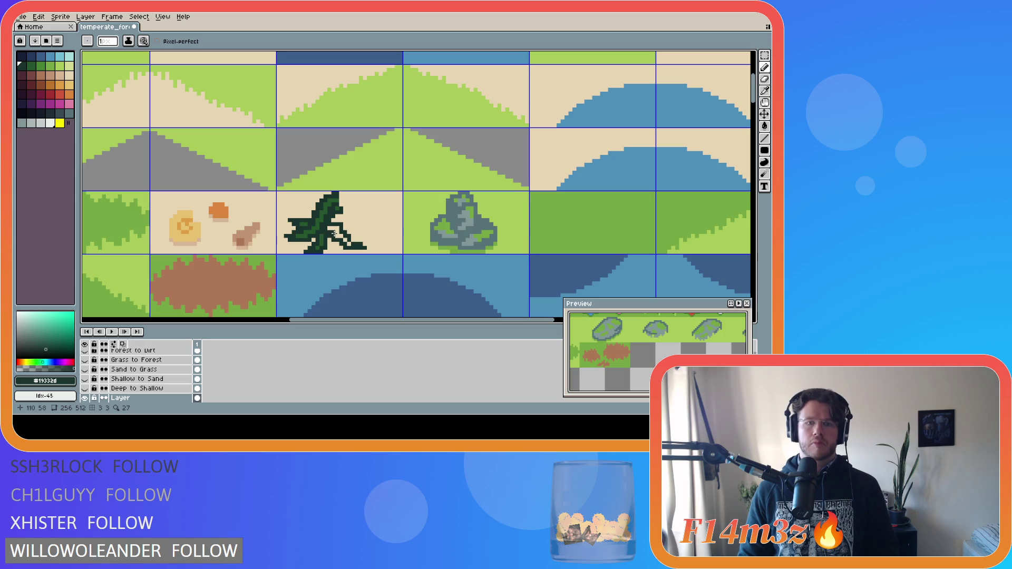
{"action": "left_click", "coordinate": [328, 240], "text": "alt"}
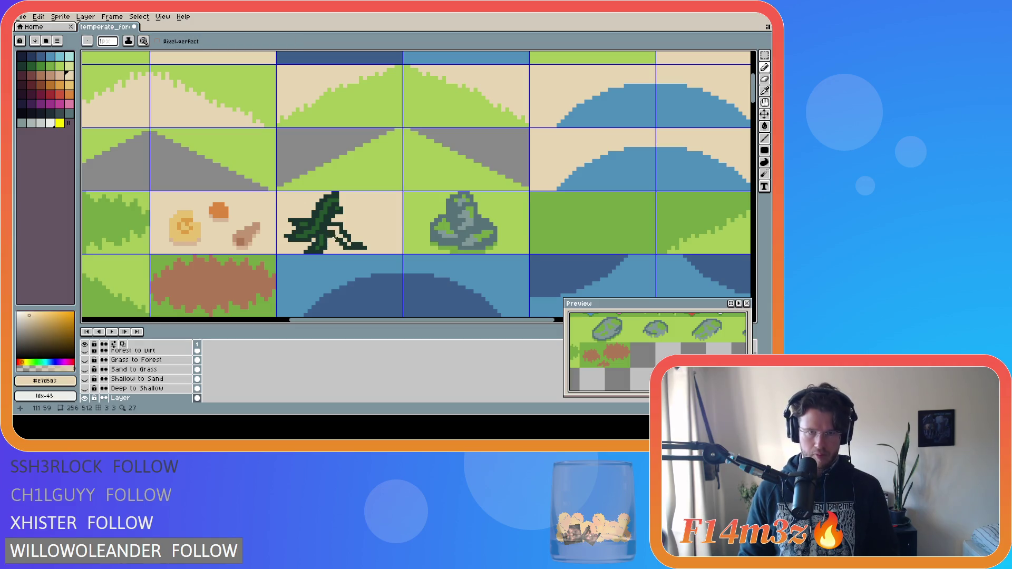
{"action": "left_click", "coordinate": [335, 239], "text": "alt"}
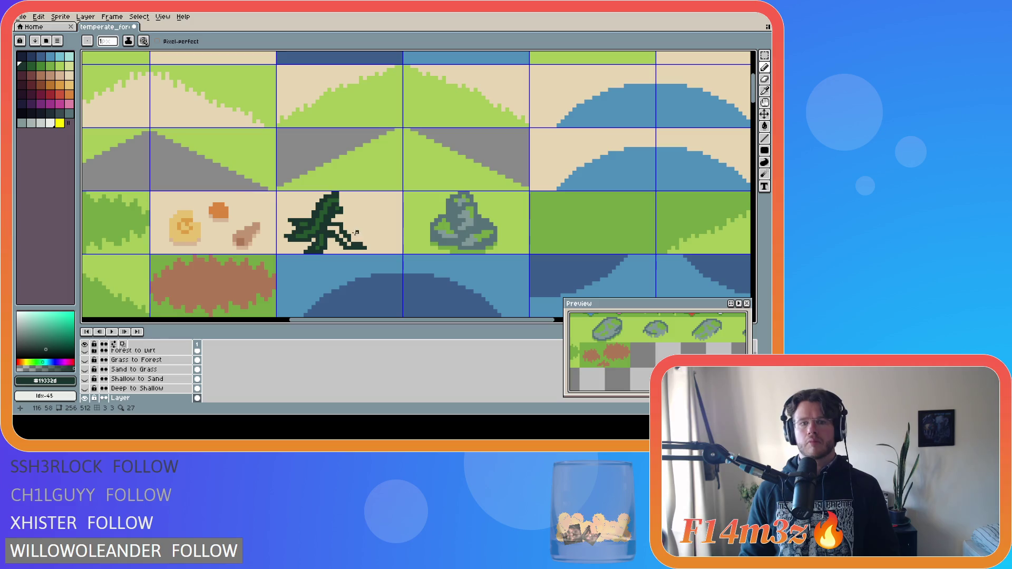
{"action": "left_click", "coordinate": [372, 251], "text": "alt"}
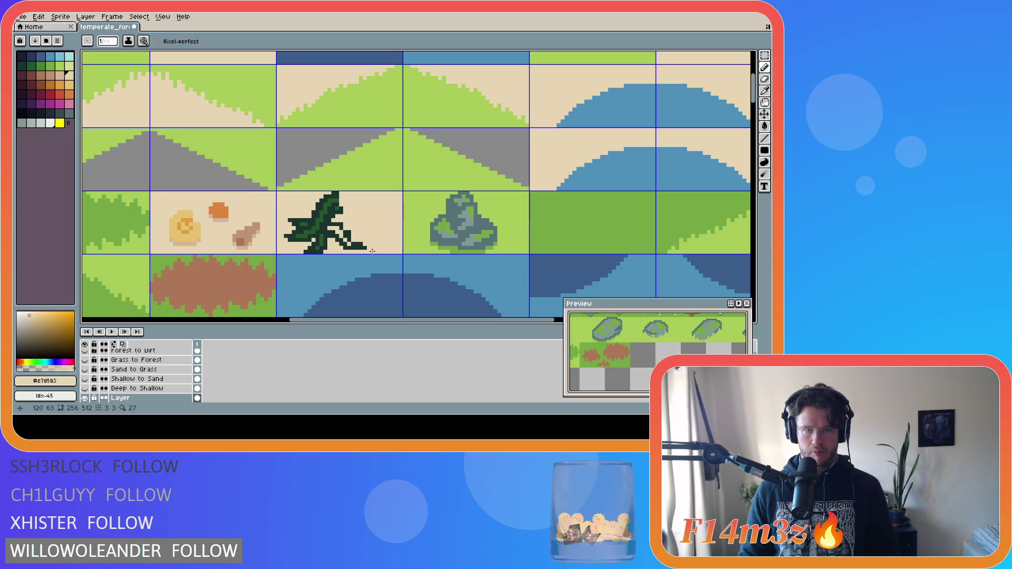
{"action": "left_click", "coordinate": [351, 240], "text": "alt"}
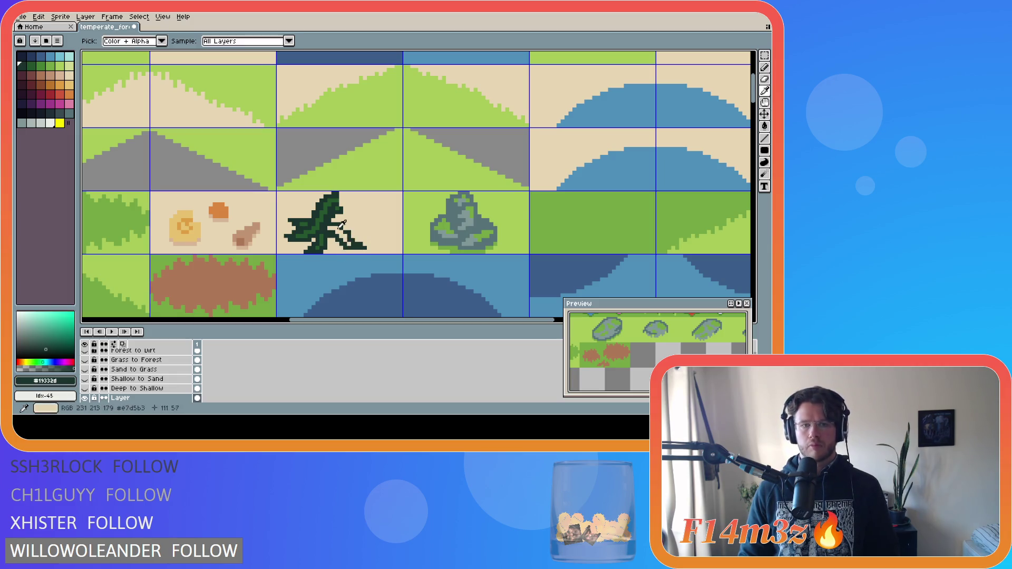
{"action": "left_click", "coordinate": [324, 212], "text": "alt"}
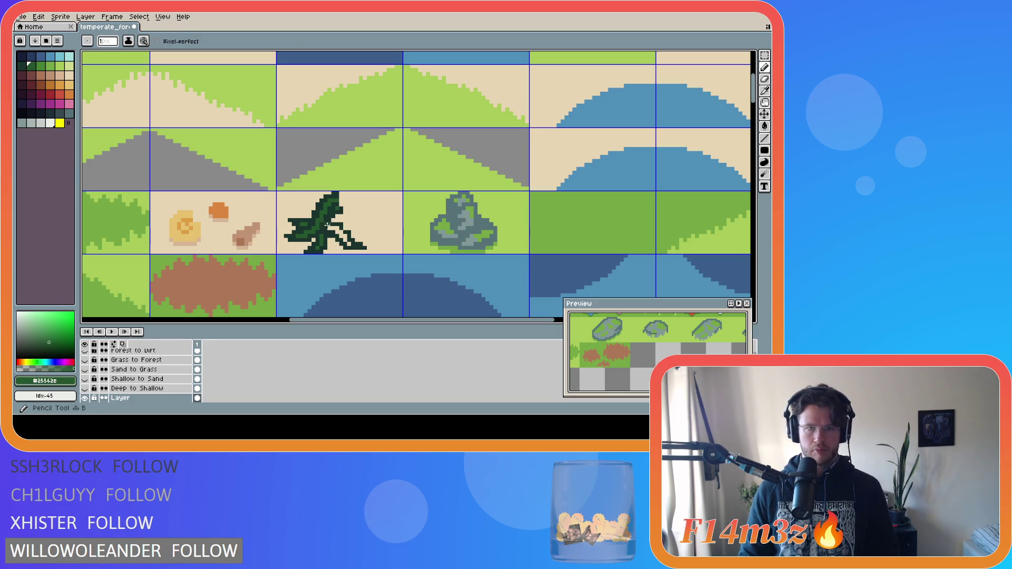
{"action": "key", "text": "ctrl"}
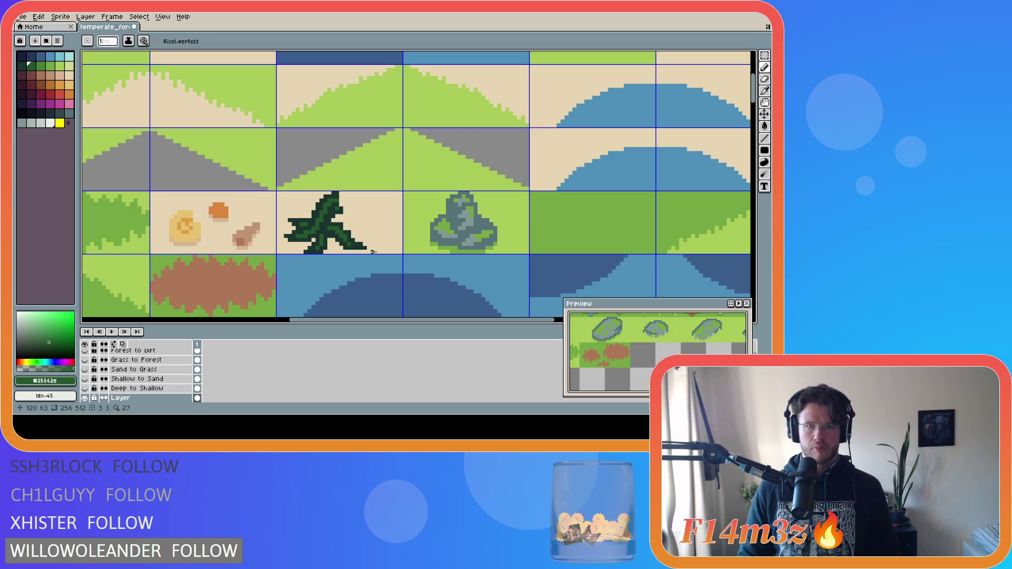
{"action": "key", "text": "alt"}
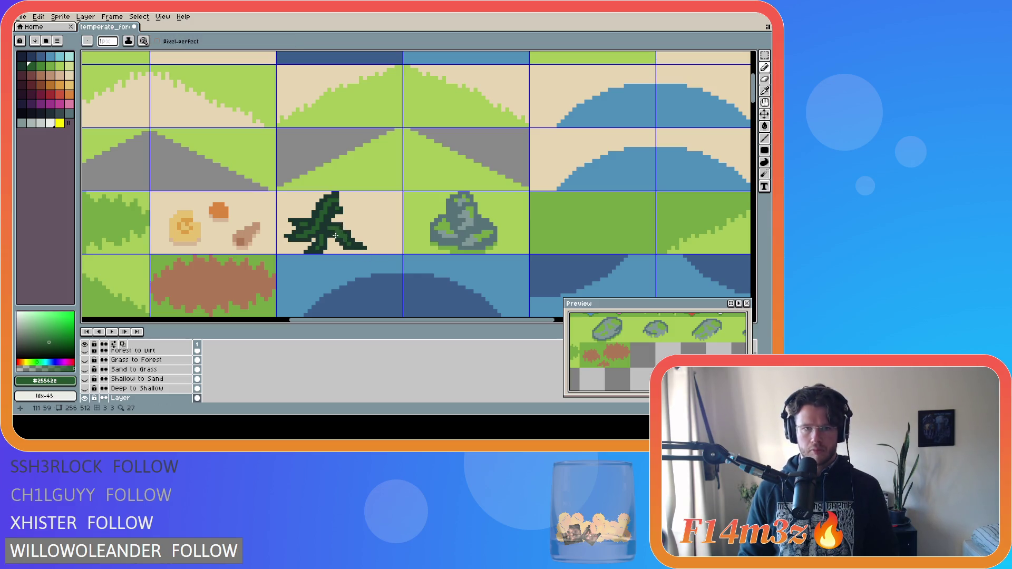
{"action": "left_click", "coordinate": [338, 239], "text": "alt"}
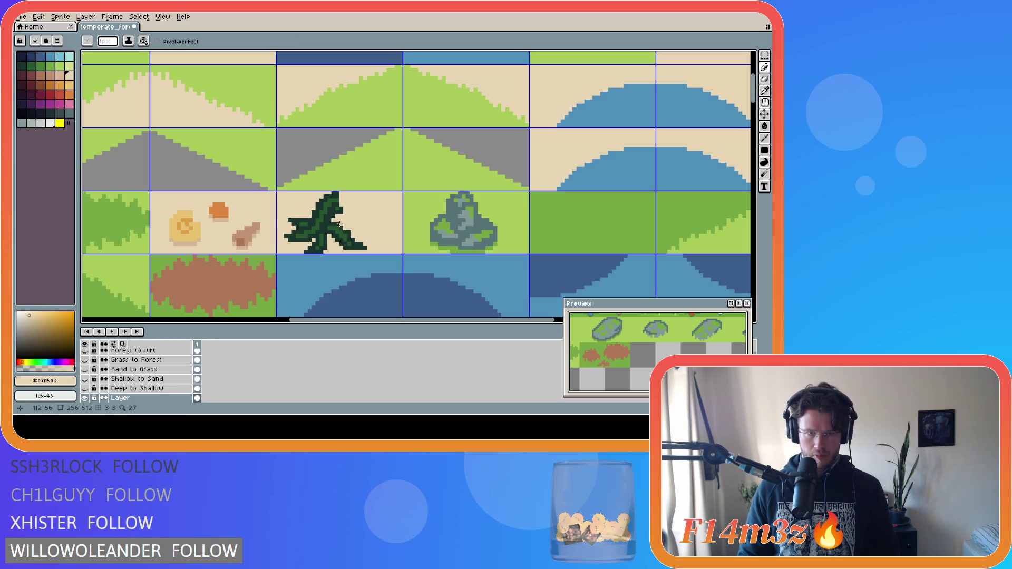
Sample the dark outline green and add dark pixels at the bush's top tip.
{"action": "key", "text": "alt"}
{"action": "left_click", "coordinate": [344, 227], "text": "alt"}
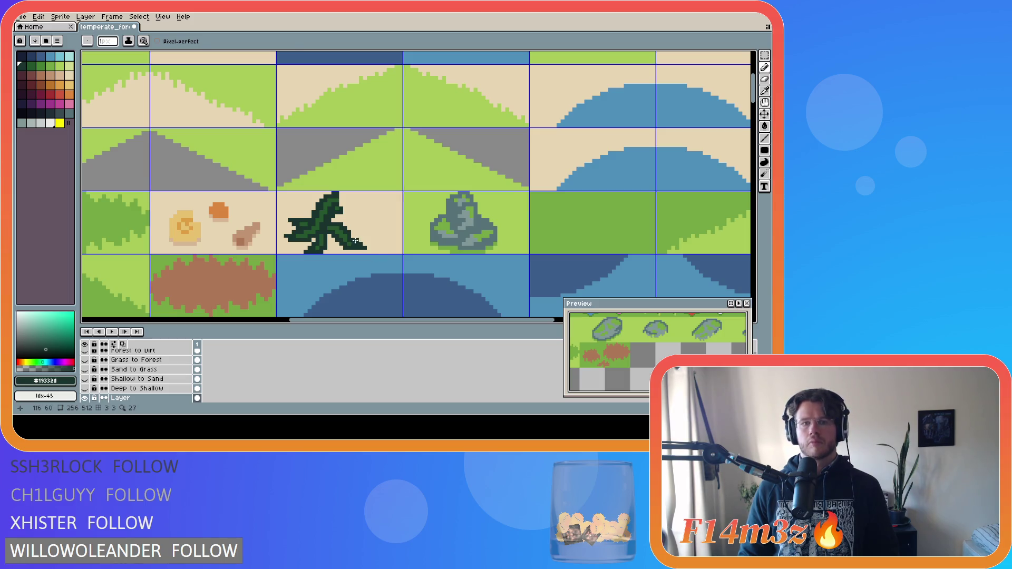
{"action": "left_click", "coordinate": [348, 242], "text": "alt"}
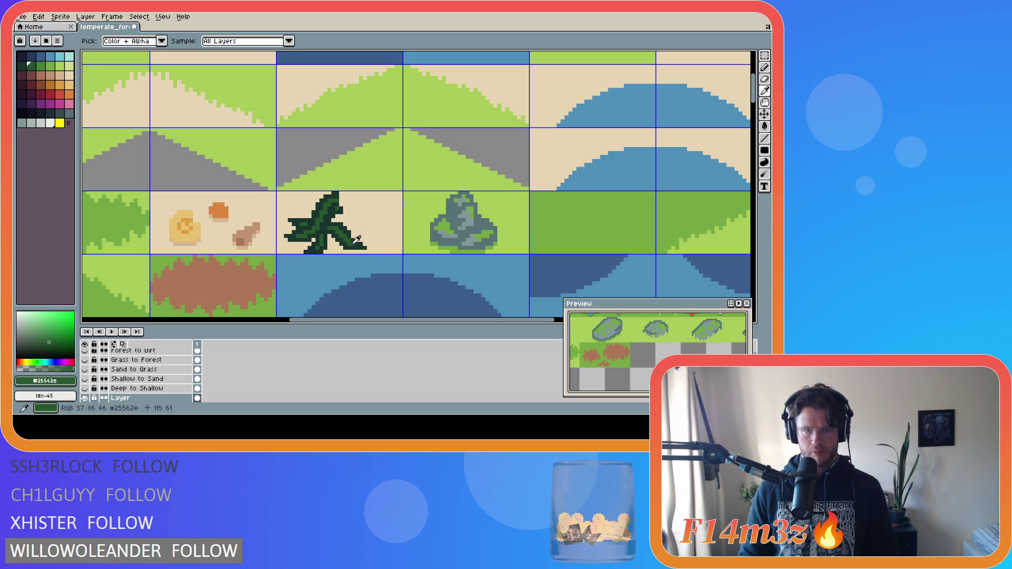
{"action": "left_click", "coordinate": [355, 238], "text": "alt"}
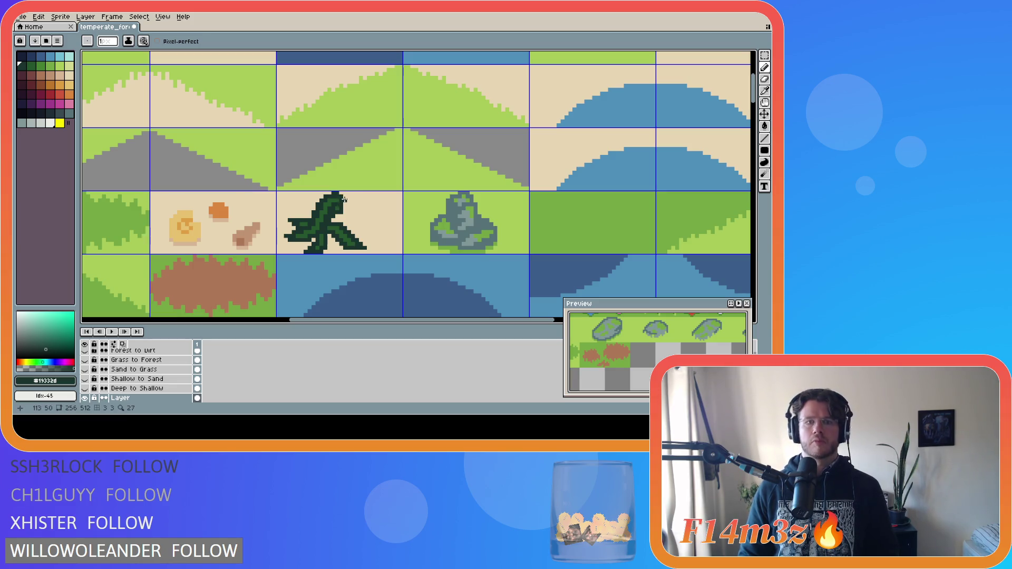
{"action": "key", "text": "alt"}
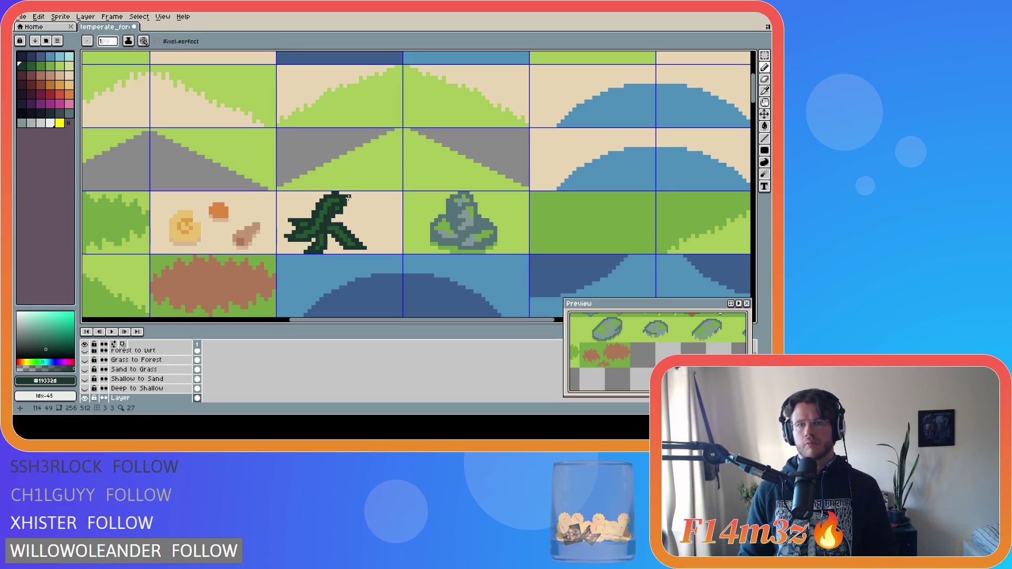
{"action": "left_click", "coordinate": [349, 198]}
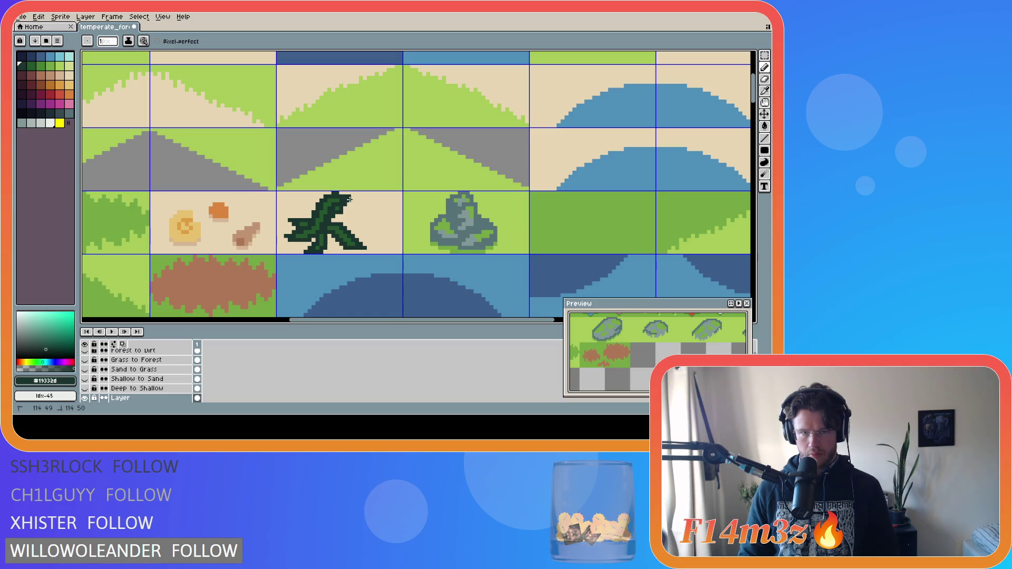
{"action": "key", "text": "alt"}
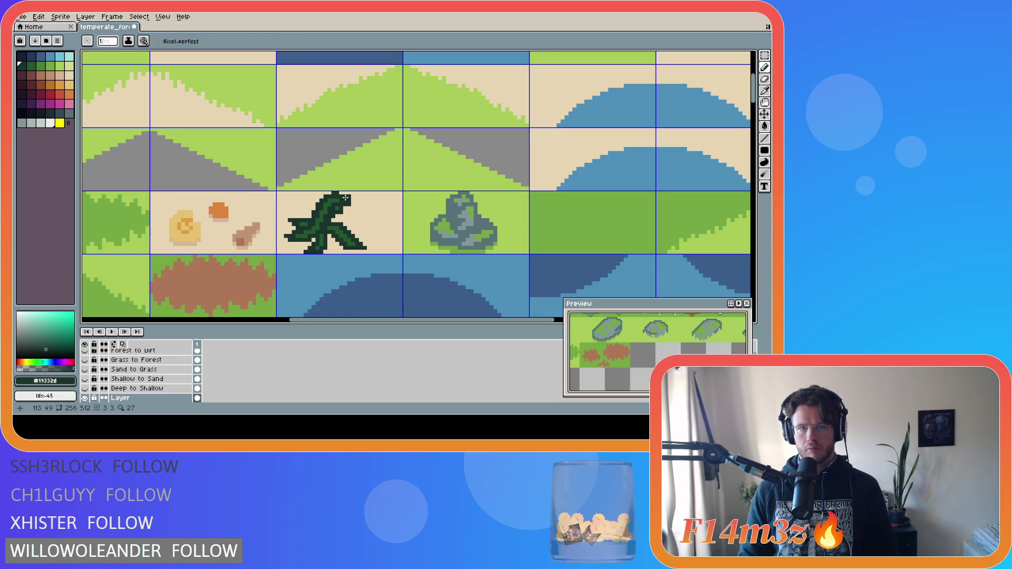
{"action": "left_click", "coordinate": [357, 200], "text": "alt"}
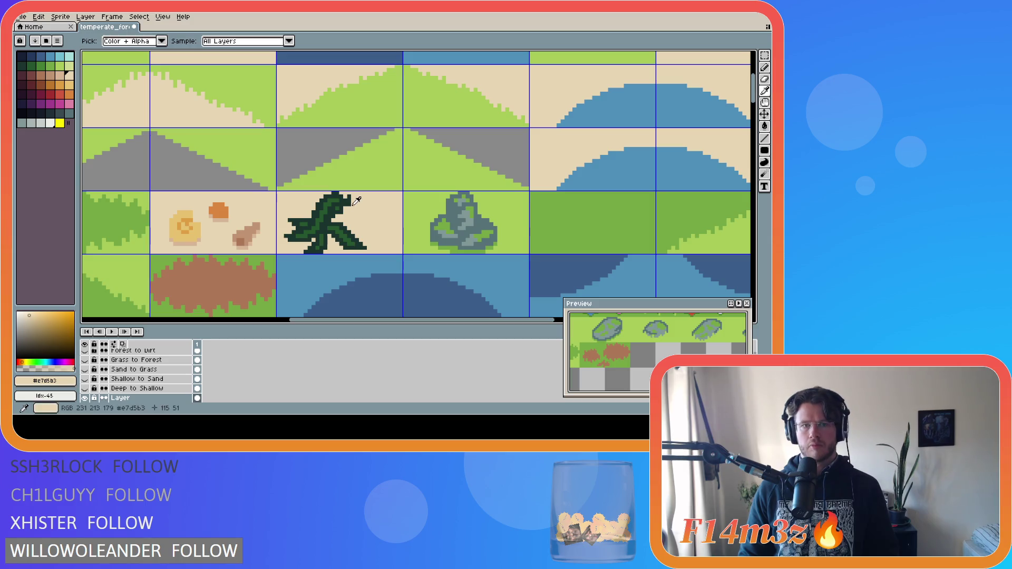
{"action": "left_click", "coordinate": [354, 202], "text": "alt"}
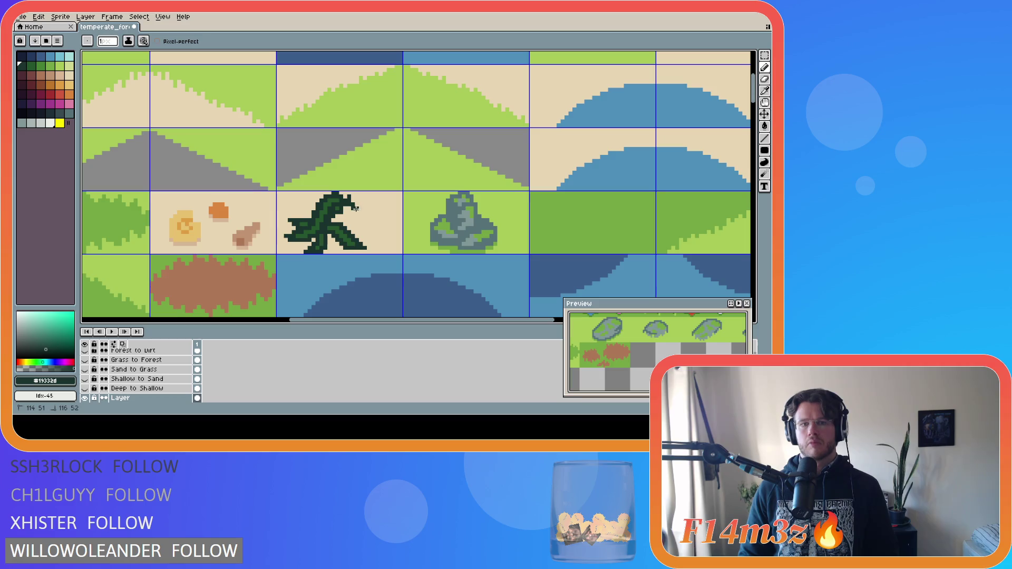
Draw a dark vine curving from the bush tip down toward the tile's lower-right corner.
{"action": "left_click_drag", "start_coordinate": [356, 209], "coordinate": [379, 239]}
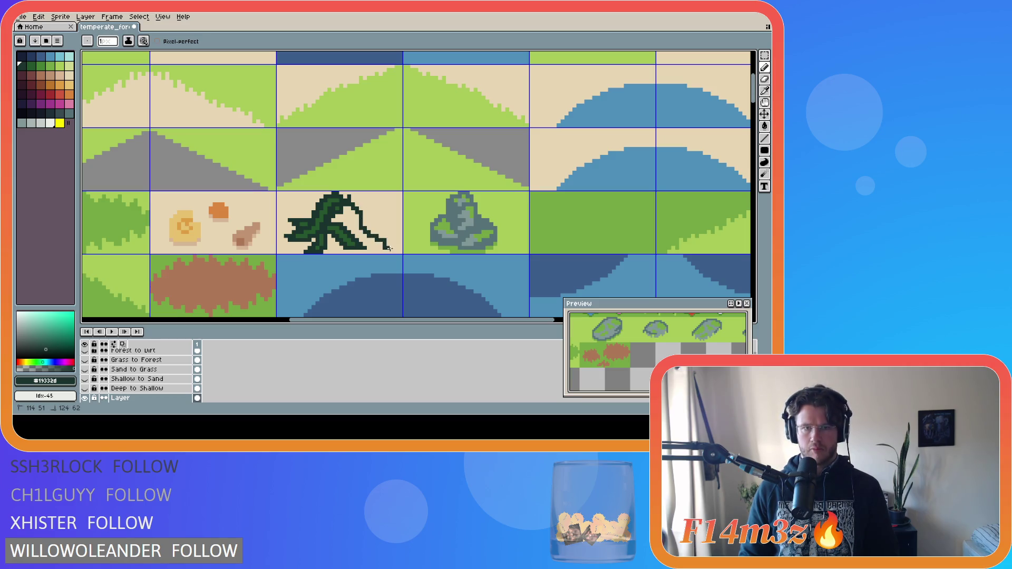
{"action": "left_click", "coordinate": [392, 248], "text": "shift"}
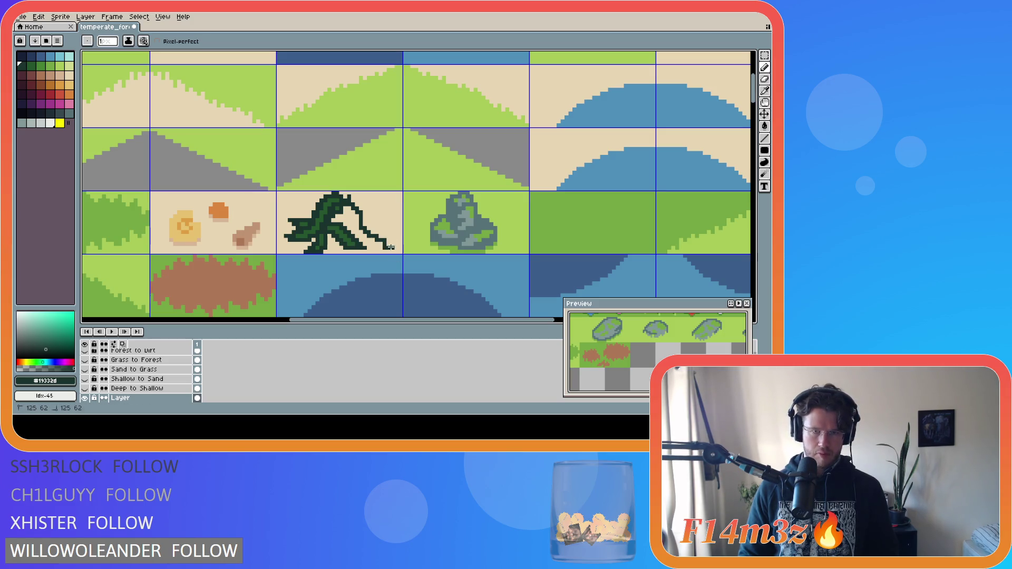
{"action": "key", "text": "ctrl"}
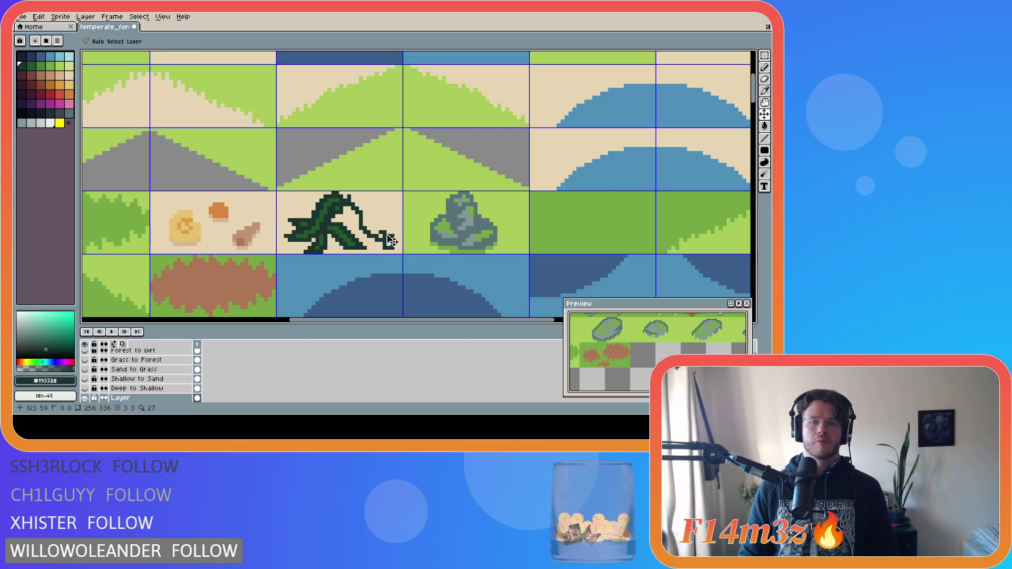
{"action": "left_click_drag", "start_coordinate": [375, 226], "coordinate": [368, 212]}
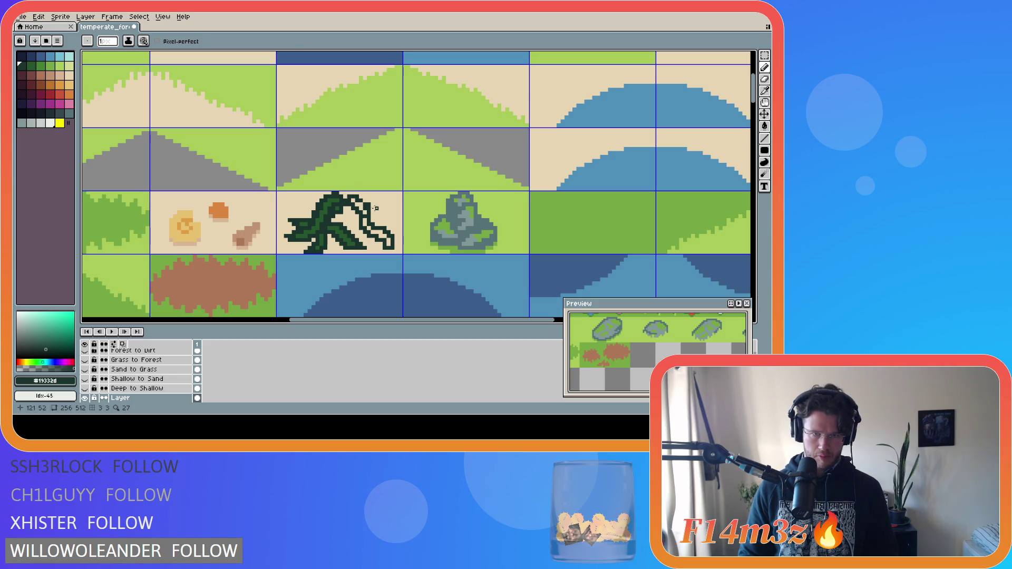
Fix the vine's lower tip, alternating sand #e7d5b3 and dark green #19332d pixels.
{"action": "left_click", "coordinate": [374, 210], "text": "alt"}
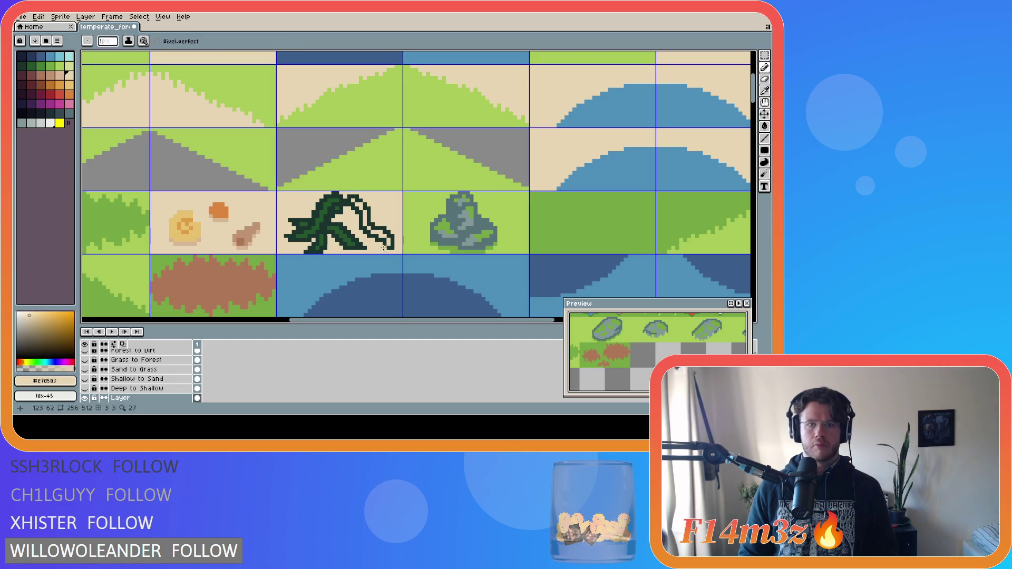
{"action": "left_click", "coordinate": [373, 230], "text": "alt"}
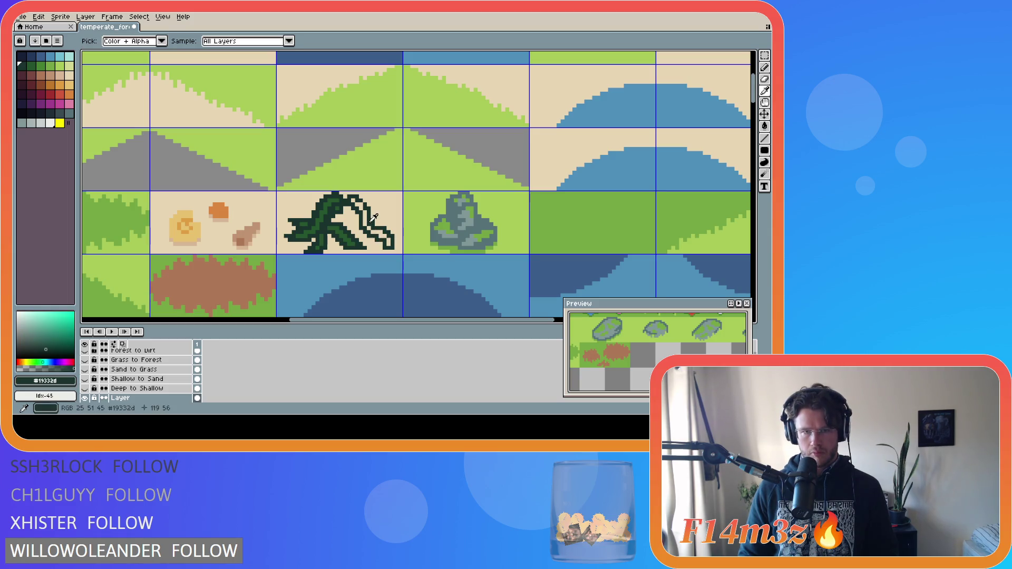
{"action": "left_click", "coordinate": [366, 224], "text": "alt"}
{"action": "left_click", "coordinate": [382, 237], "text": "alt"}
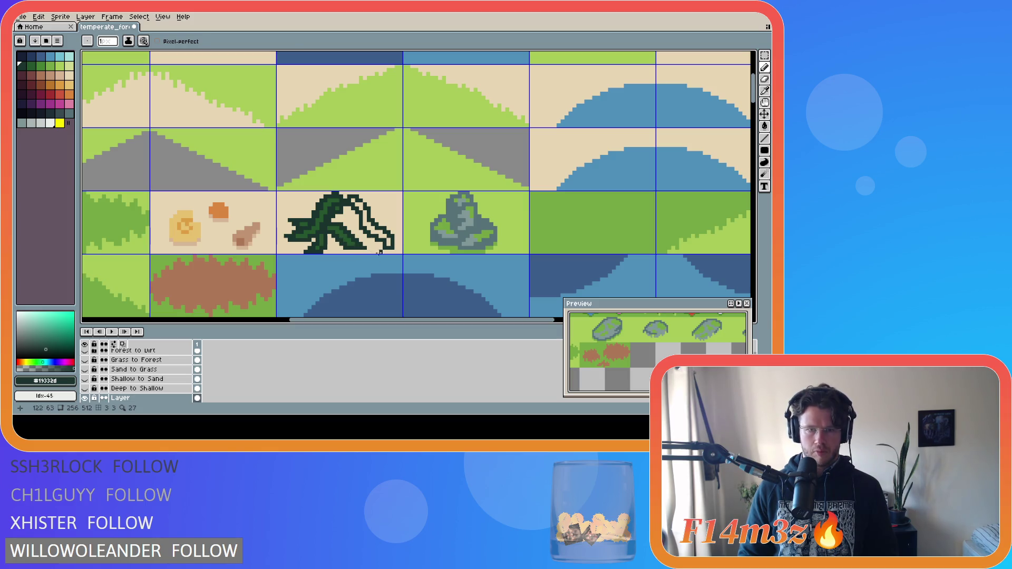
{"action": "left_click", "coordinate": [381, 251], "text": "alt"}
{"action": "left_click", "coordinate": [391, 251], "text": "alt"}
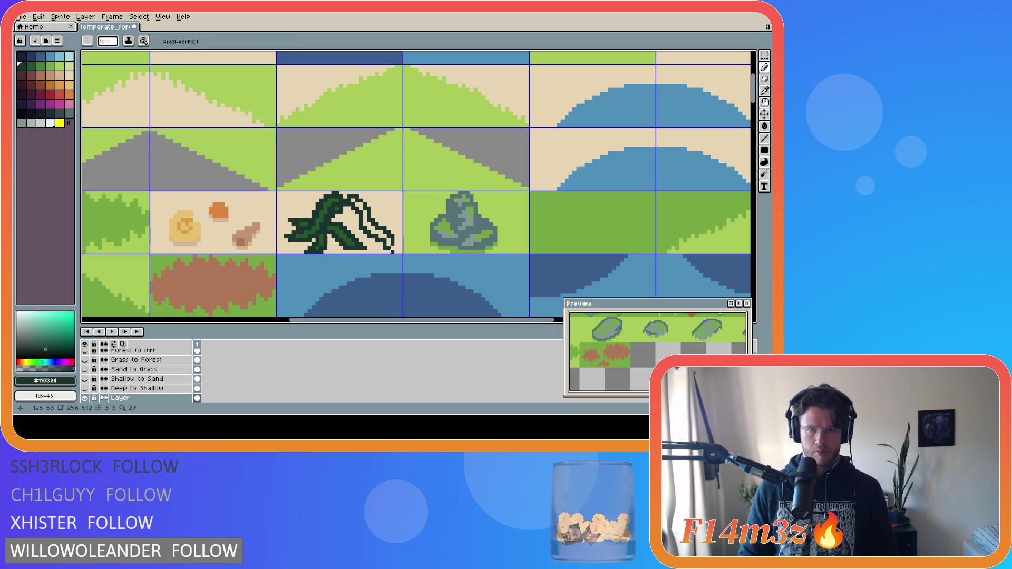
{"action": "left_click", "coordinate": [396, 252], "text": "alt"}
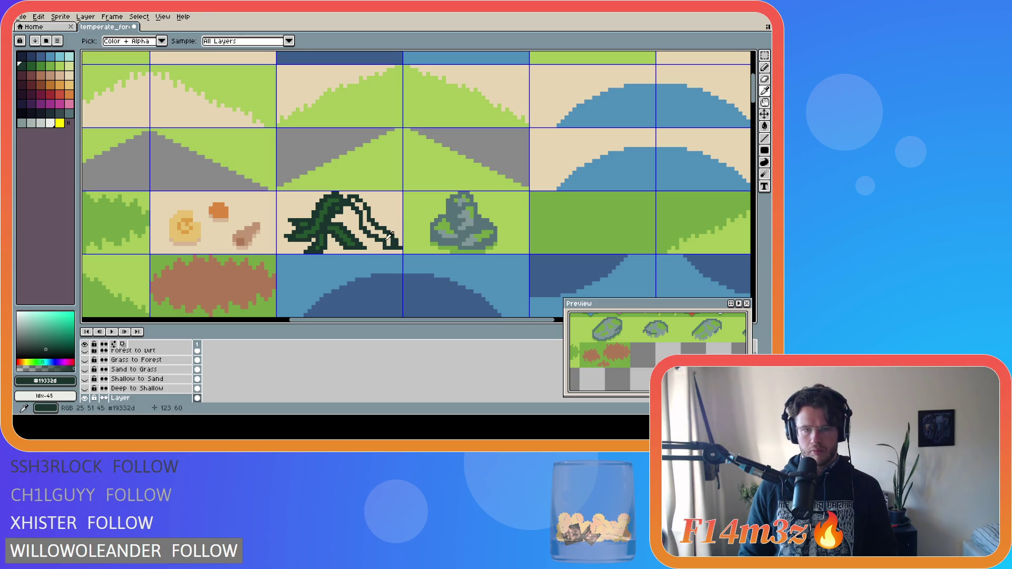
{"action": "left_click", "coordinate": [391, 241], "text": "alt"}
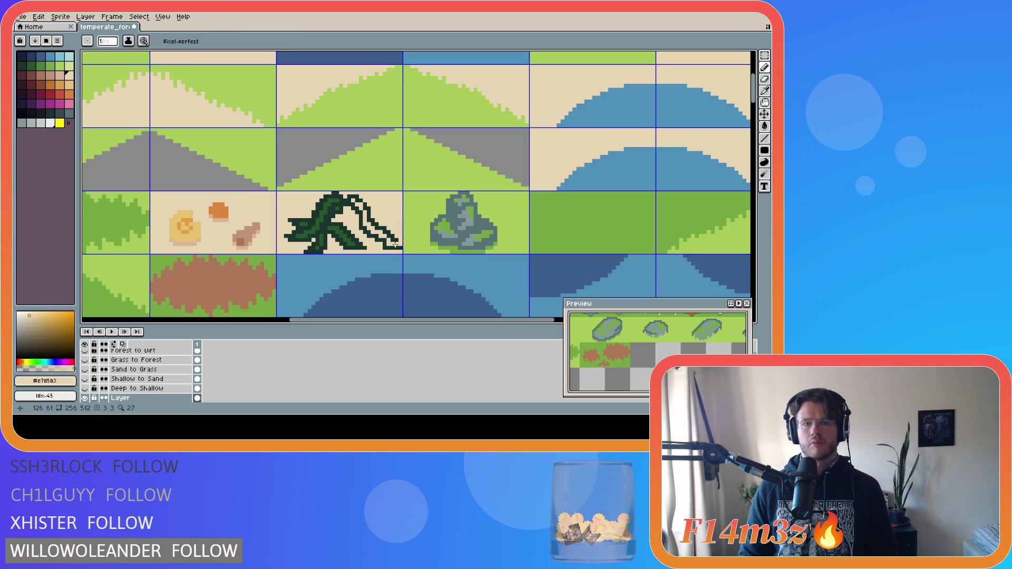
{"action": "left_click", "coordinate": [397, 245], "text": "alt"}
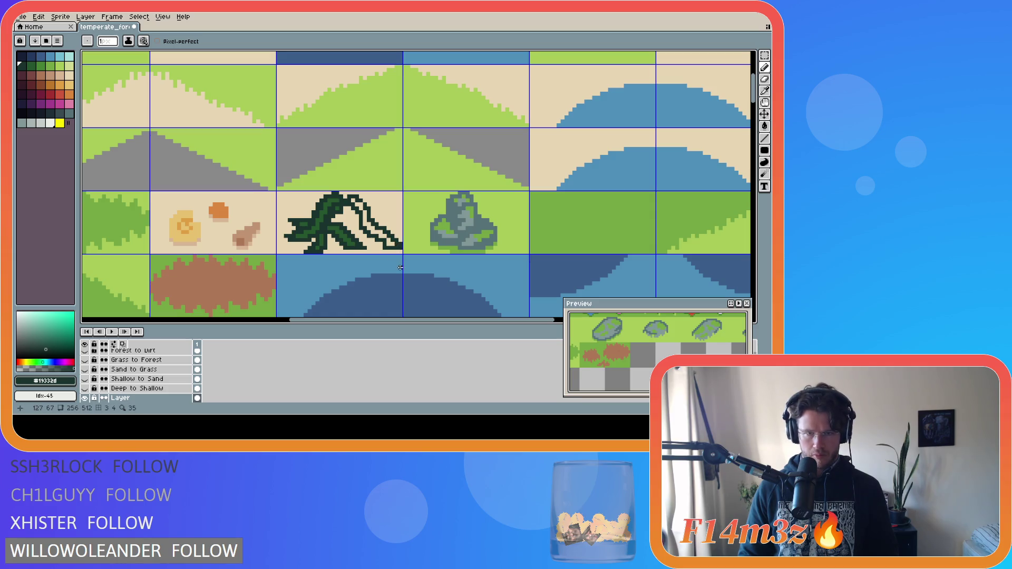
{"action": "left_click", "coordinate": [387, 252], "text": "alt"}
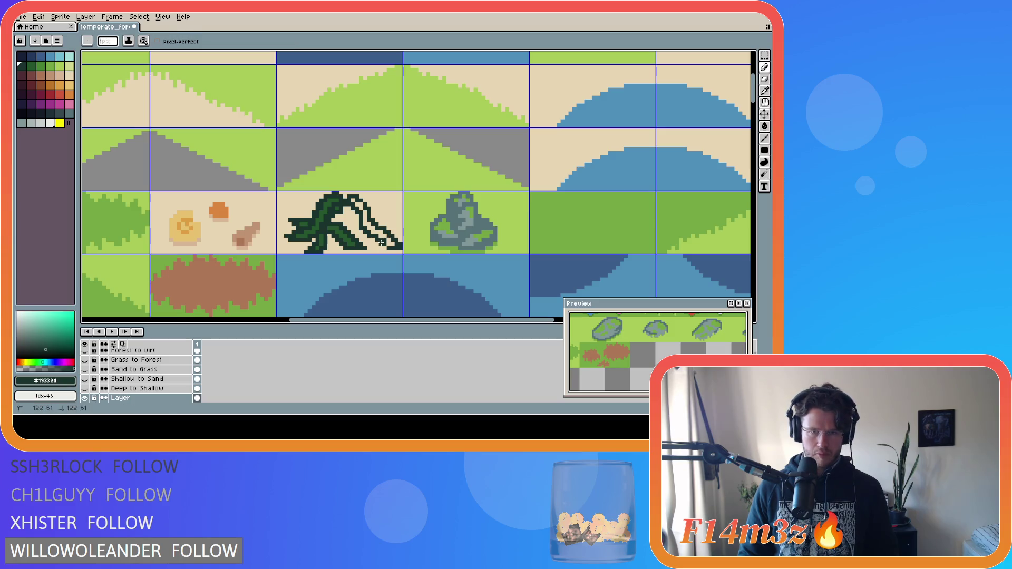
{"action": "left_click", "coordinate": [387, 241], "text": "alt"}
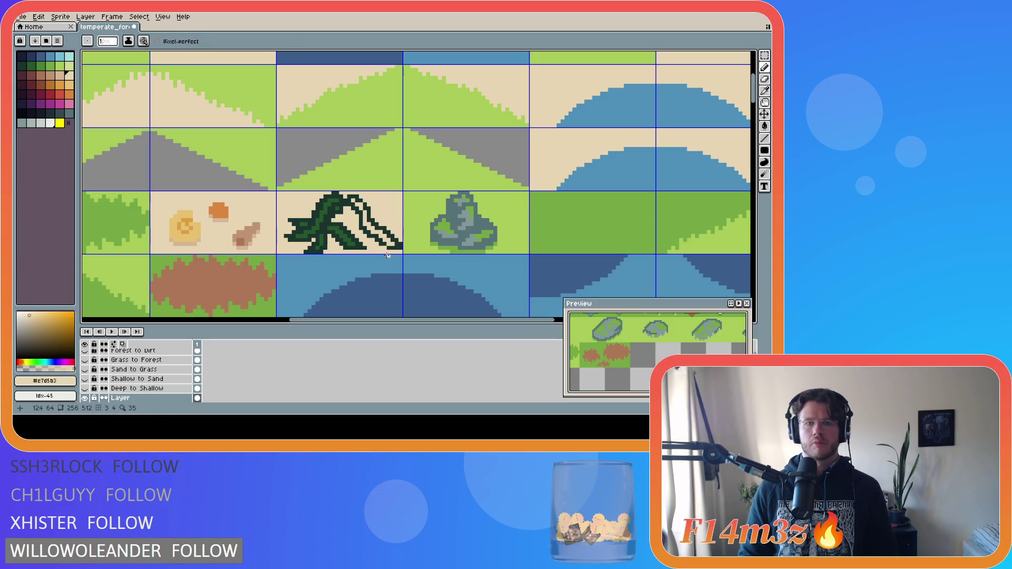
{"action": "left_click", "coordinate": [384, 247], "text": "alt"}
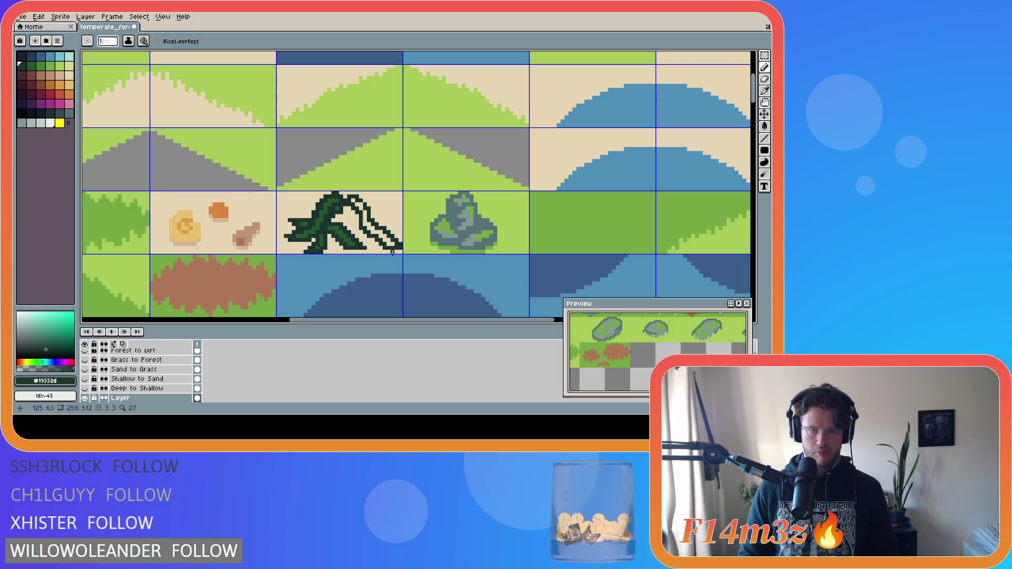
Sample the sand colour and accidentally shift the artwork down one pixel.
{"action": "key", "text": "alt"}
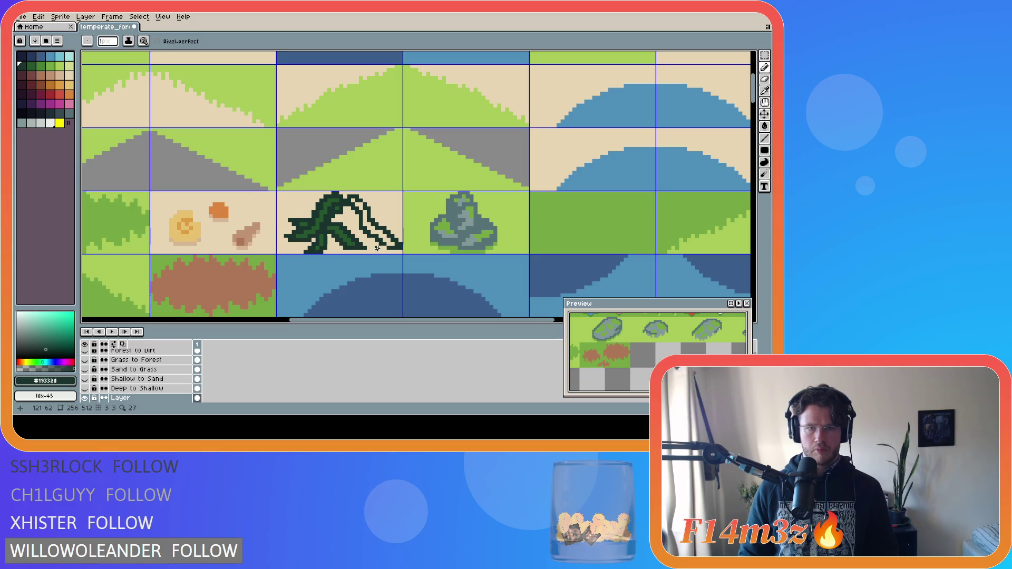
{"action": "left_click", "coordinate": [366, 247], "text": "alt"}
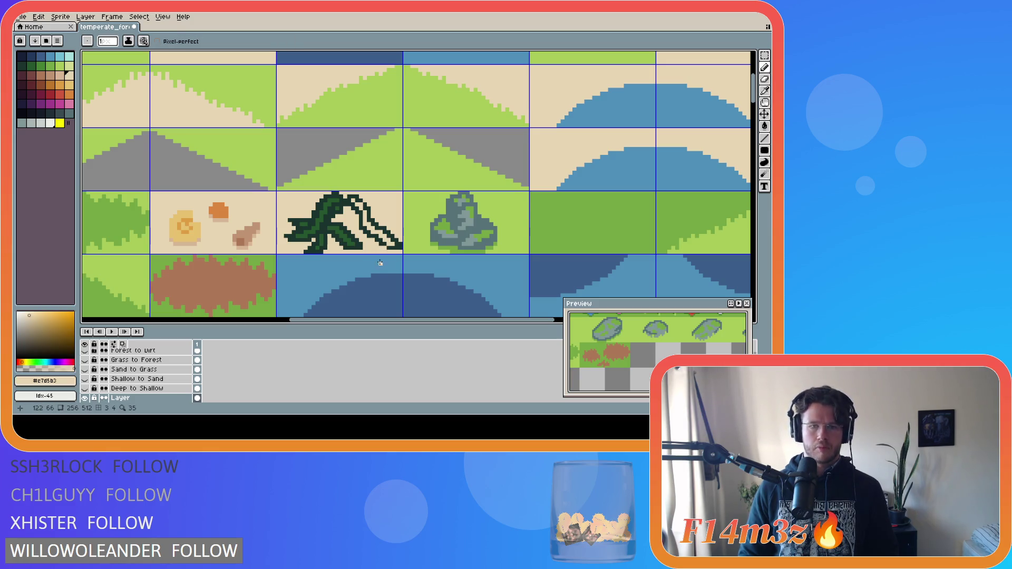
{"action": "left_click_drag", "start_coordinate": [361, 247], "coordinate": [361, 251]}
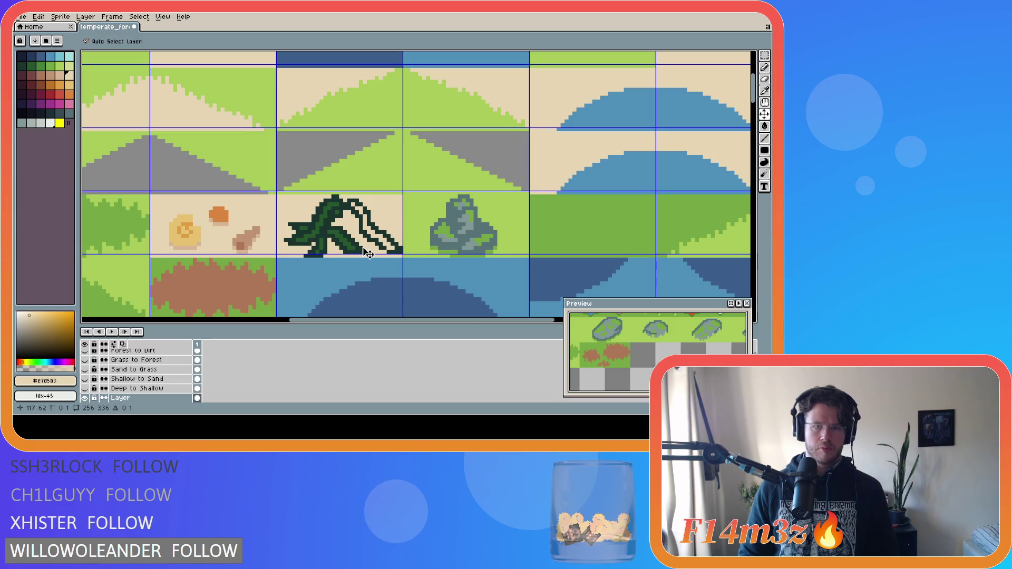
Undo the one-pixel shift and sample the vine greens #25562e and #19332d.
{"action": "key", "text": "ctrl+z"}
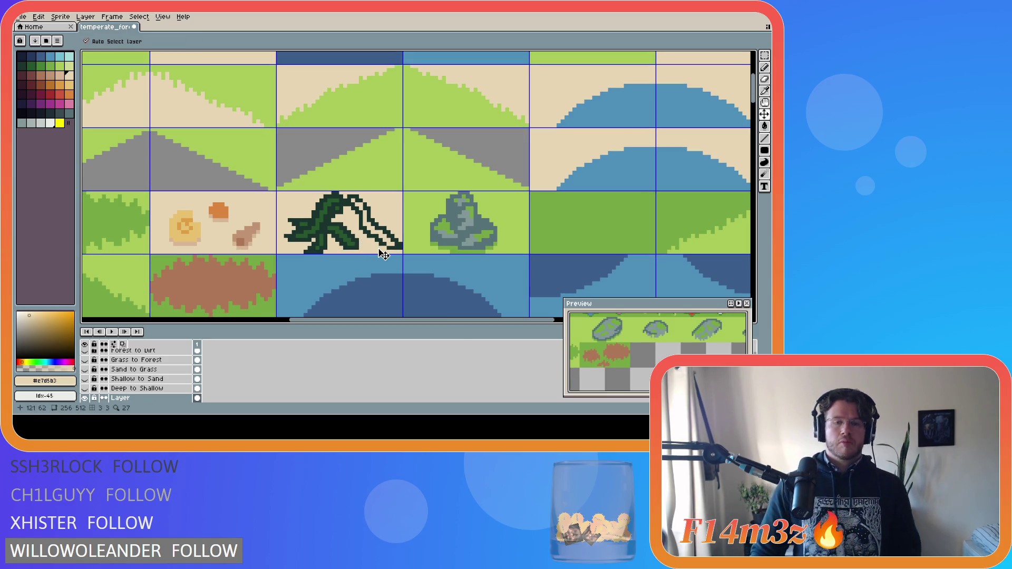
{"action": "key", "text": "alt"}
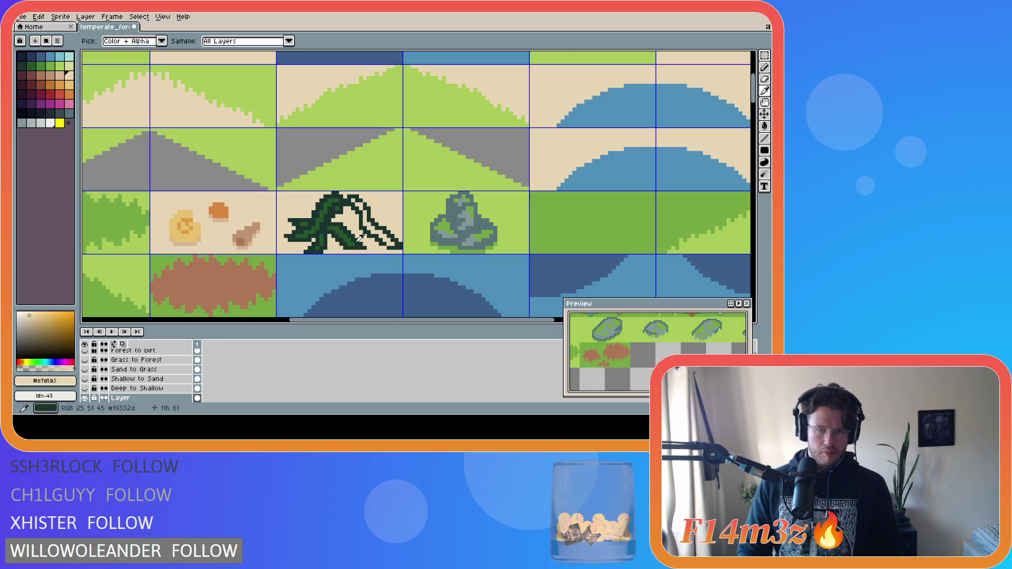
{"action": "left_click", "coordinate": [362, 245], "text": "alt"}
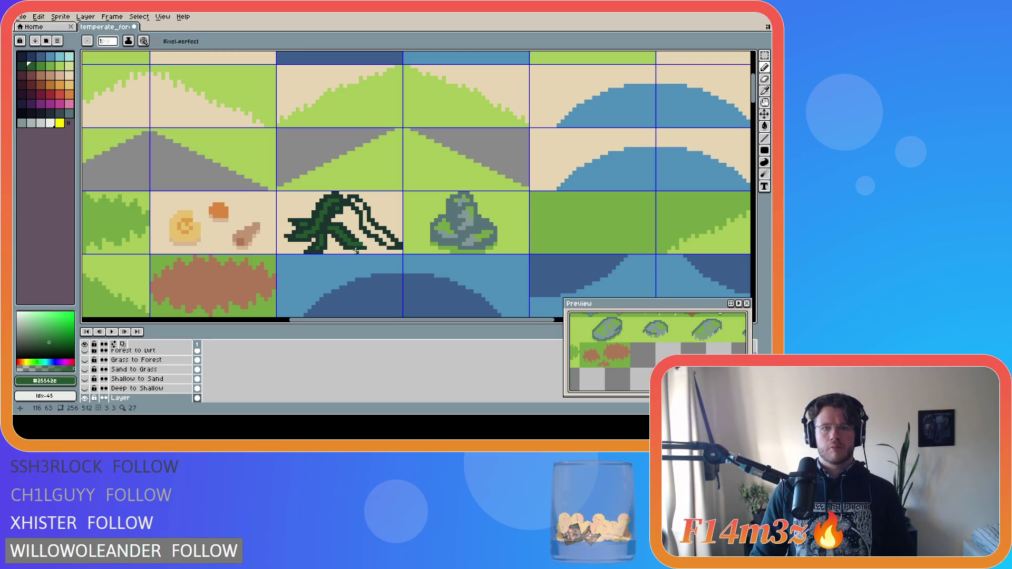
{"action": "key", "text": "ctrl"}
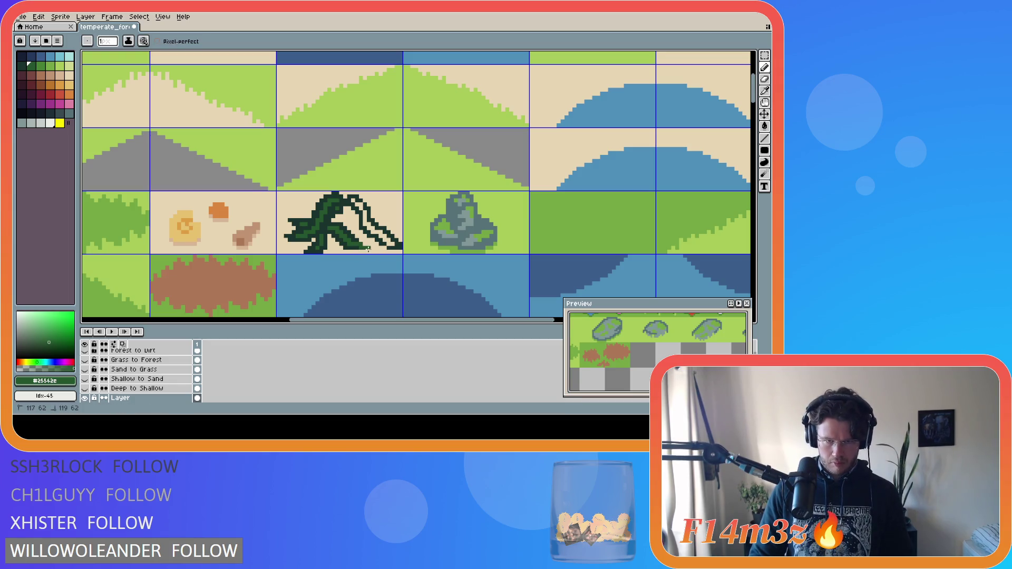
{"action": "key", "text": "alt"}
{"action": "left_click", "coordinate": [356, 244], "text": "alt"}
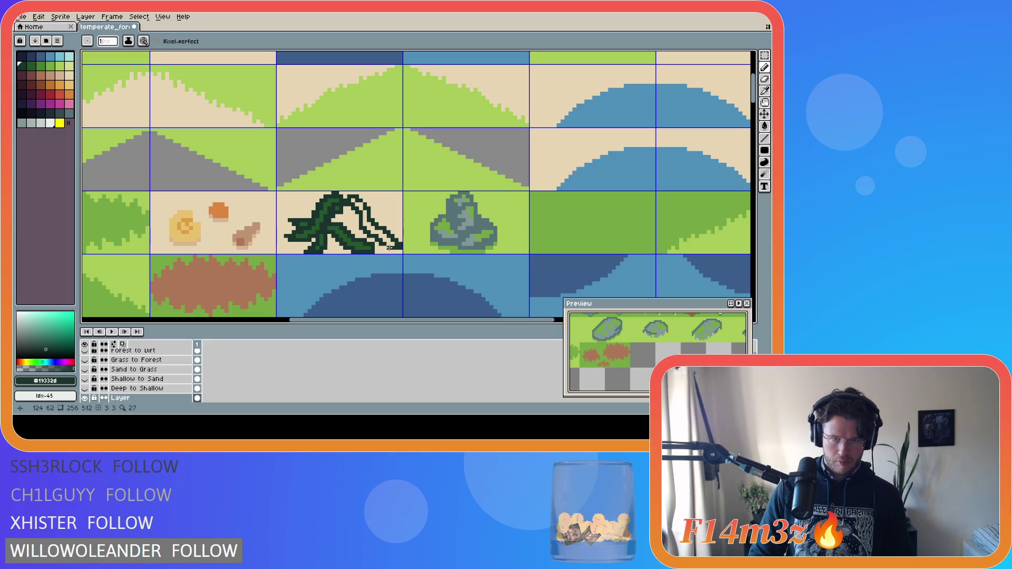
{"action": "left_click", "coordinate": [362, 240], "text": "alt"}
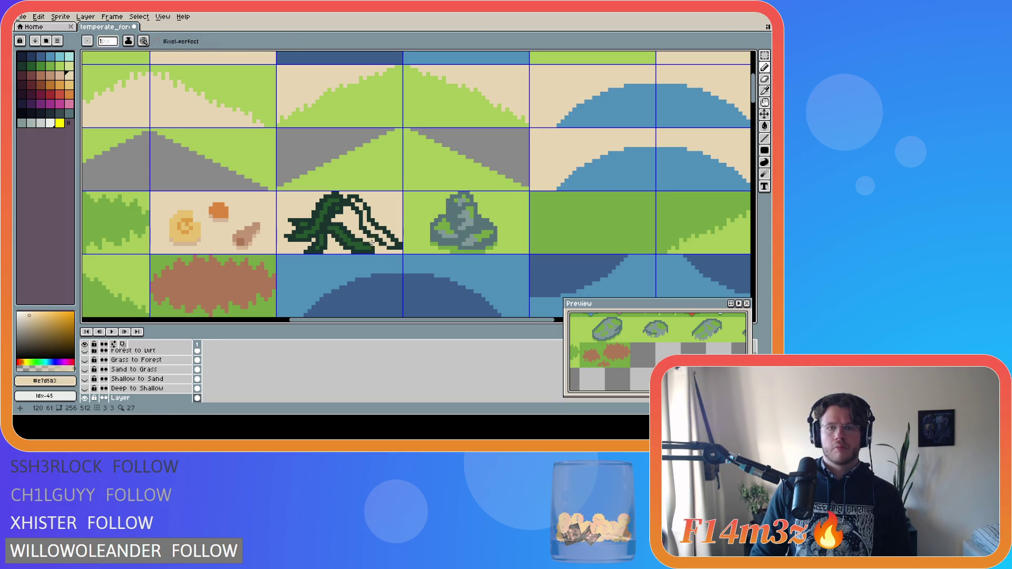
{"action": "left_click", "coordinate": [360, 242], "text": "alt"}
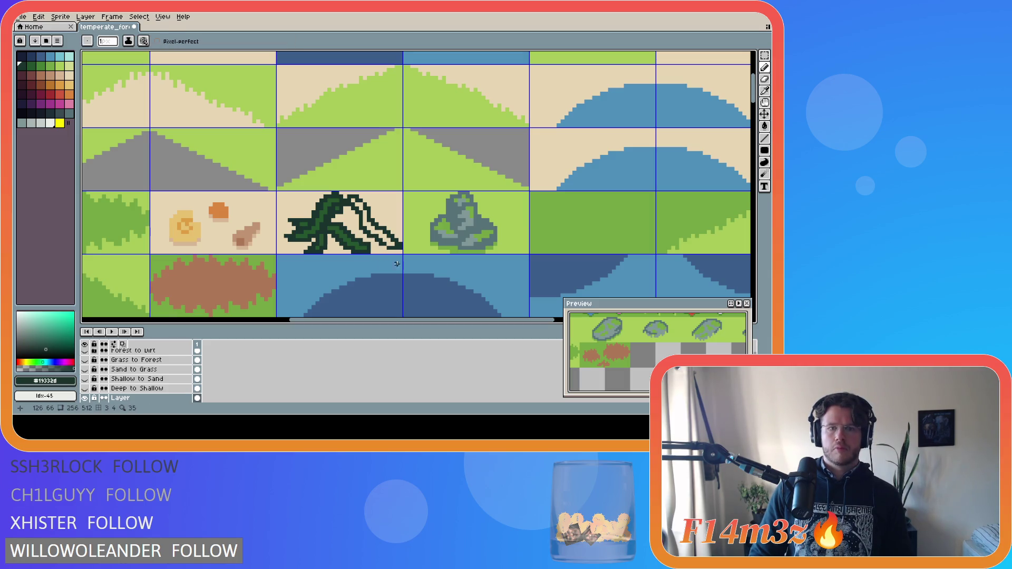
{"action": "left_click", "coordinate": [384, 242], "text": "alt"}
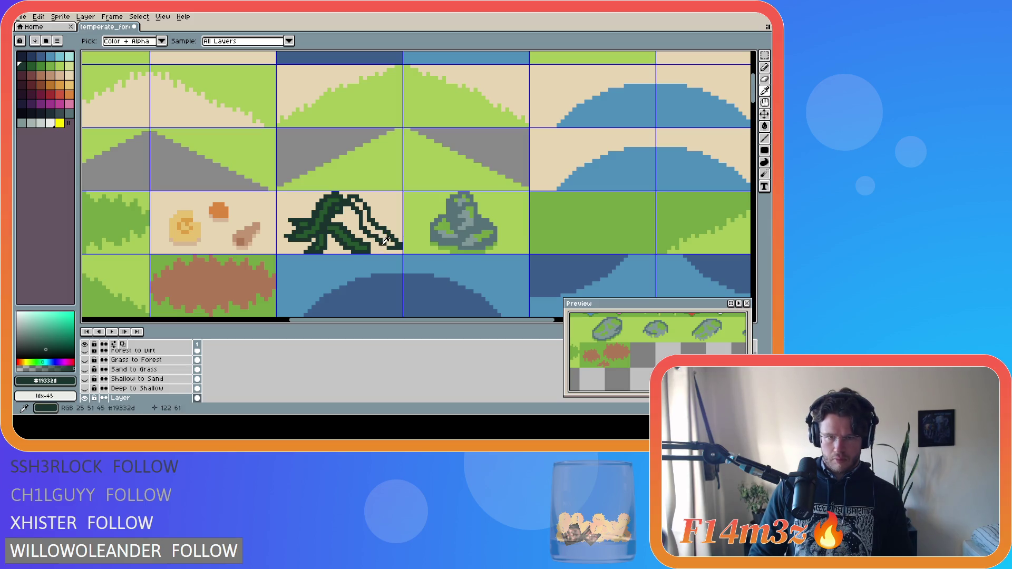
Test a dark green fill on the tree tile's sand, undo it, and resample the colours.
{"action": "key", "text": "alt"}
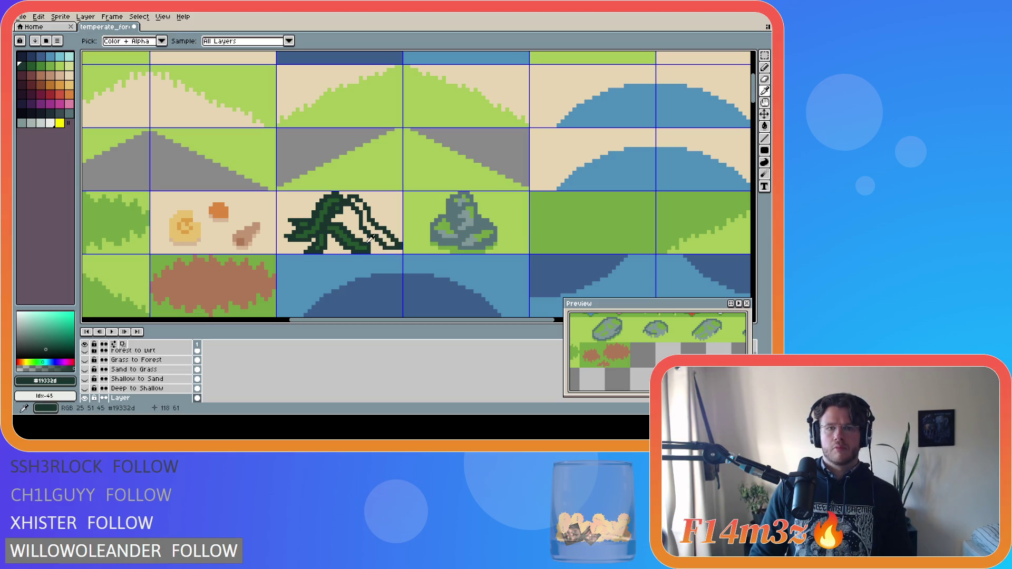
{"action": "left_click", "coordinate": [363, 243], "text": "alt"}
{"action": "key", "text": "g"}
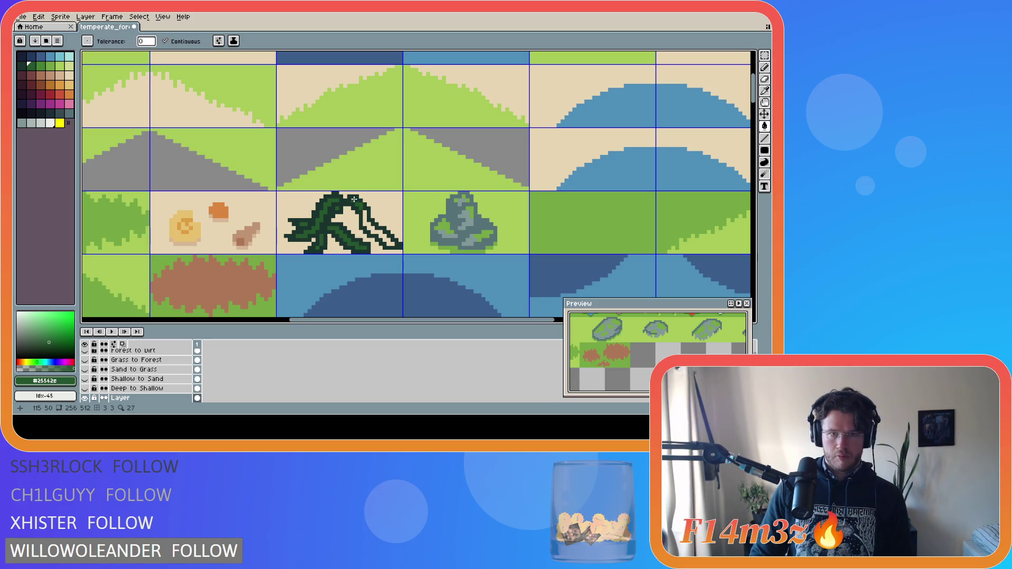
{"action": "left_click", "coordinate": [364, 202], "text": "alt"}
{"action": "left_click", "coordinate": [365, 205]}
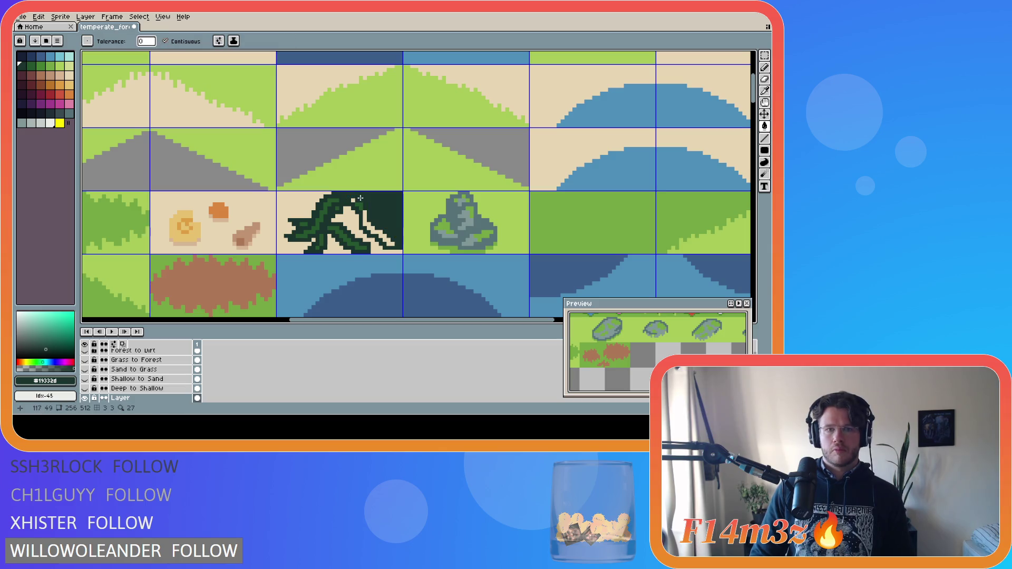
{"action": "key", "text": "ctrl+z"}
{"action": "key", "text": "b"}
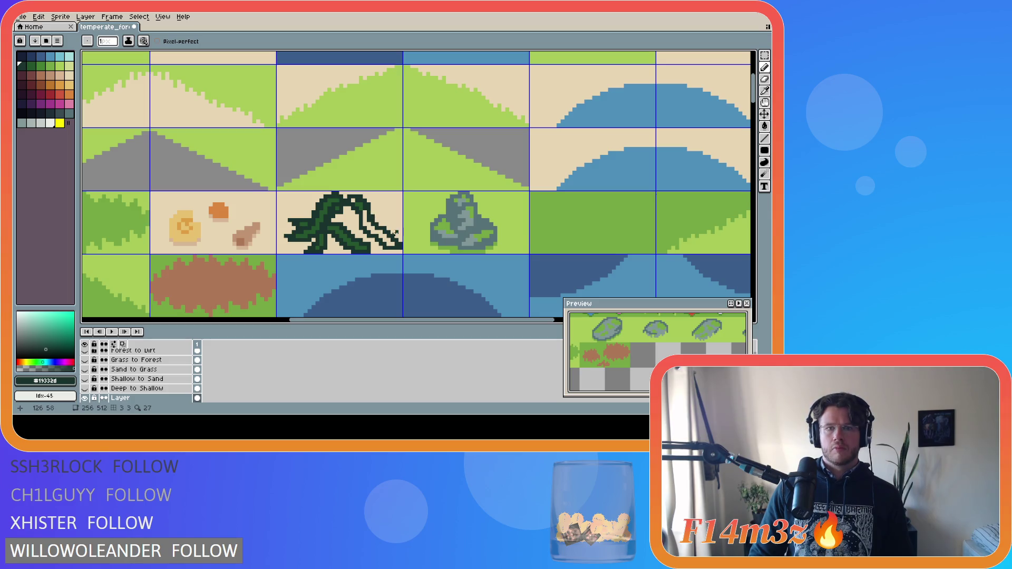
{"action": "left_click", "coordinate": [362, 209], "text": "alt"}
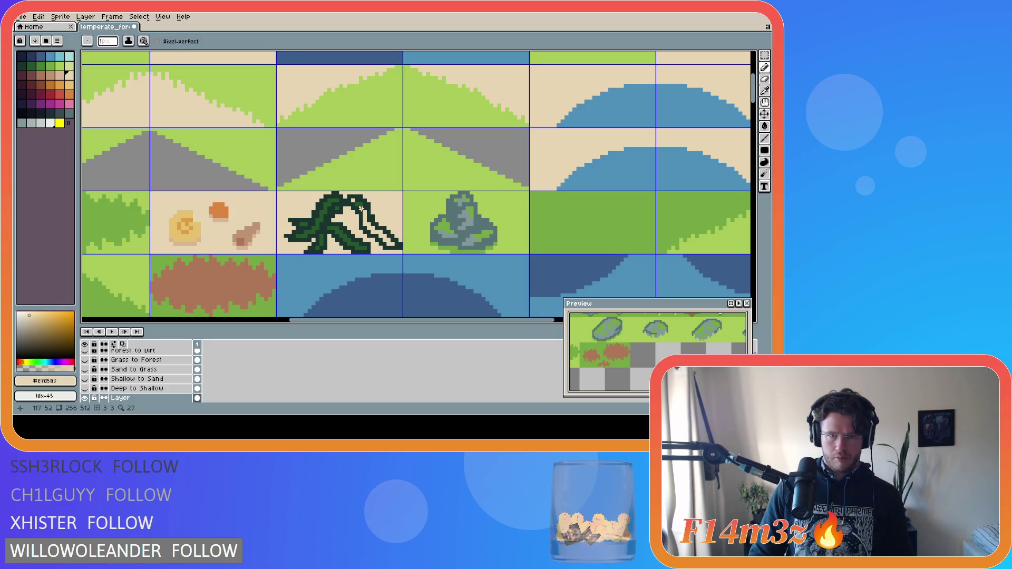
{"action": "left_click", "coordinate": [365, 203], "text": "alt"}
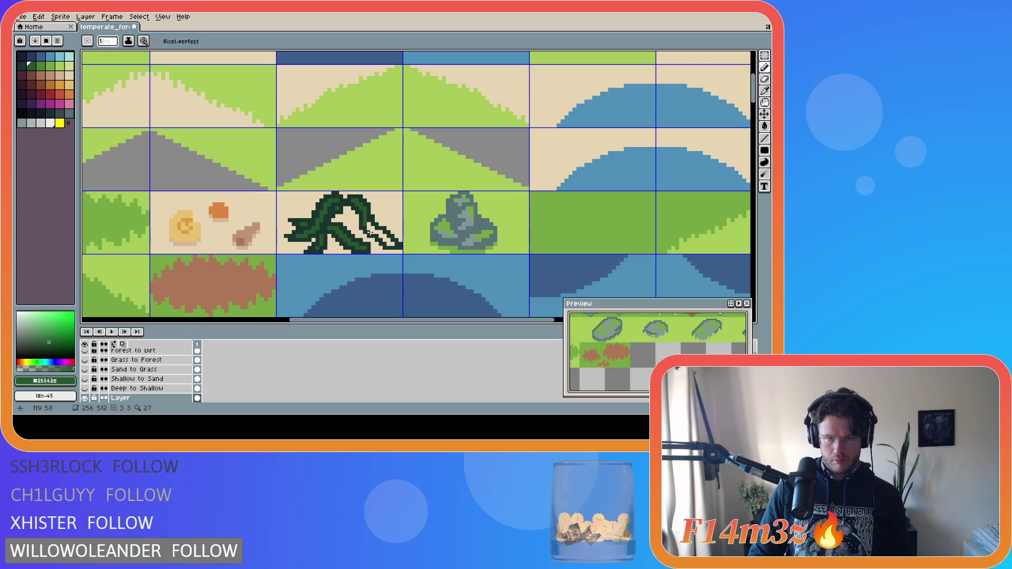
Add short lighter green strokes on the vine, sampling #25562e and #19332d.
{"action": "left_click_drag", "start_coordinate": [369, 231], "coordinate": [370, 229]}
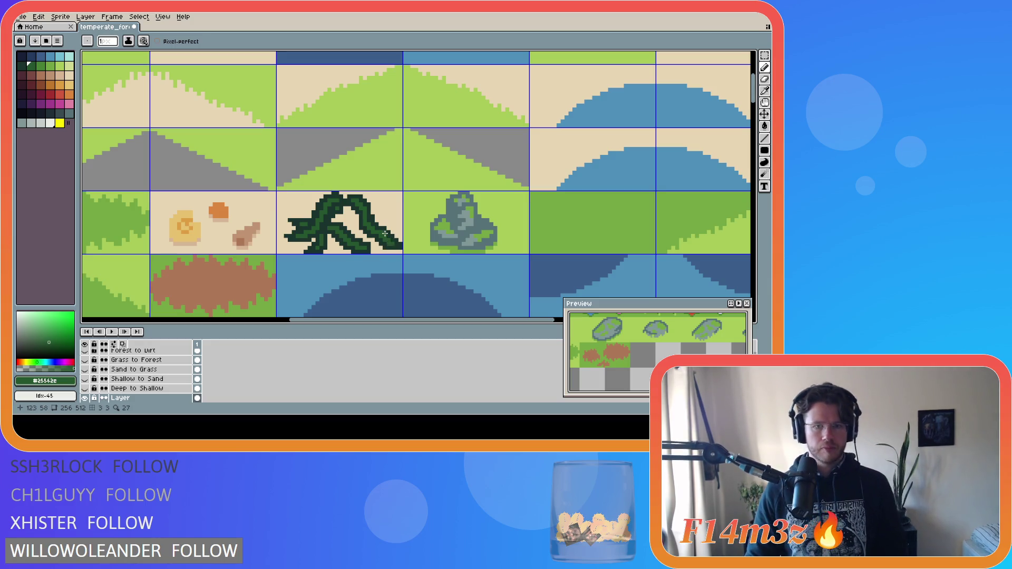
{"action": "left_click", "coordinate": [325, 233], "text": "alt"}
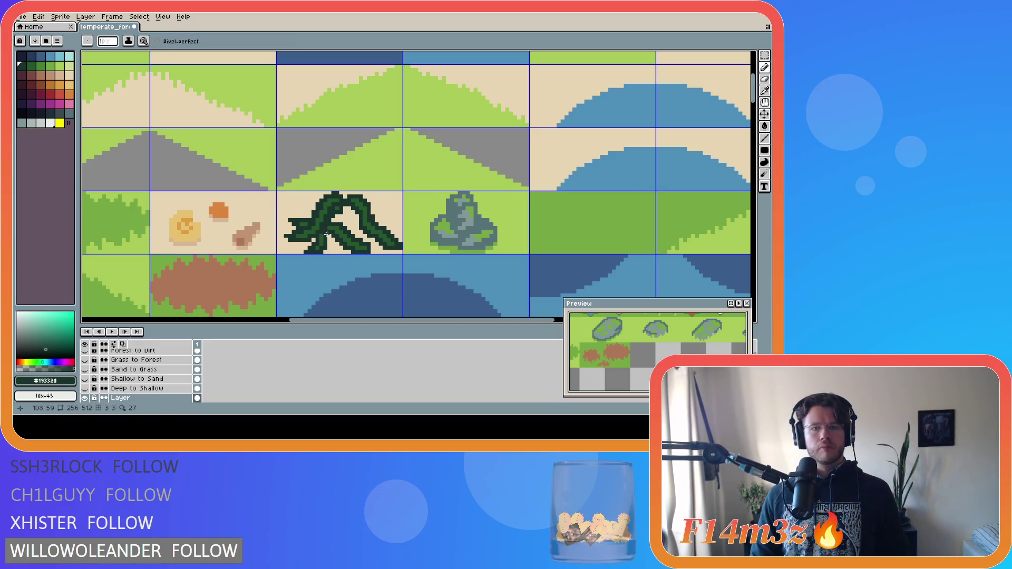
{"action": "left_click", "coordinate": [331, 225], "text": "alt"}
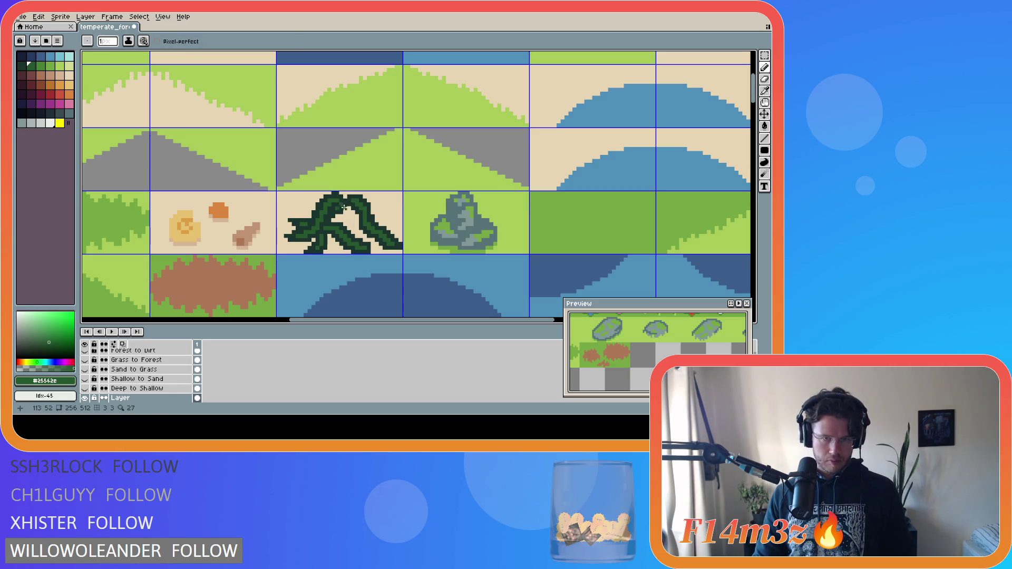
{"action": "left_click", "coordinate": [348, 214], "text": "alt"}
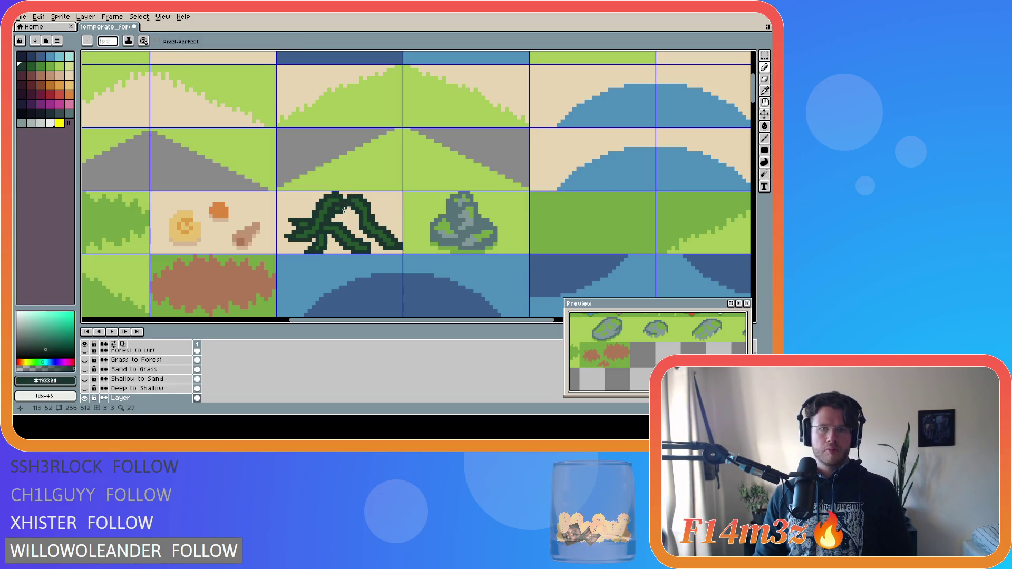
{"action": "left_click", "coordinate": [341, 207], "text": "alt"}
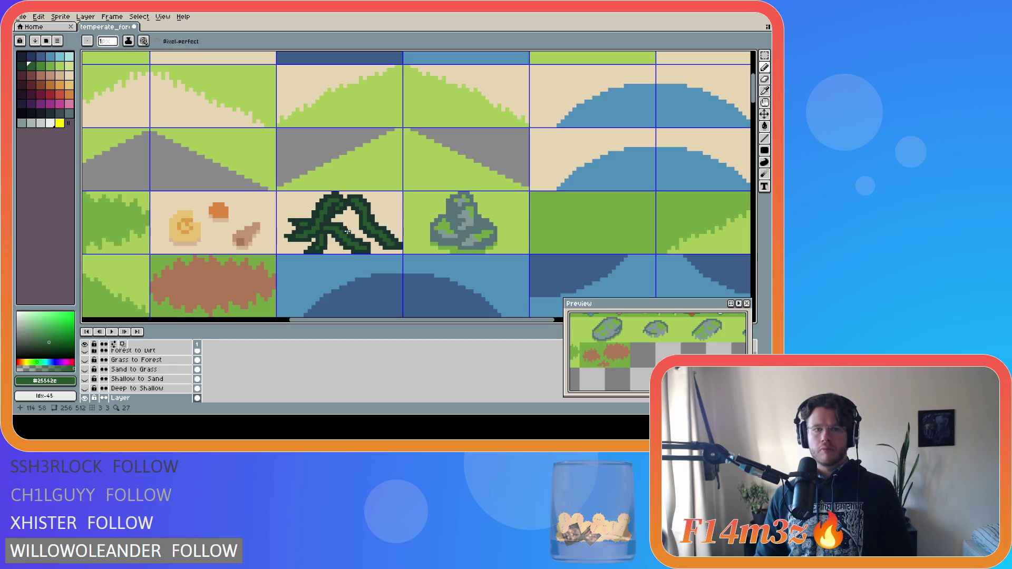
{"action": "left_click", "coordinate": [332, 210], "text": "alt"}
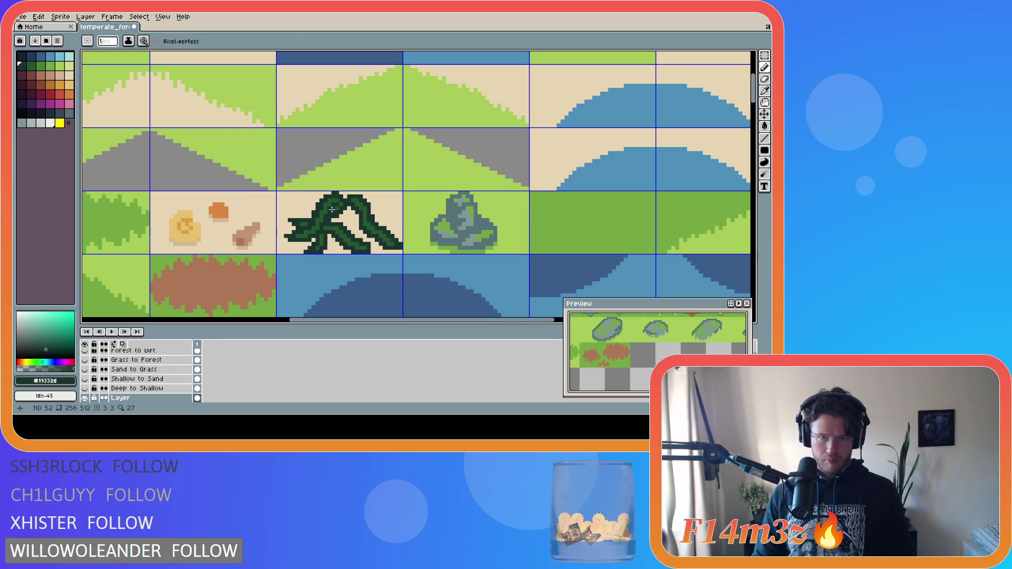
{"action": "key", "text": "v"}
{"action": "left_click", "coordinate": [333, 213], "text": "alt"}
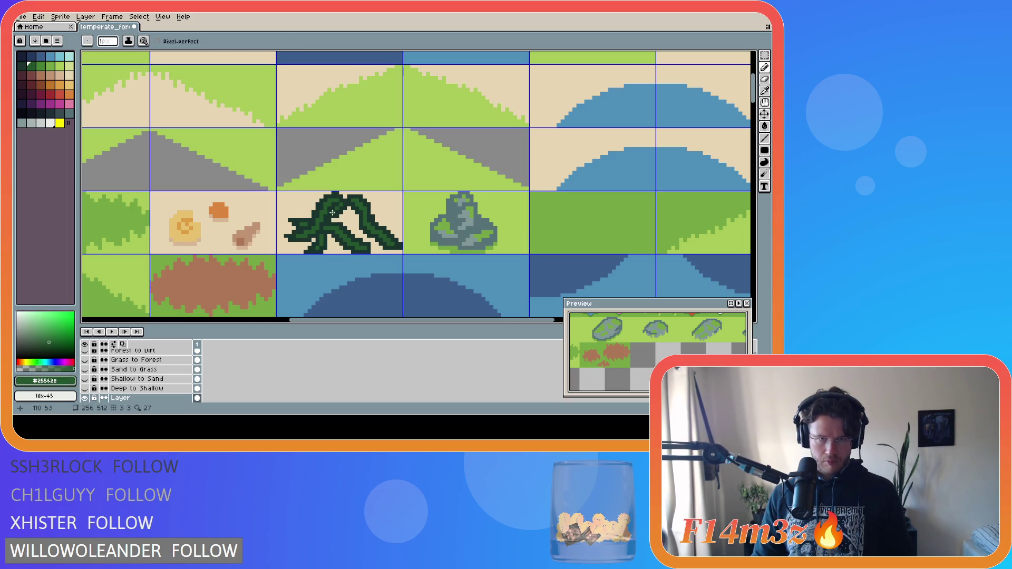
{"action": "key", "text": "ctrl+z"}
{"action": "key", "text": "ctrl+y"}
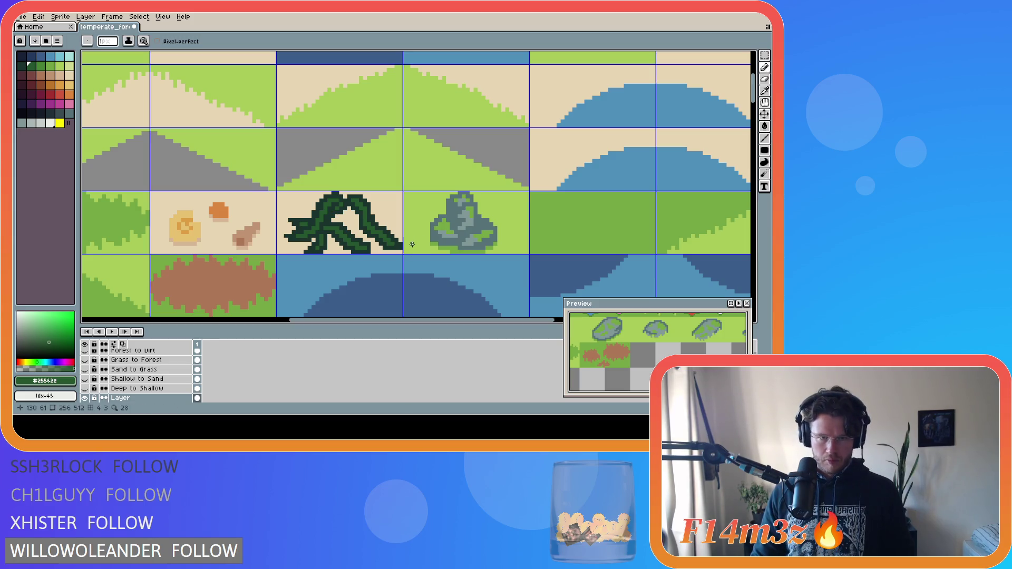
Save the tileset and add a dark green pixel below the vine.
{"action": "key", "text": "ctrl+s"}
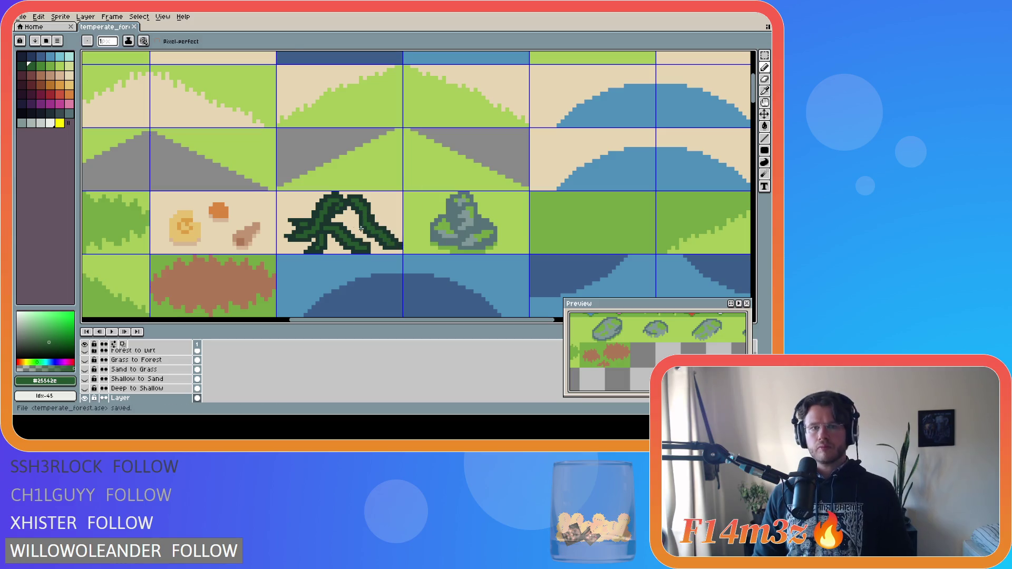
{"action": "key", "text": "i"}
{"action": "left_click", "coordinate": [346, 221]}
{"action": "key", "text": "b"}
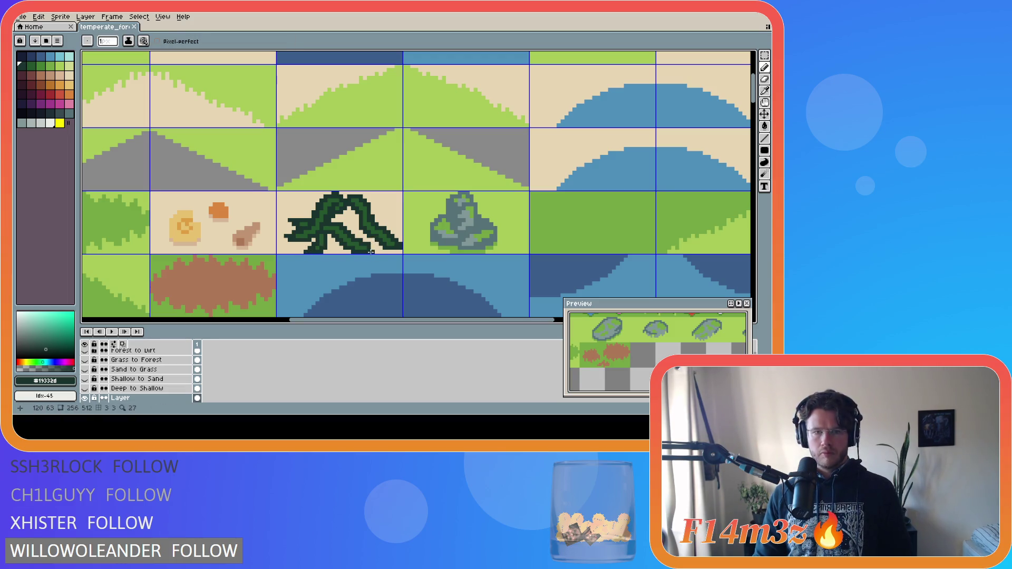
{"action": "left_click", "coordinate": [371, 252]}
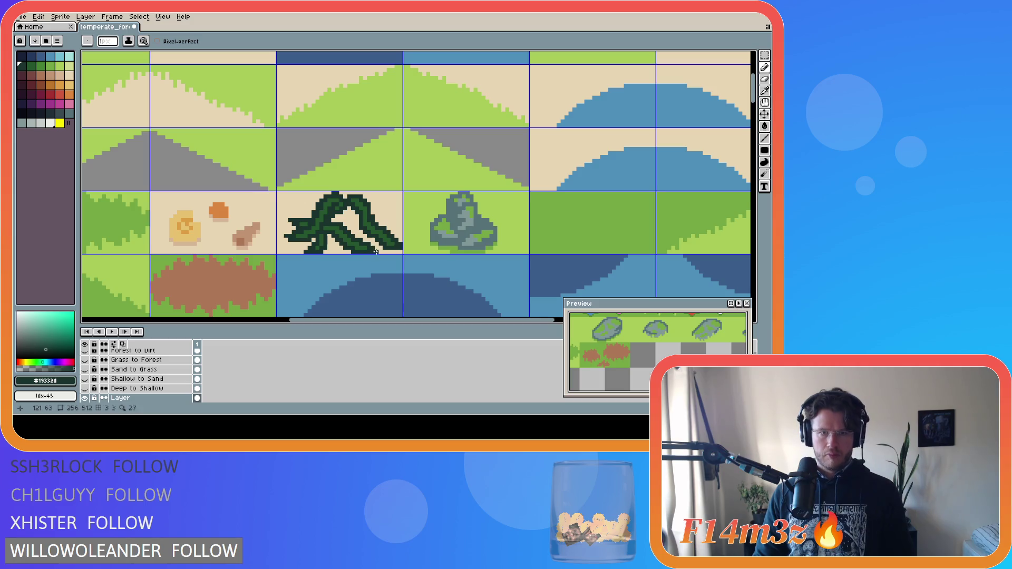
Select the vine's lower-left tip pixels and nudge them slightly.
{"action": "key", "text": "m"}
{"action": "left_click_drag", "start_coordinate": [299, 241], "coordinate": [310, 252]}
{"action": "left_click", "coordinate": [312, 255]}
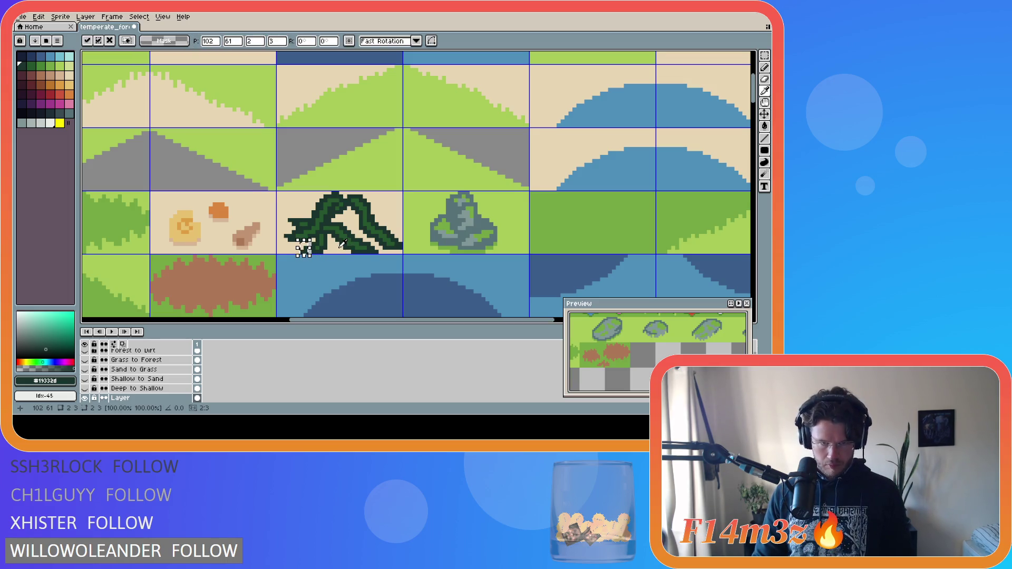
{"action": "key", "text": "Return"}
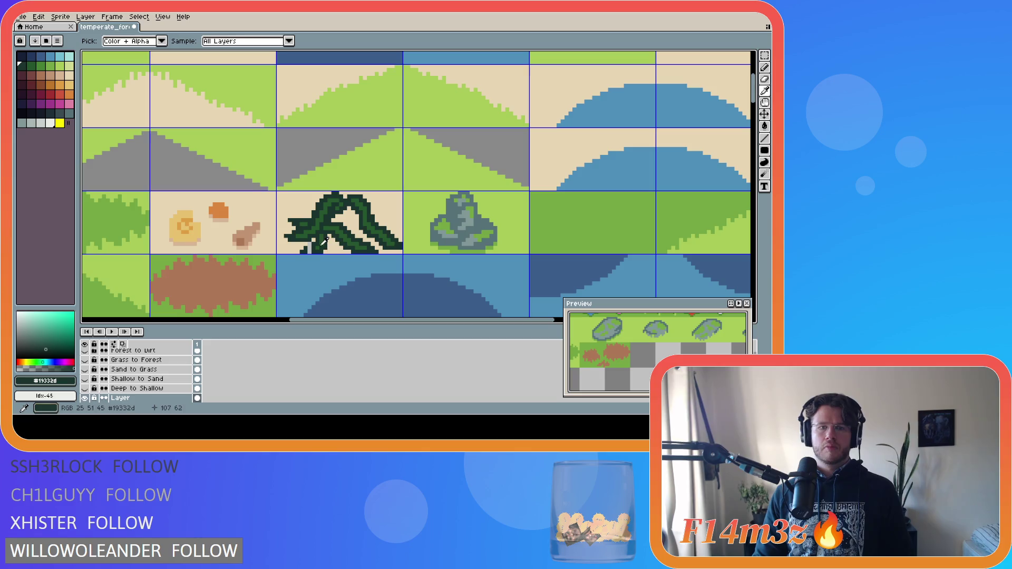
Draw dark leaf pixels down through the bush's middle and lower branches.
{"action": "key", "text": "b"}
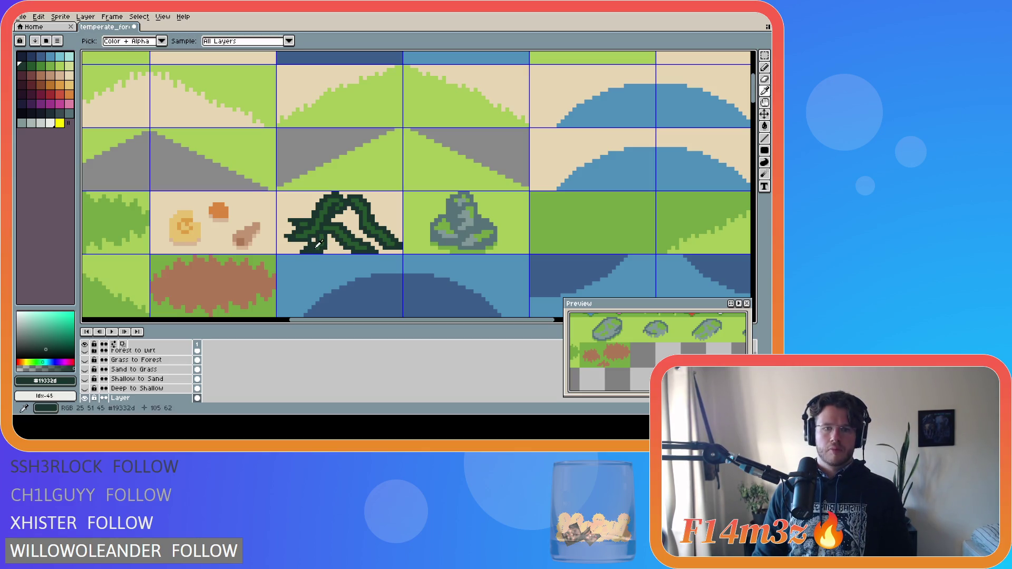
{"action": "left_click", "coordinate": [312, 249], "text": "alt"}
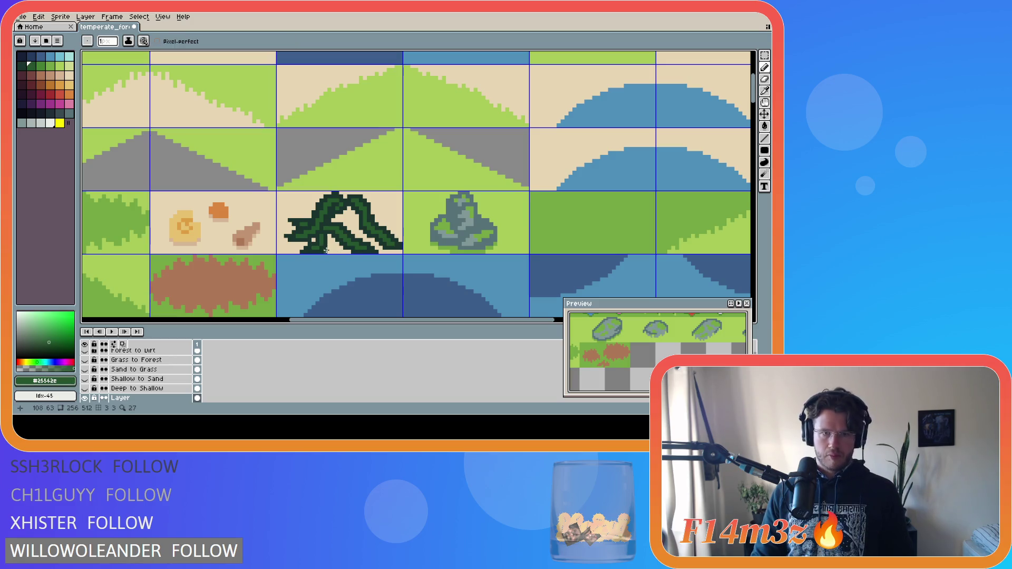
{"action": "left_click", "coordinate": [327, 245], "text": "alt"}
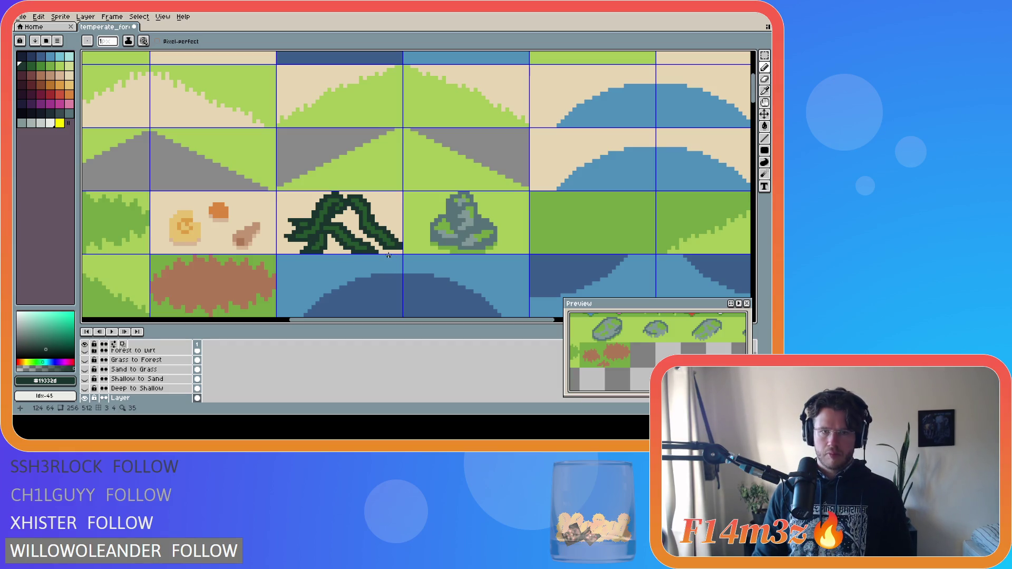
{"action": "key", "text": "alt"}
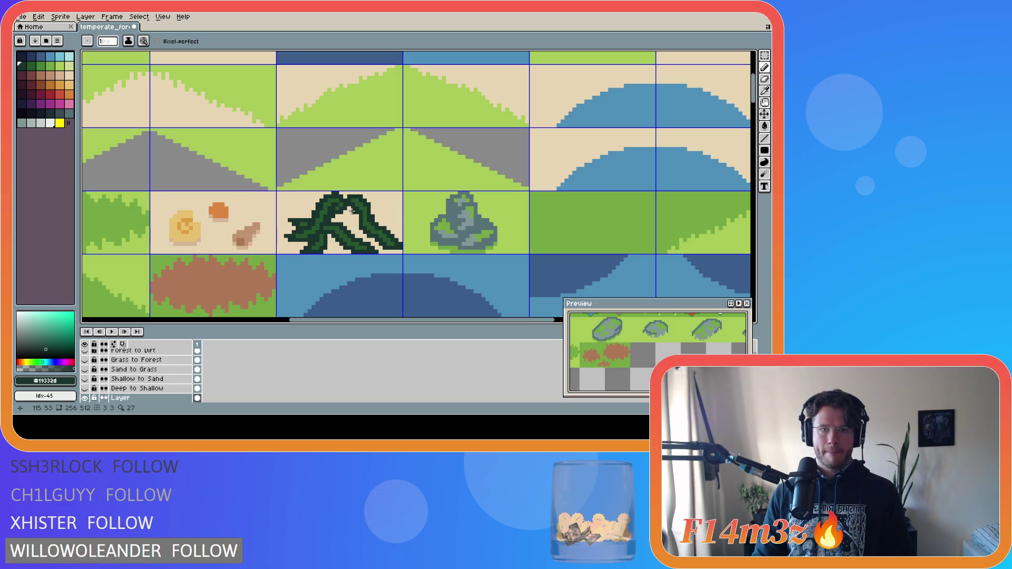
{"action": "left_click_drag", "start_coordinate": [352, 211], "coordinate": [333, 250]}
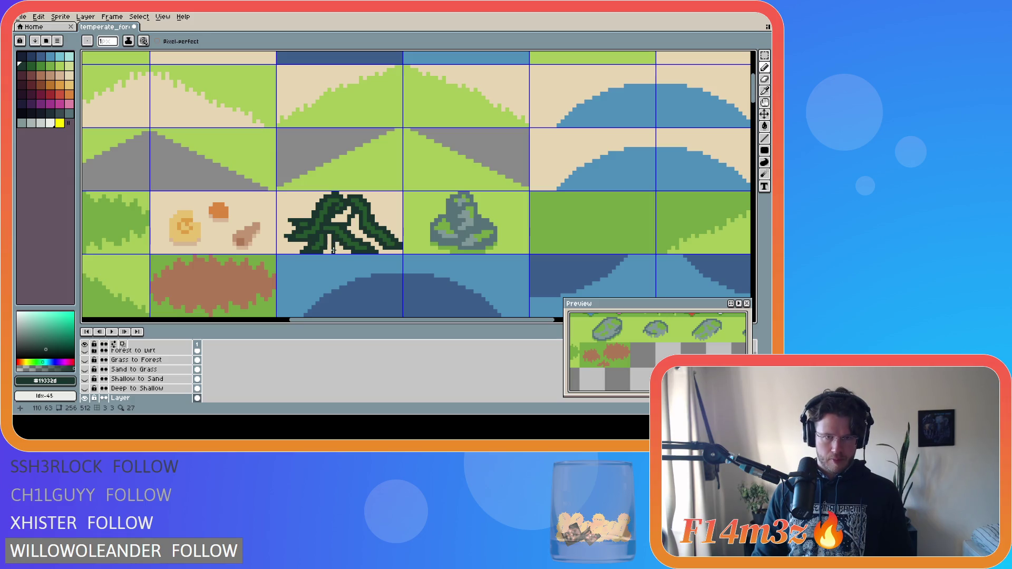
Fill the small sand gap inside the bush with the mid green.
{"action": "key", "text": "v"}
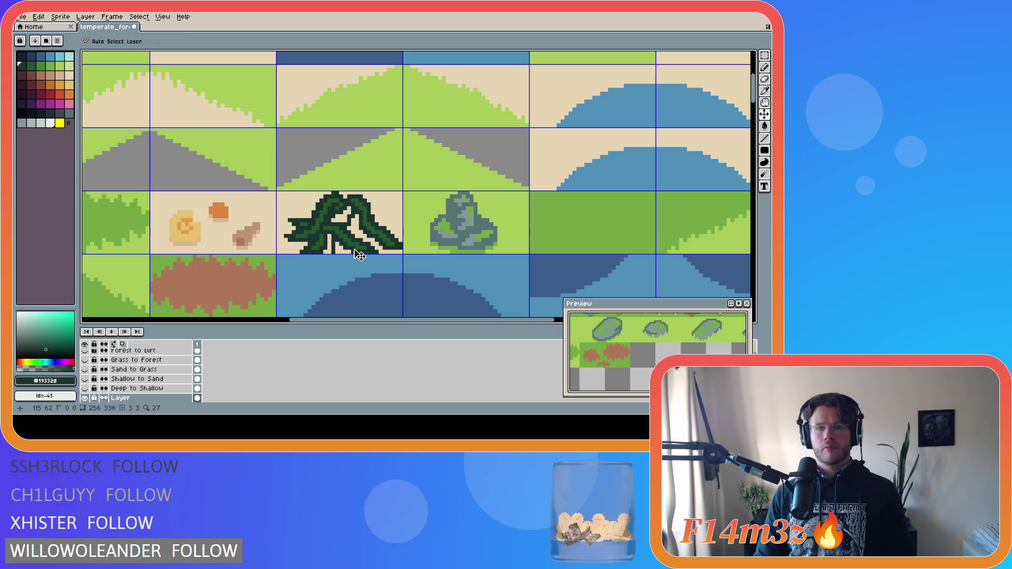
{"action": "key", "text": "b"}
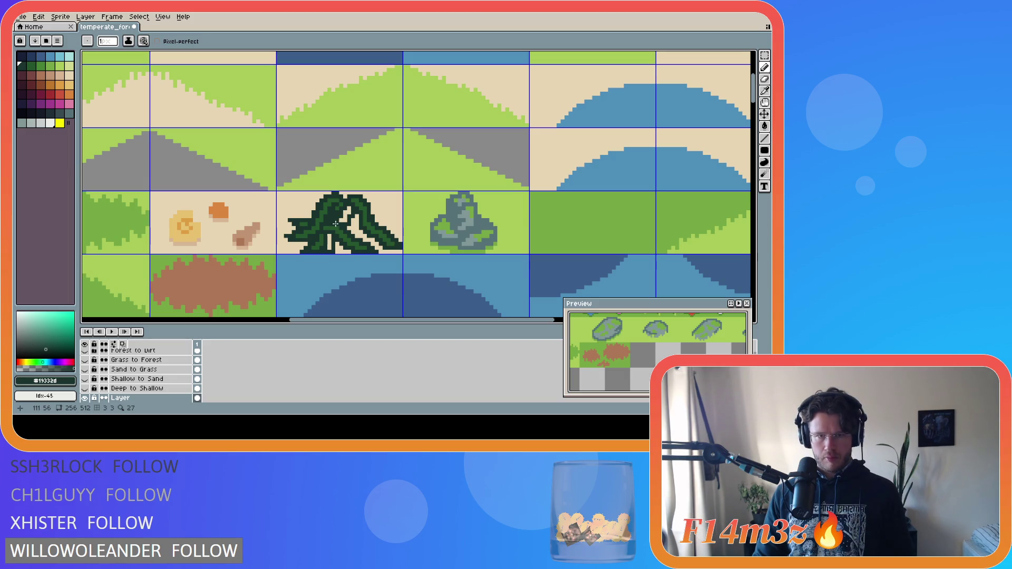
{"action": "left_click", "coordinate": [341, 213], "text": "alt"}
{"action": "key", "text": "g"}
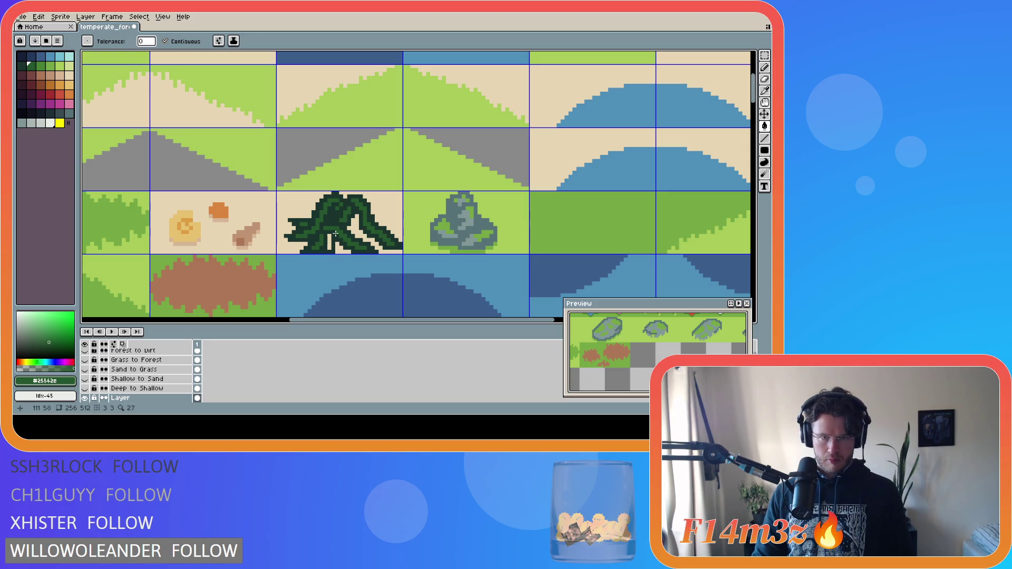
{"action": "left_click", "coordinate": [329, 242]}
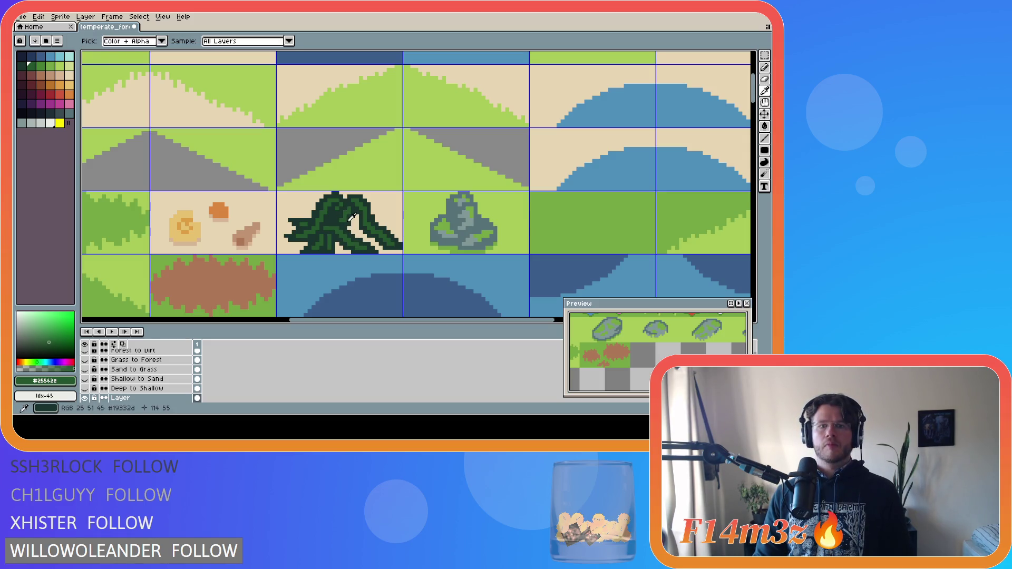
{"action": "key", "text": "b"}
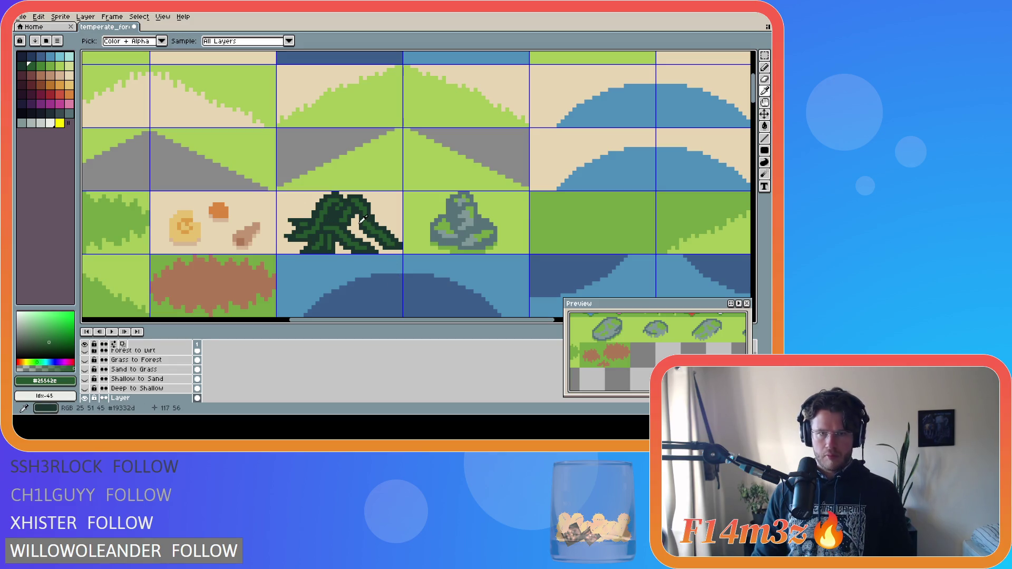
Paint darkest-green pixels across the bush, then marquee-select the whole bush tile.
{"action": "left_click", "coordinate": [359, 227], "text": "alt"}
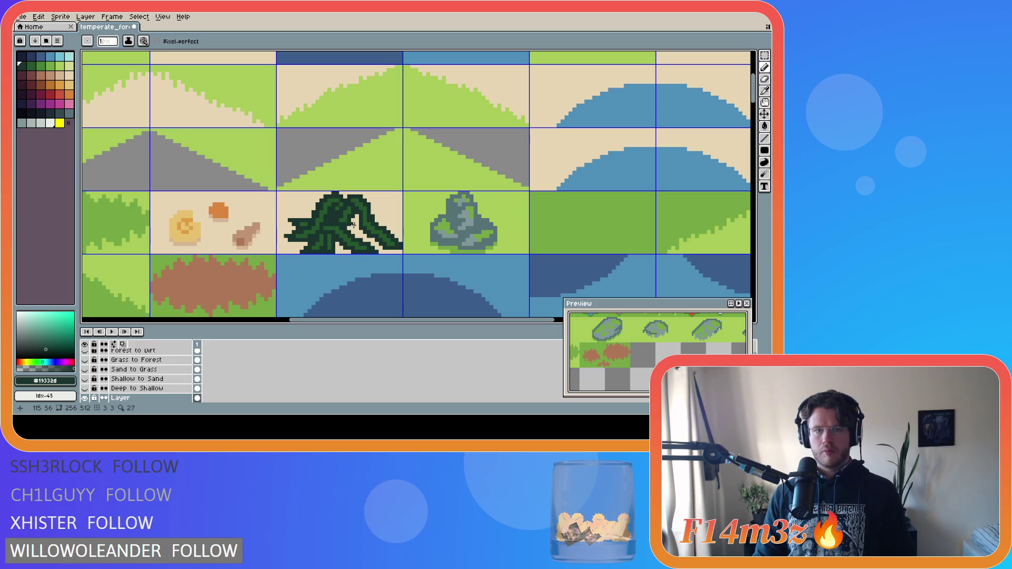
{"action": "left_click_drag", "start_coordinate": [350, 225], "coordinate": [402, 230]}
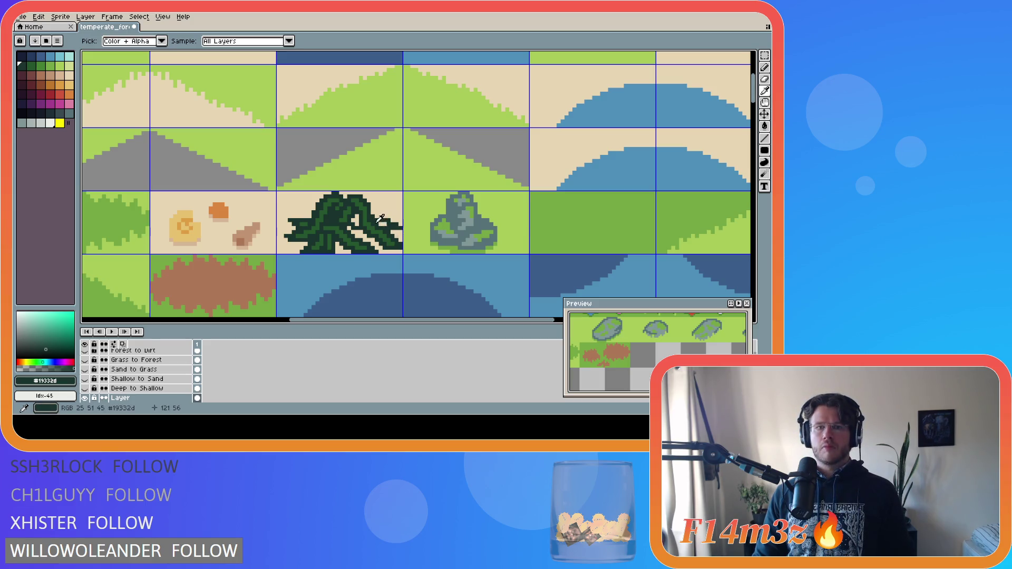
{"action": "left_click", "coordinate": [362, 218], "text": "alt"}
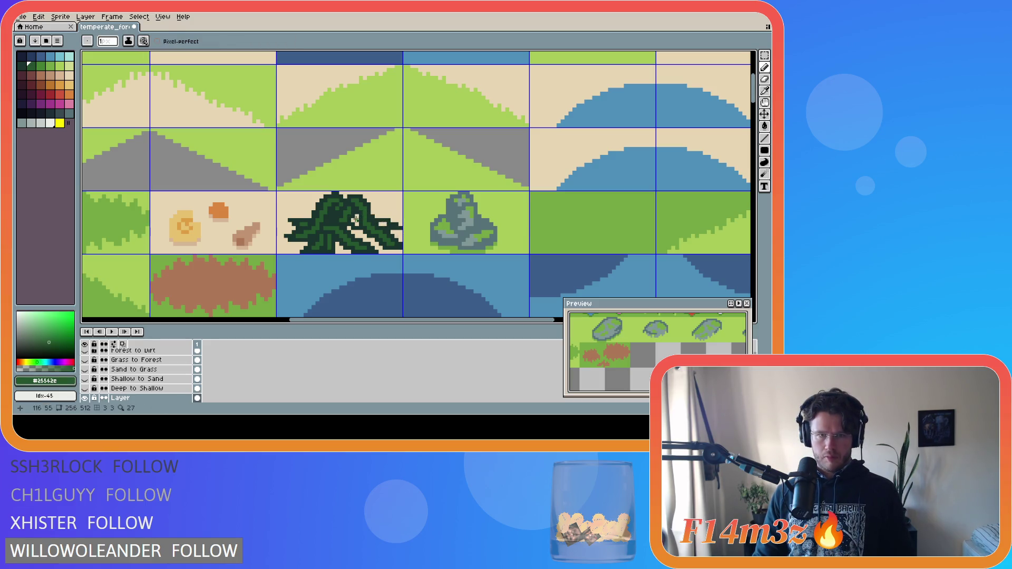
{"action": "key", "text": "alt"}
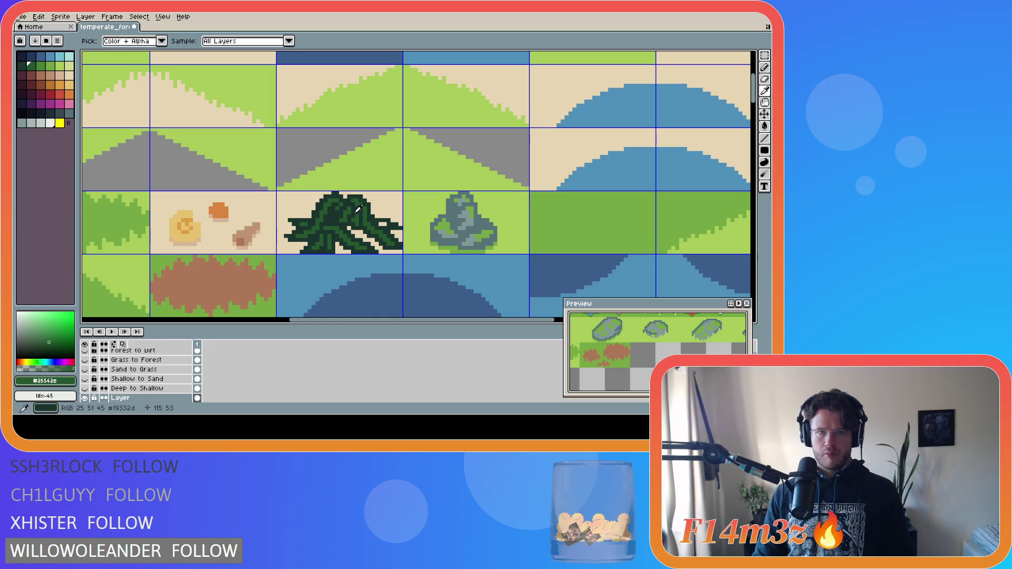
{"action": "left_click", "coordinate": [362, 215], "text": "alt"}
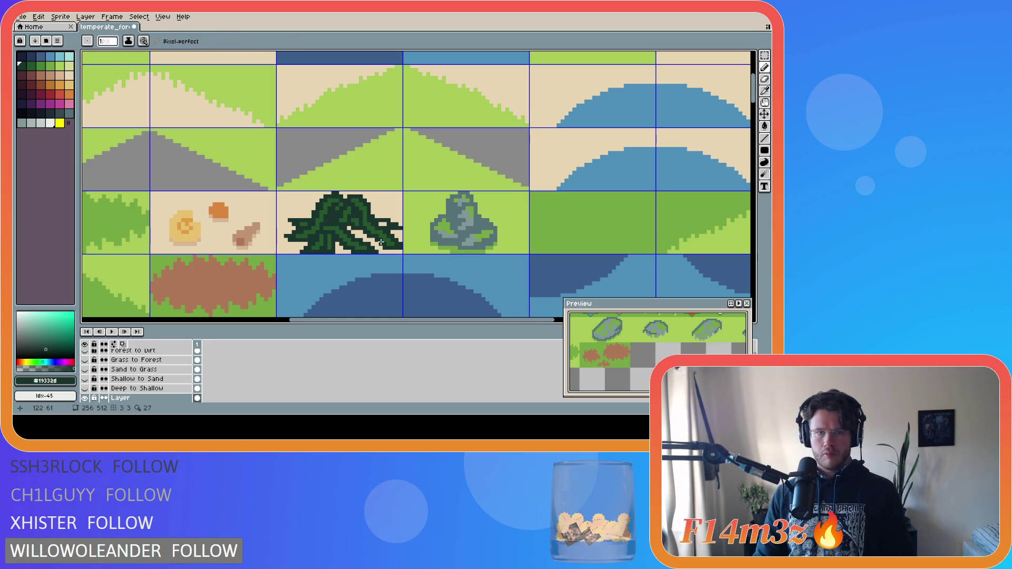
{"action": "left_click", "coordinate": [379, 234], "text": "alt"}
{"action": "key", "text": "g"}
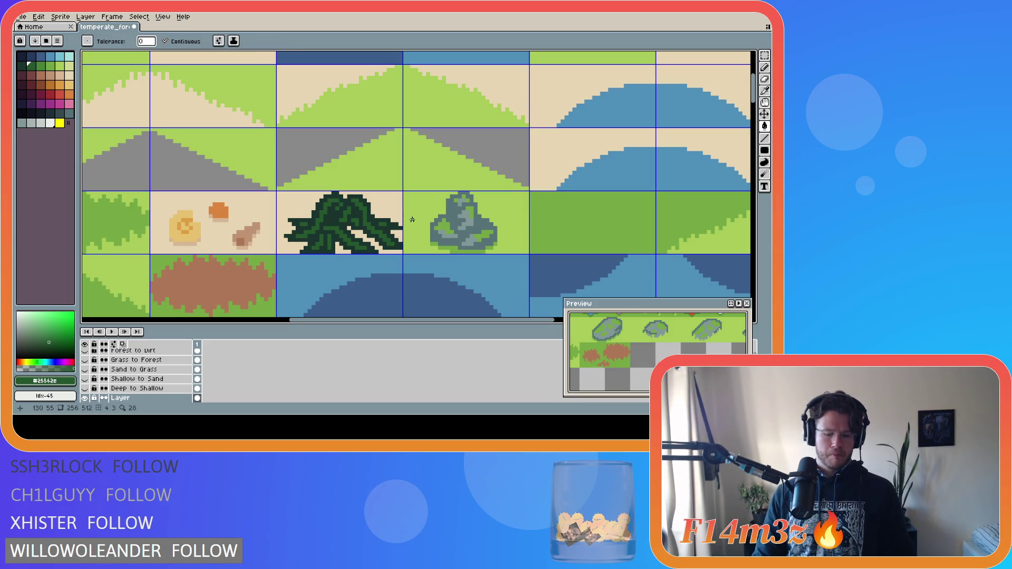
{"action": "key", "text": "m"}
{"action": "mouse_move", "coordinate": [285, 193]}
{"action": "left_mouse_down"}
{"action": "mouse_move", "coordinate": [301, 216]}
{"action": "mouse_move", "coordinate": [404, 256]}
{"action": "mouse_move", "coordinate": [373, 240]}
{"action": "left_mouse_up"}
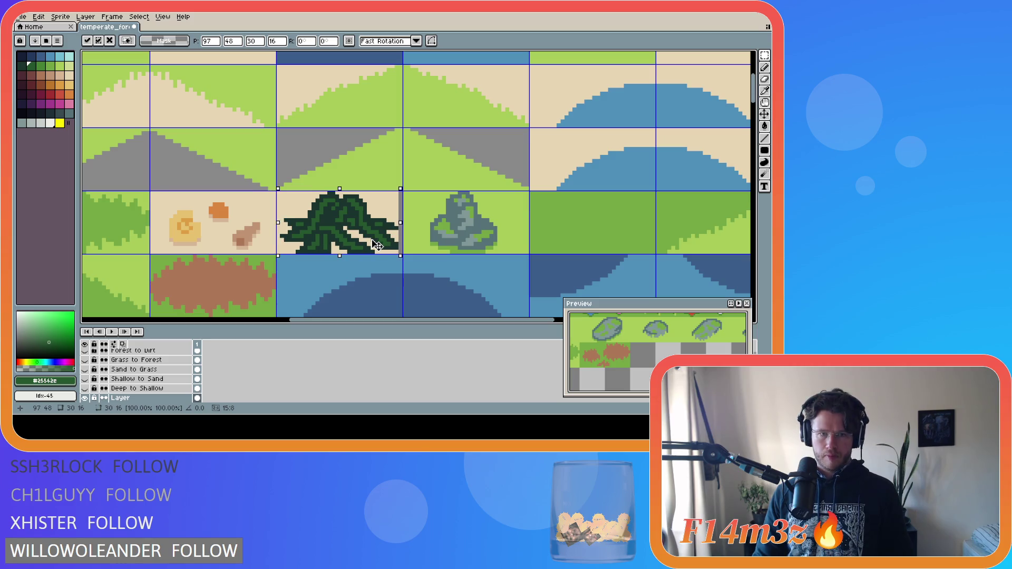
Commit the bush tile's placement and sample the sand and bush greens.
{"action": "key", "text": "ctrl+d"}
{"action": "key", "text": "i"}
{"action": "left_click", "coordinate": [395, 202]}
{"action": "key", "text": "b"}
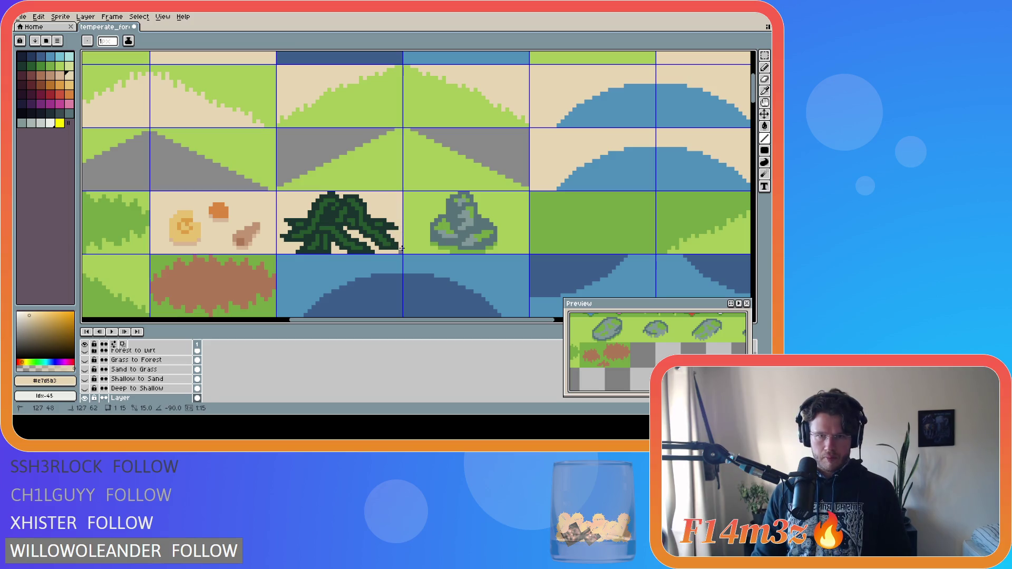
{"action": "left_click", "coordinate": [387, 221], "text": "alt"}
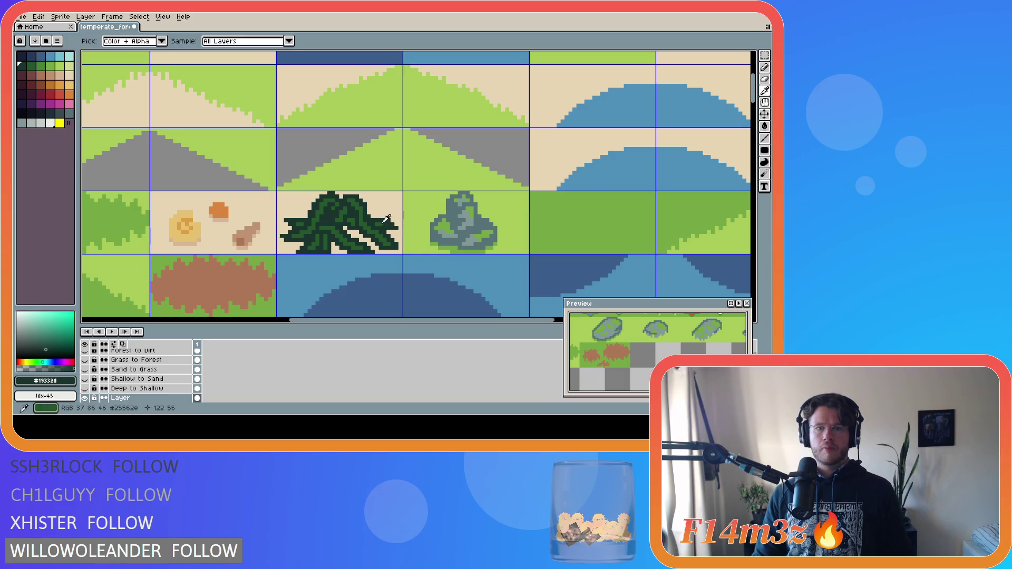
{"action": "left_click", "coordinate": [385, 224], "text": "alt"}
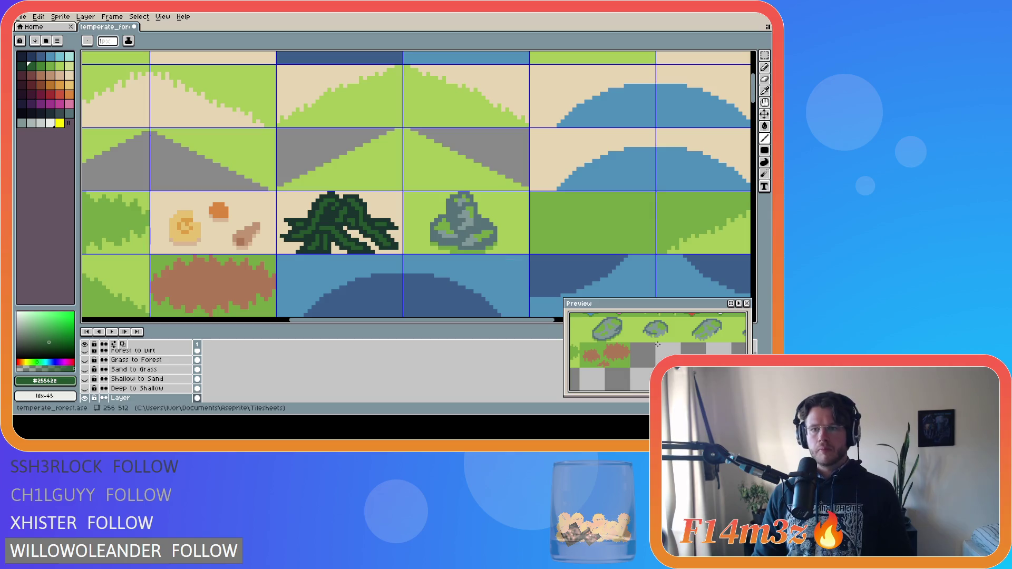
Pan the Preview window to show the sand, bush and rock tiles.
{"action": "left_click_drag", "start_coordinate": [658, 344], "coordinate": [629, 371]}
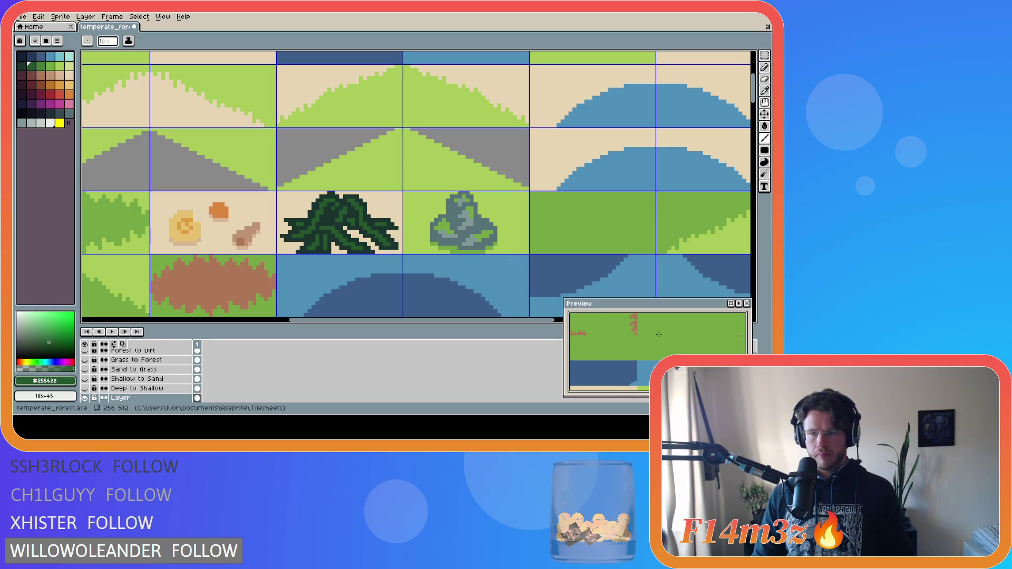
{"action": "mouse_move", "coordinate": [659, 334]}
{"action": "left_mouse_down"}
{"action": "mouse_move", "coordinate": [659, 317]}
{"action": "mouse_move", "coordinate": [653, 363]}
{"action": "left_mouse_up"}
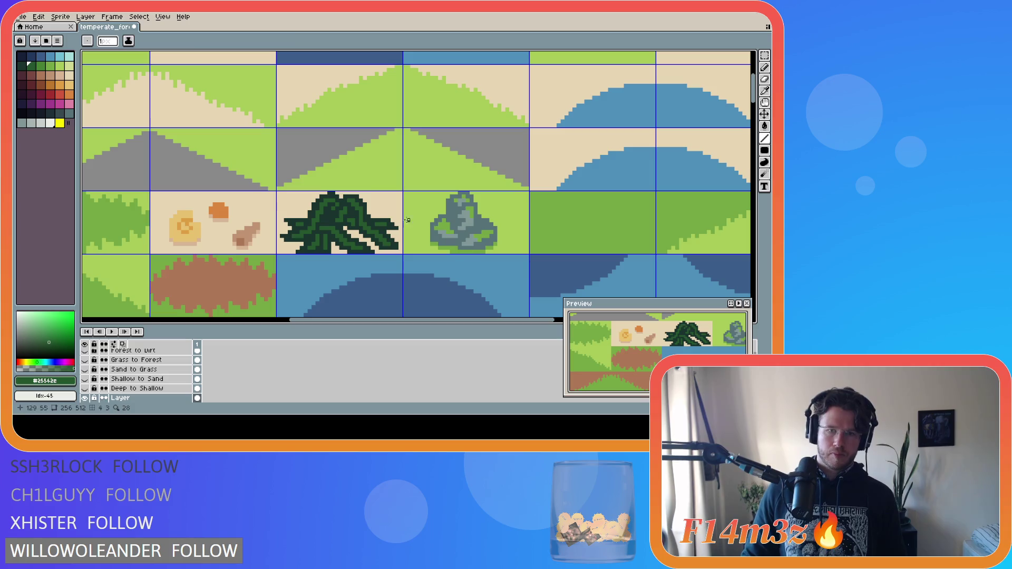
{"action": "left_click", "coordinate": [369, 216], "text": "alt"}
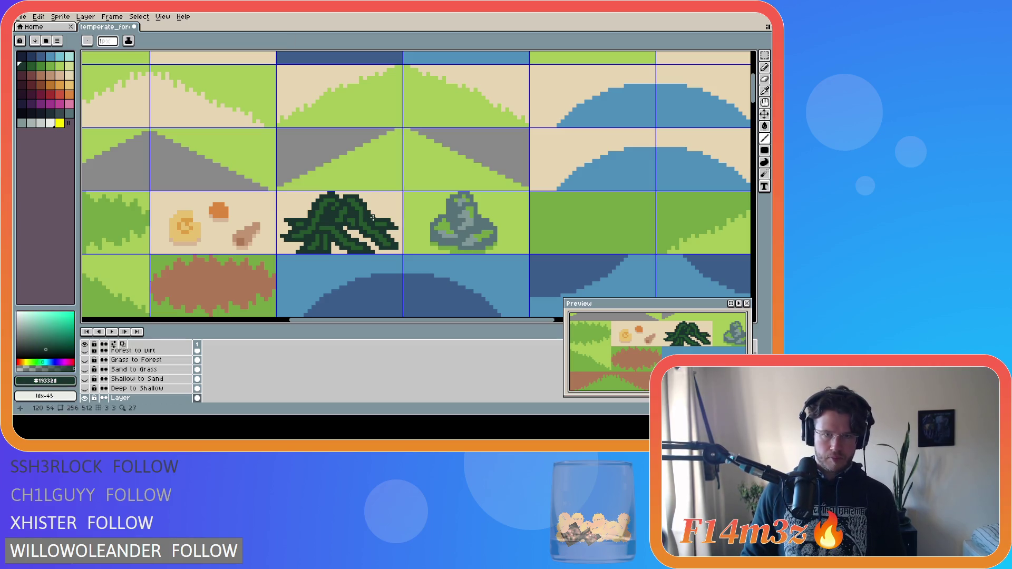
Sample the bush's mid and darkest greens and save the tileset.
{"action": "left_click", "coordinate": [370, 217], "text": "alt"}
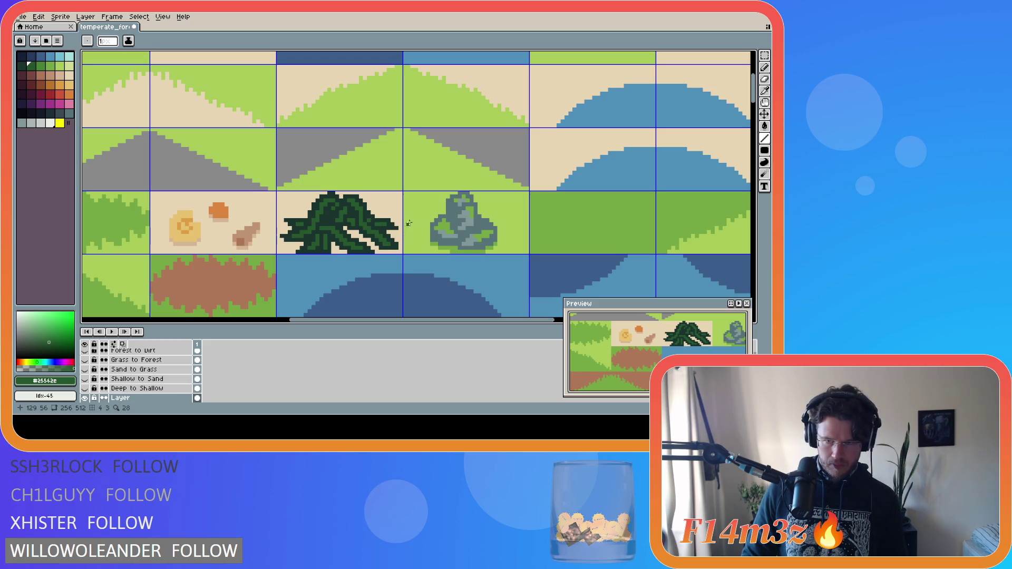
{"action": "key", "text": "ctrl"}
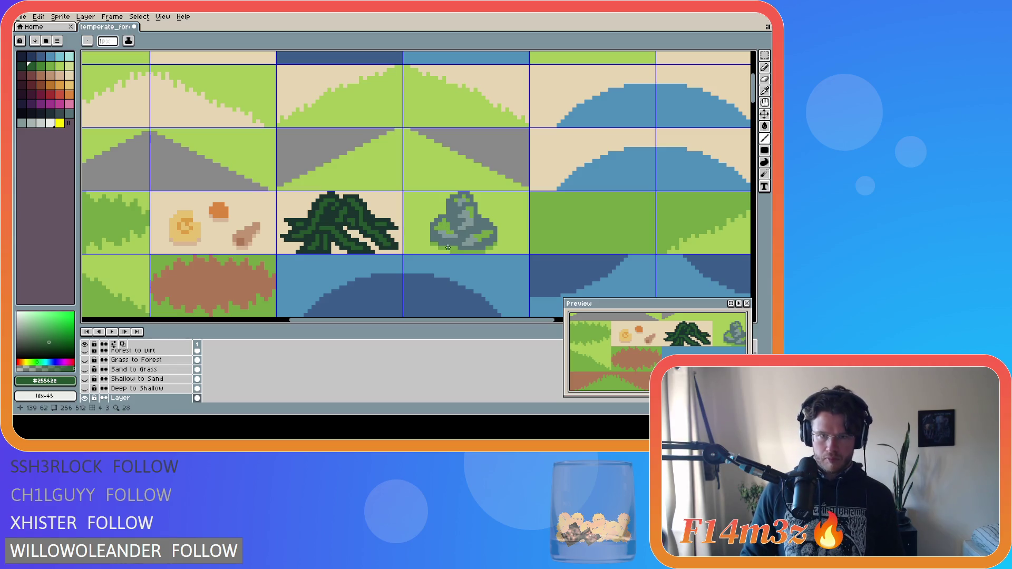
{"action": "left_click", "coordinate": [391, 227], "text": "alt"}
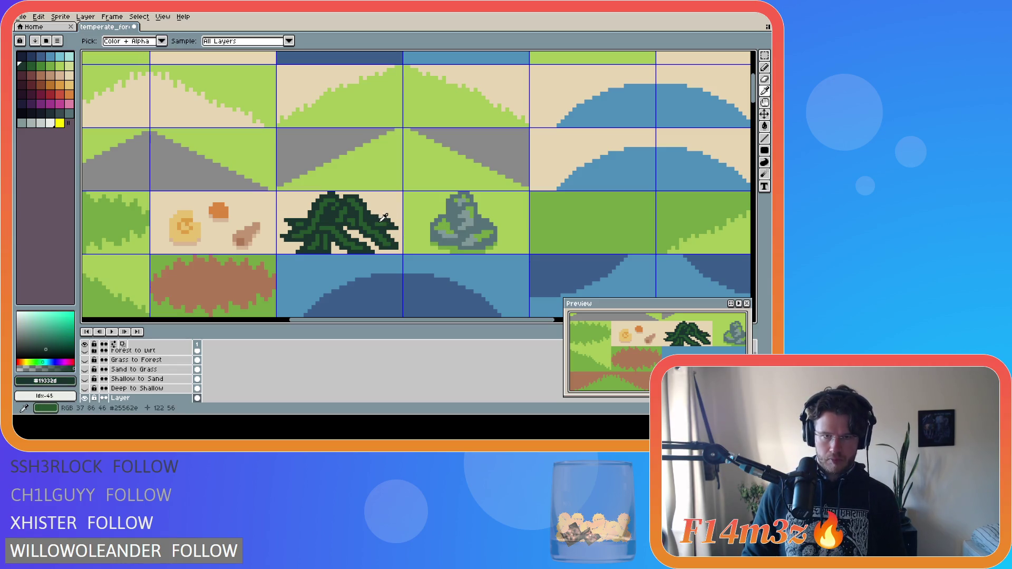
{"action": "left_click", "coordinate": [383, 217], "text": "alt"}
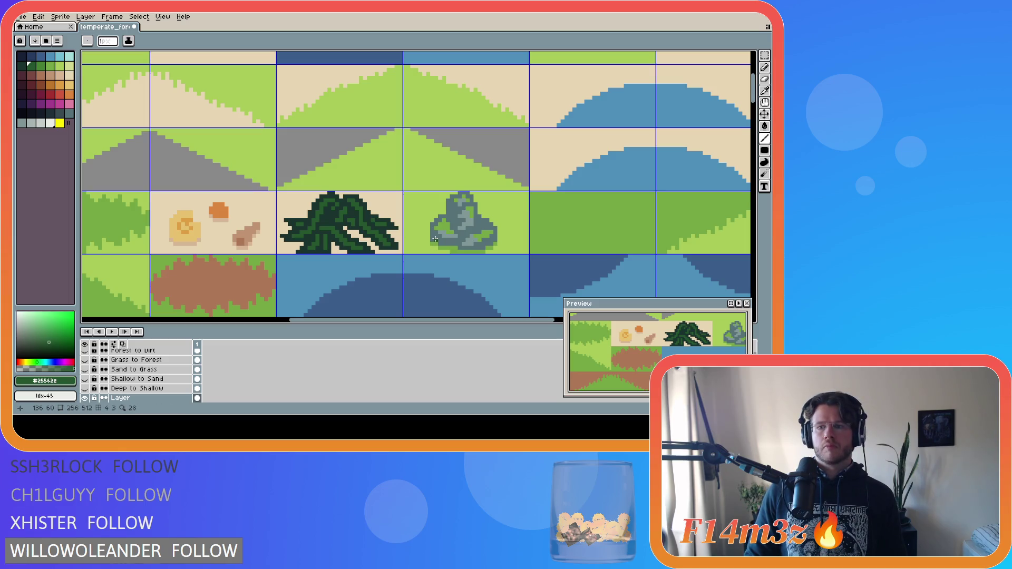
{"action": "key", "text": "ctrl+s"}
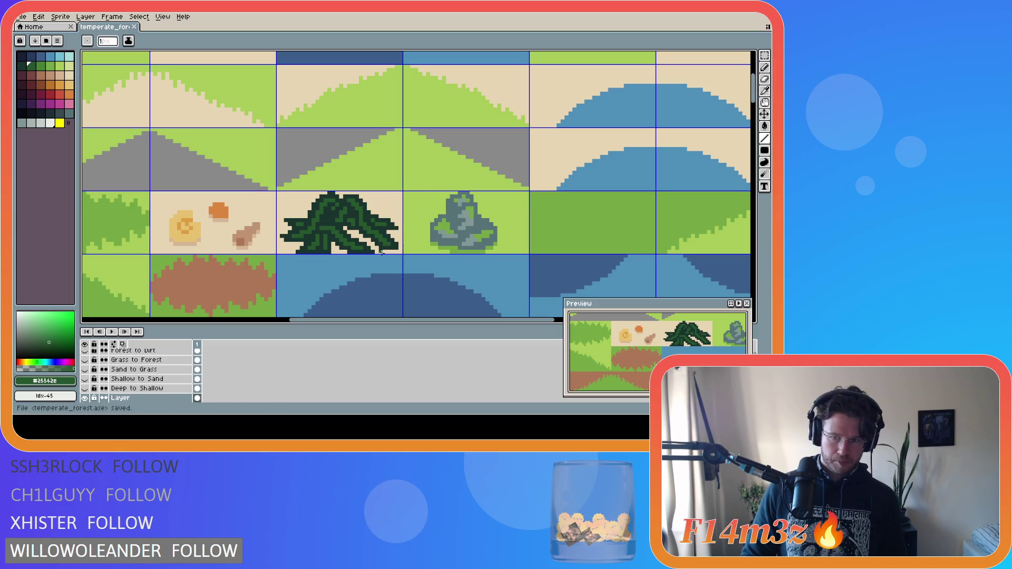
Fill the lighter green patches inside the bush with darker greens.
{"action": "left_click", "coordinate": [360, 240], "text": "alt"}
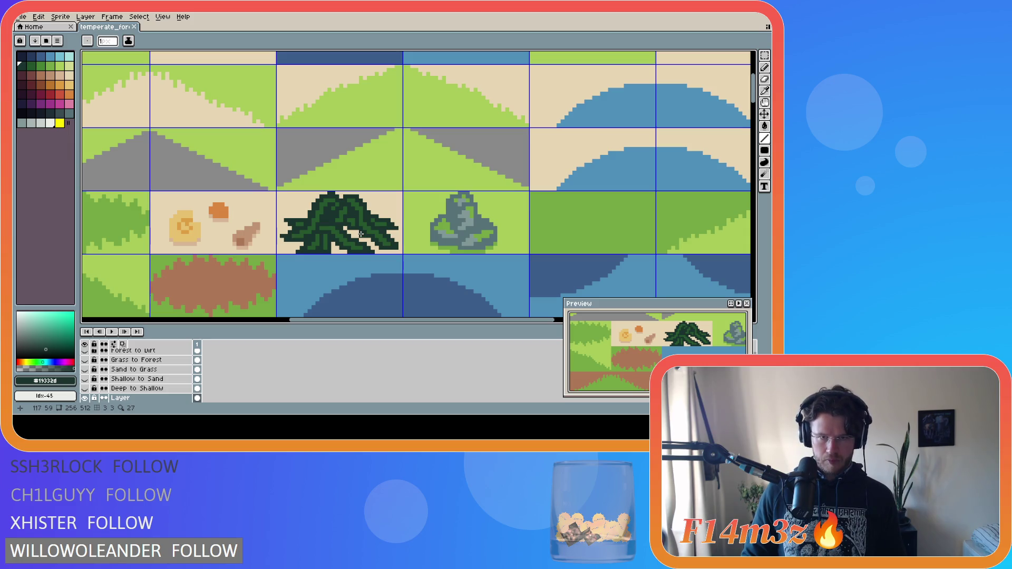
{"action": "left_click", "coordinate": [357, 236]}
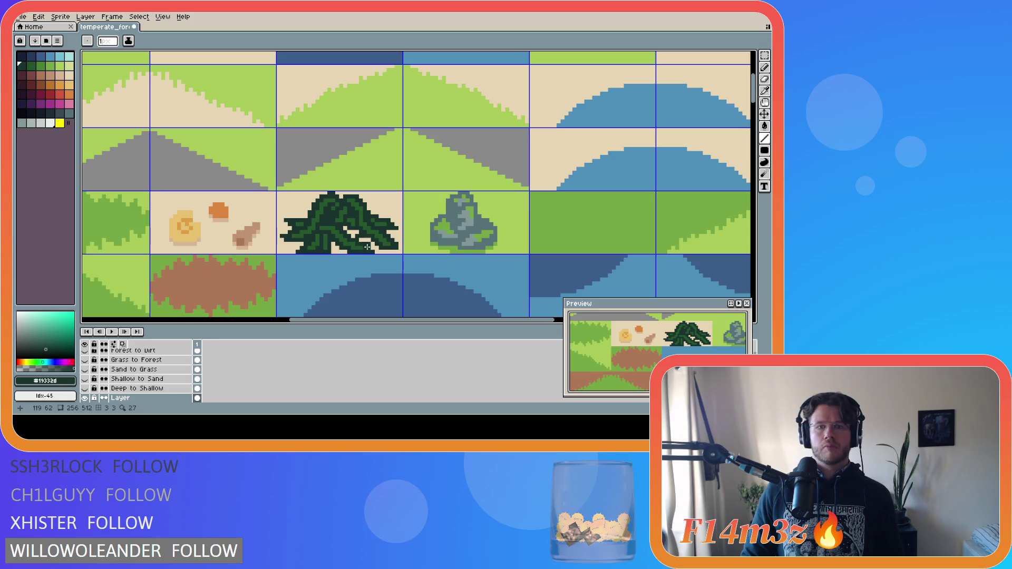
{"action": "key", "text": "alt"}
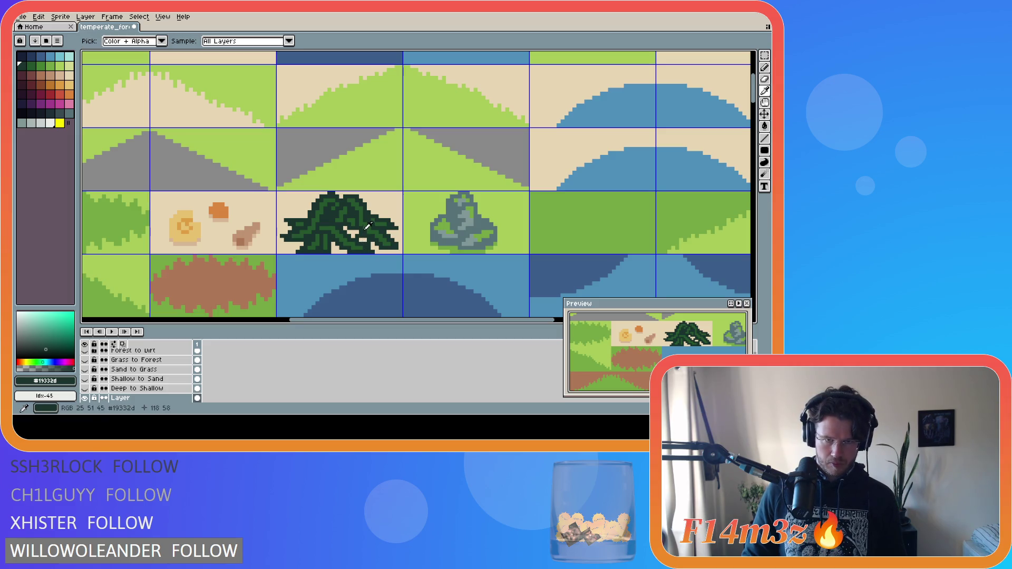
{"action": "left_click", "coordinate": [367, 227]}
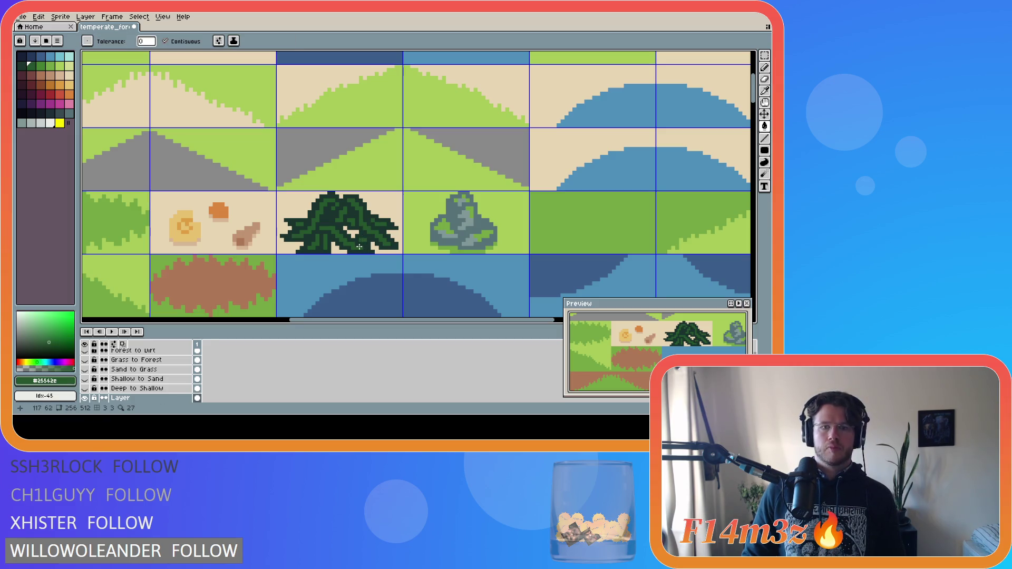
{"action": "left_click", "coordinate": [354, 237]}
{"action": "left_click", "coordinate": [347, 229]}
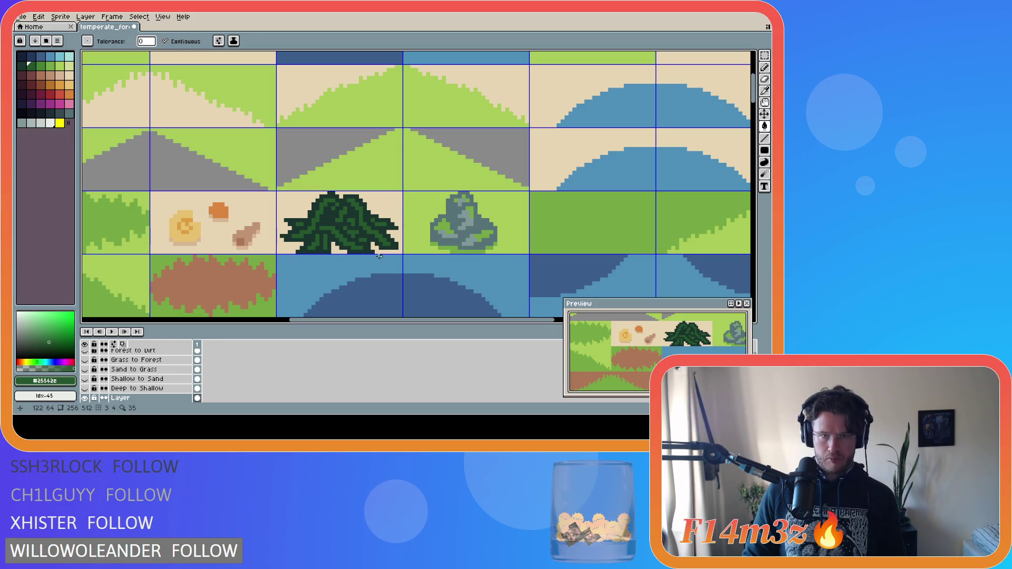
Try a sand-colour fill on the bush tile and undo it.
{"action": "left_click", "coordinate": [329, 251], "text": "alt"}
{"action": "left_click", "coordinate": [329, 251]}
{"action": "key", "text": "ctrl+z"}
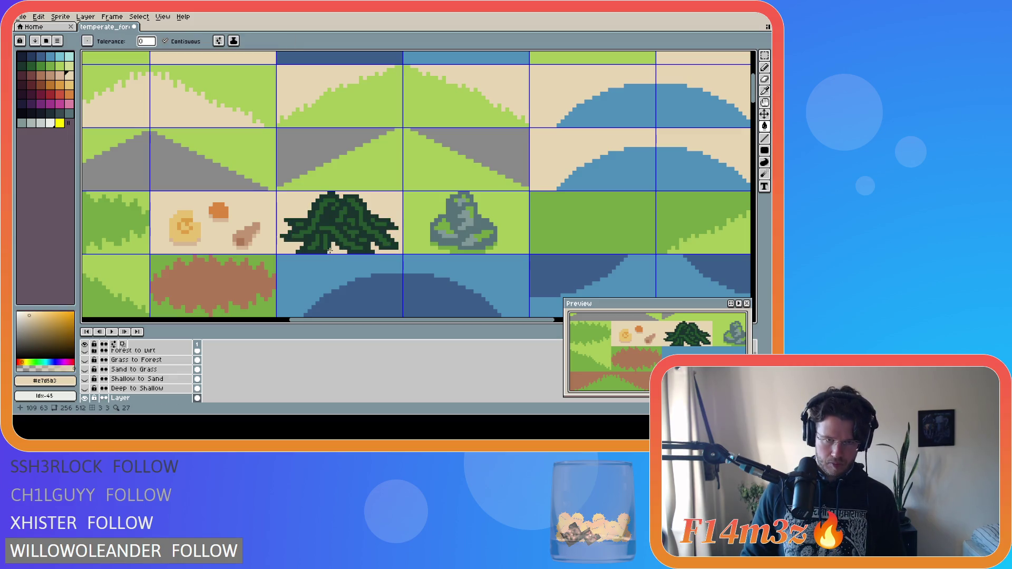
Draw a darkest-green pencil stroke on the bush, comparing it with undo and redo.
{"action": "key", "text": "b"}
{"action": "left_click", "coordinate": [330, 251], "text": "alt"}
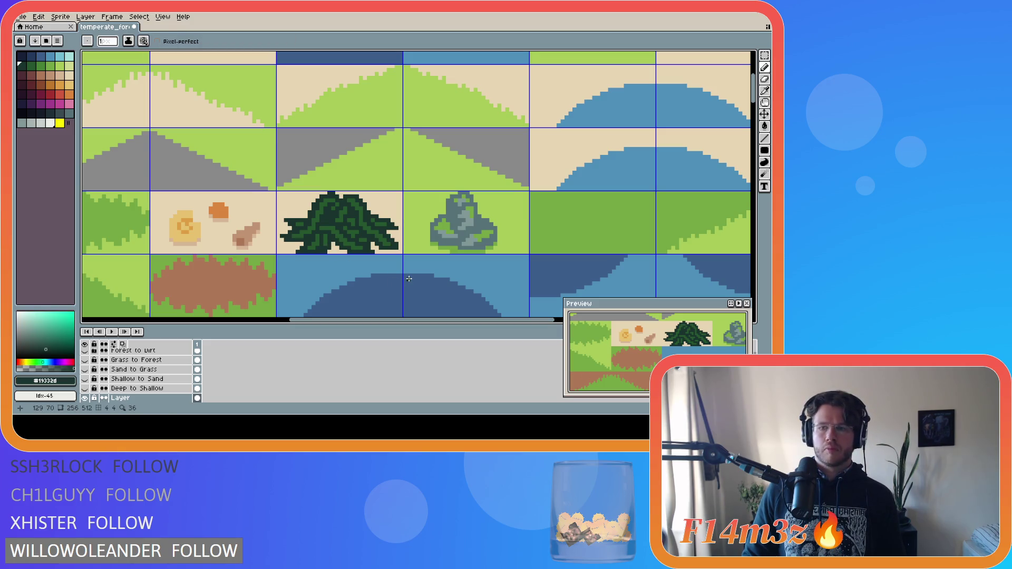
{"action": "key", "text": "ctrl+z"}
{"action": "key", "text": "ctrl+y"}
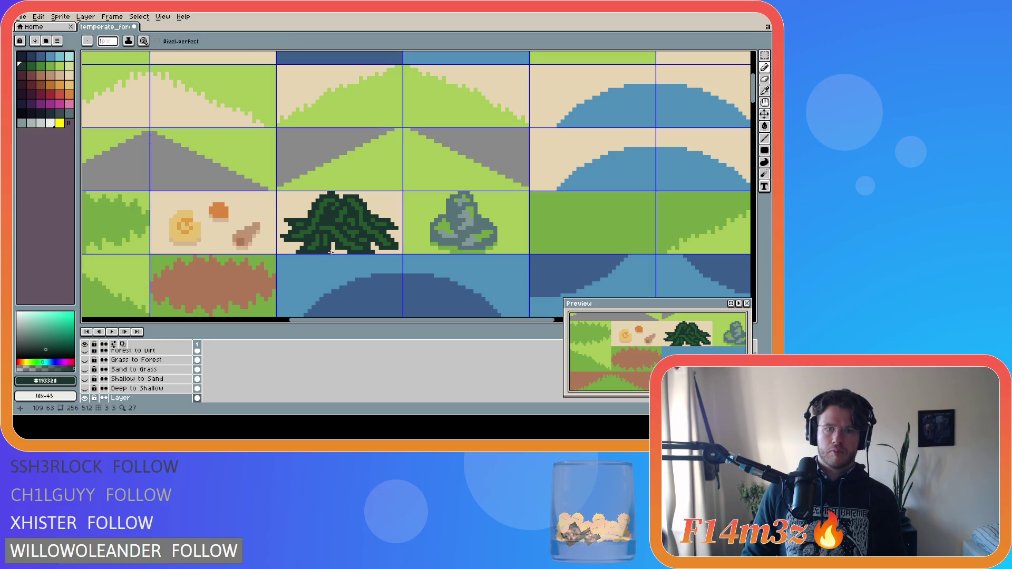
{"action": "key", "text": "ctrl"}
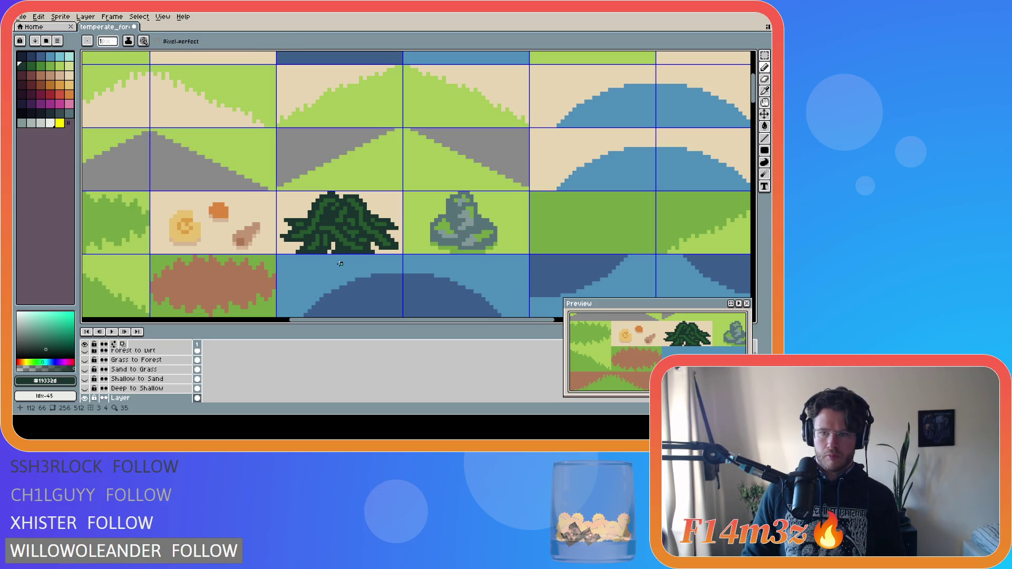
{"action": "key", "text": "ctrl"}
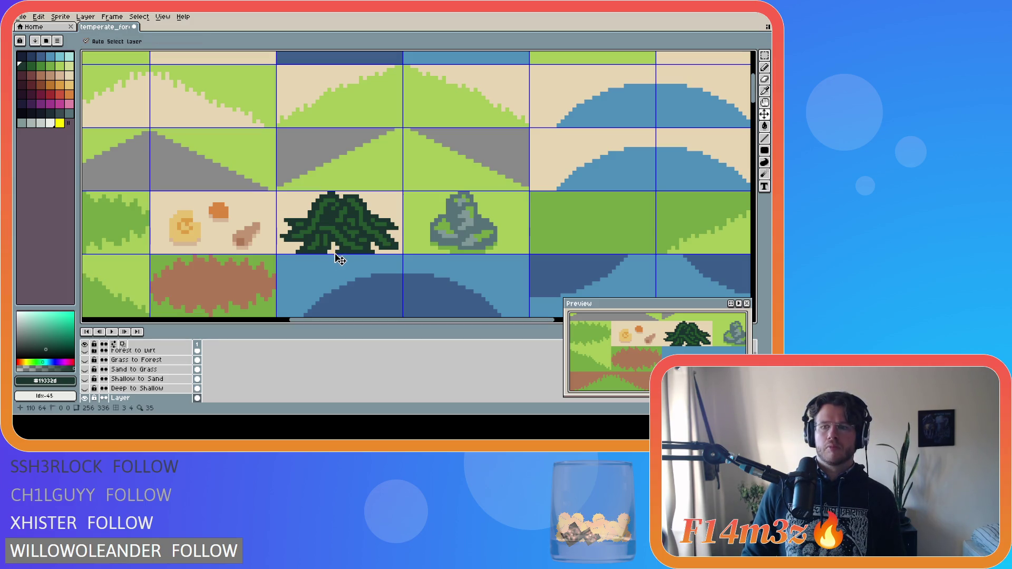
{"action": "key", "text": "ctrl+z"}
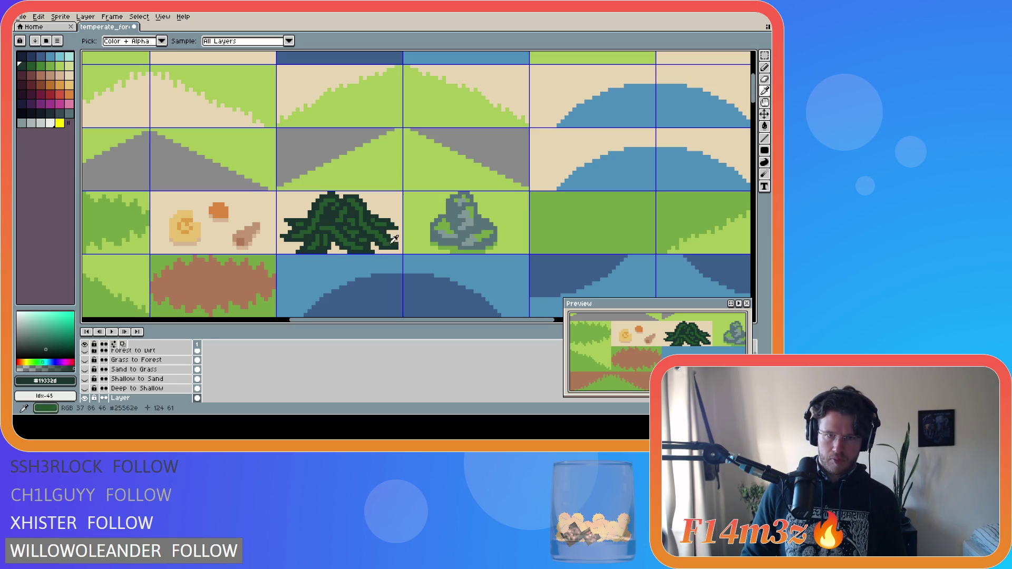
Draw a green strip on the bush and toggle it with undo/redo to compare.
{"action": "left_click", "coordinate": [368, 244], "text": "alt"}
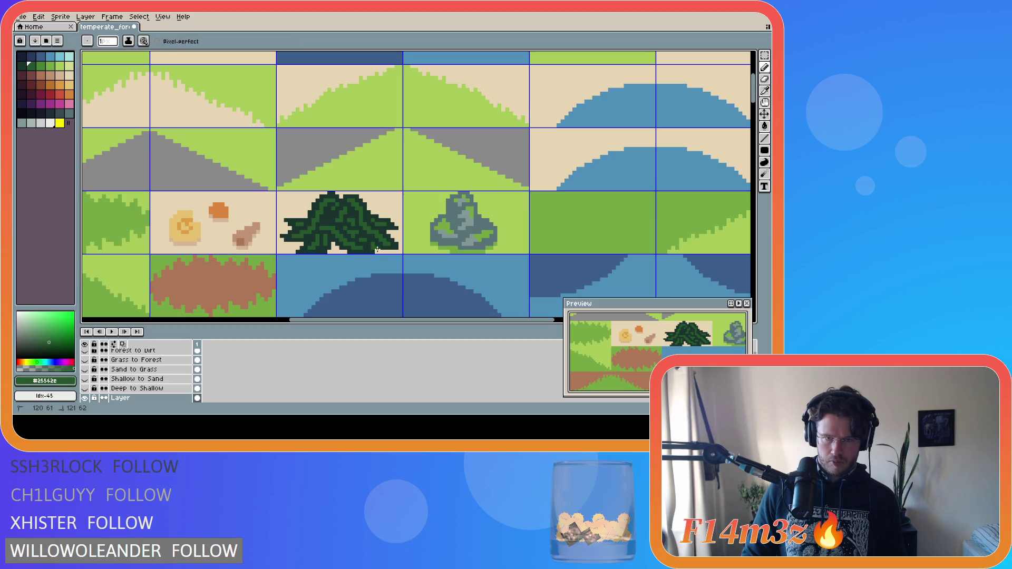
{"action": "left_click", "coordinate": [386, 251], "text": "alt"}
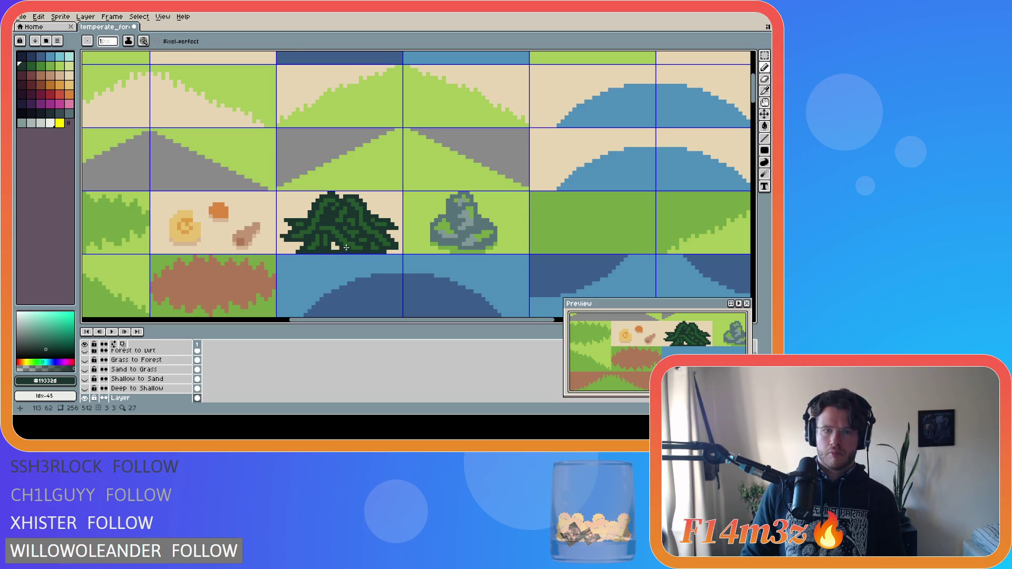
{"action": "left_click", "coordinate": [327, 243], "text": "alt"}
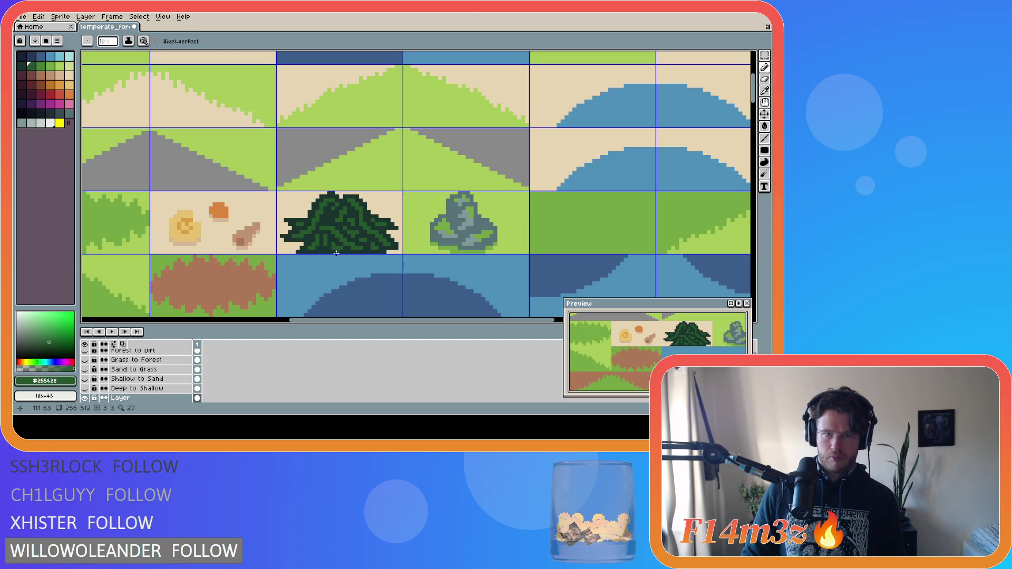
{"action": "key", "text": "ctrl"}
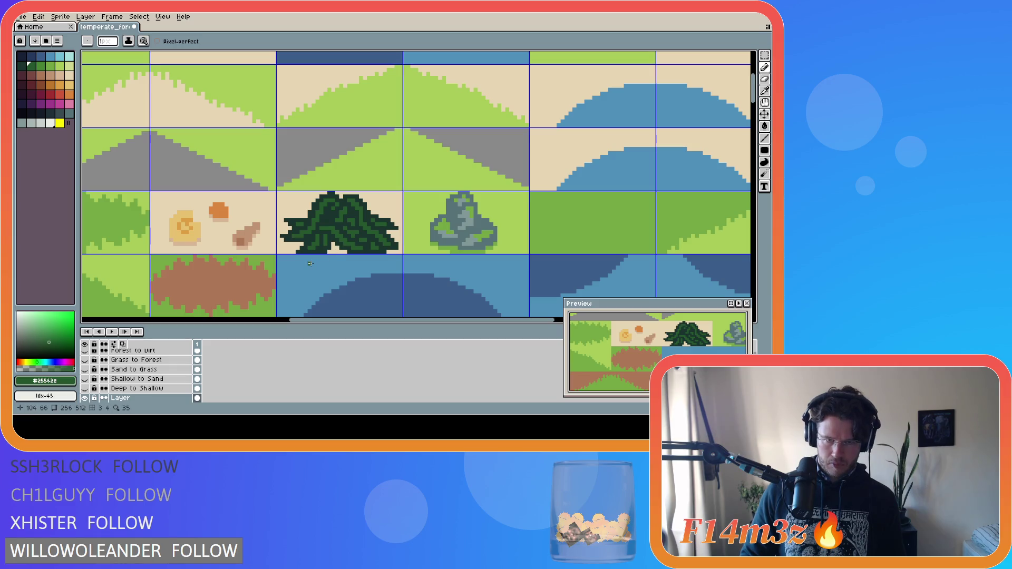
{"action": "key", "text": "ctrl+z"}
{"action": "key", "text": "ctrl+y"}
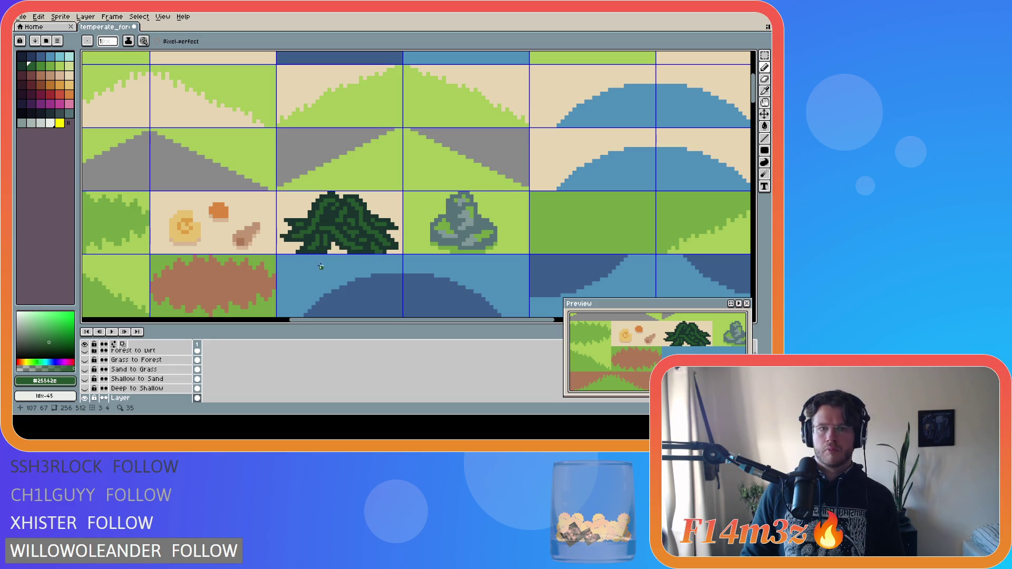
{"action": "key", "text": "ctrl+z"}
{"action": "key", "text": "ctrl+y"}
{"action": "key", "text": "ctrl+z"}
{"action": "key", "text": "ctrl+y"}
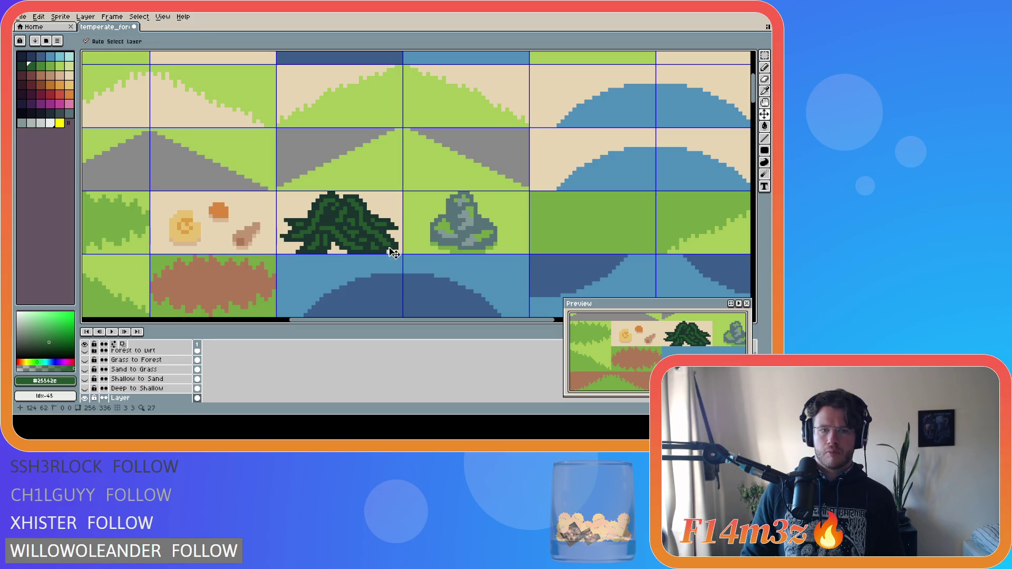
{"action": "key", "text": "ctrl+z"}
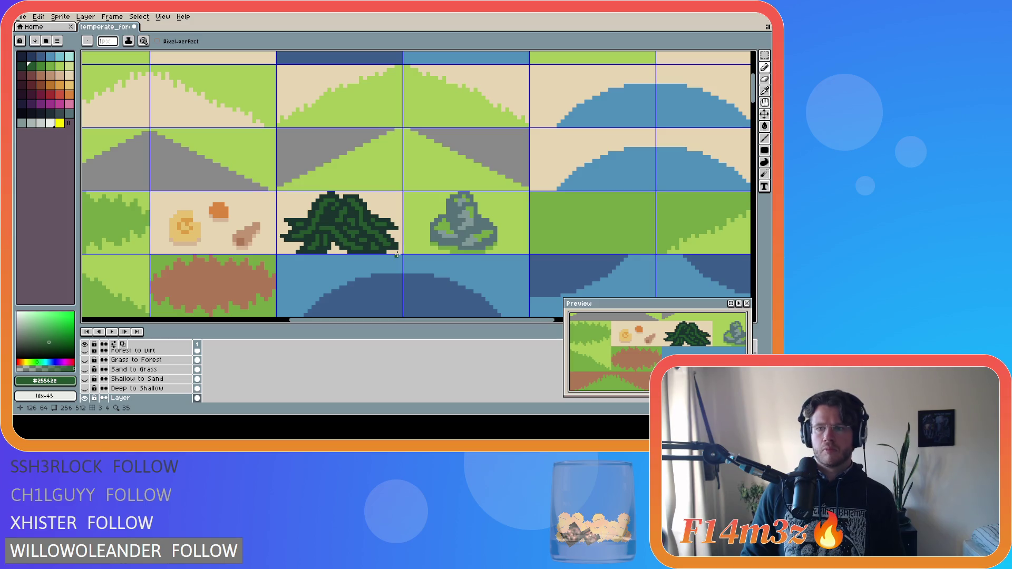
Add dark green pixels along the bush's right and left edges against the sand.
{"action": "left_click", "coordinate": [397, 253], "text": "alt"}
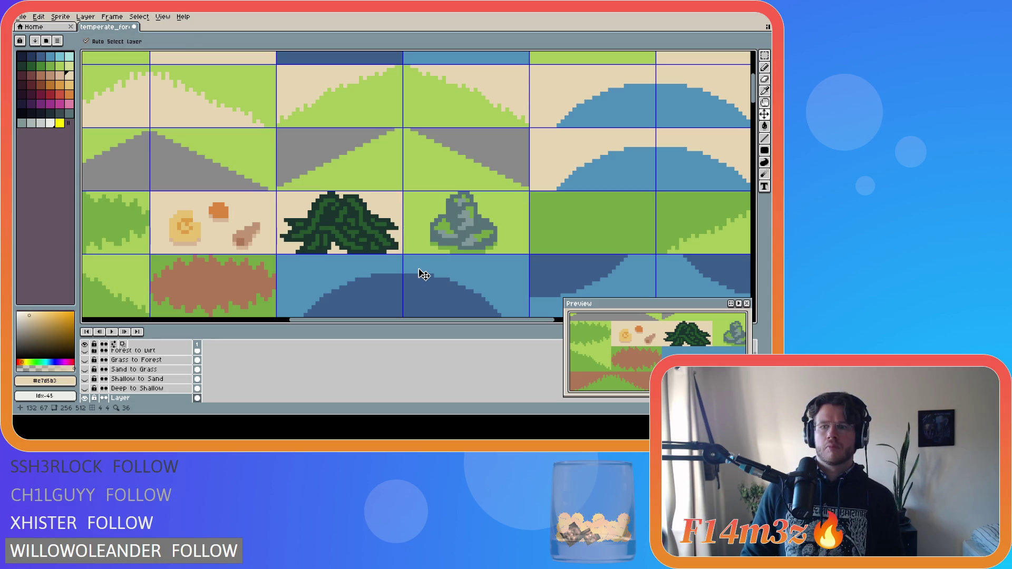
{"action": "left_click", "coordinate": [395, 243], "text": "alt"}
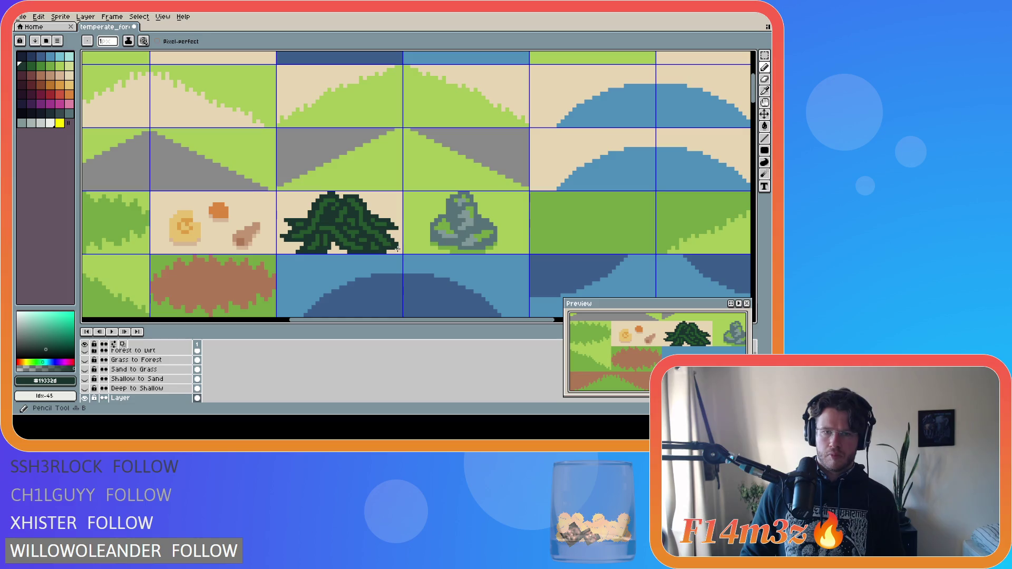
{"action": "left_click", "coordinate": [399, 248]}
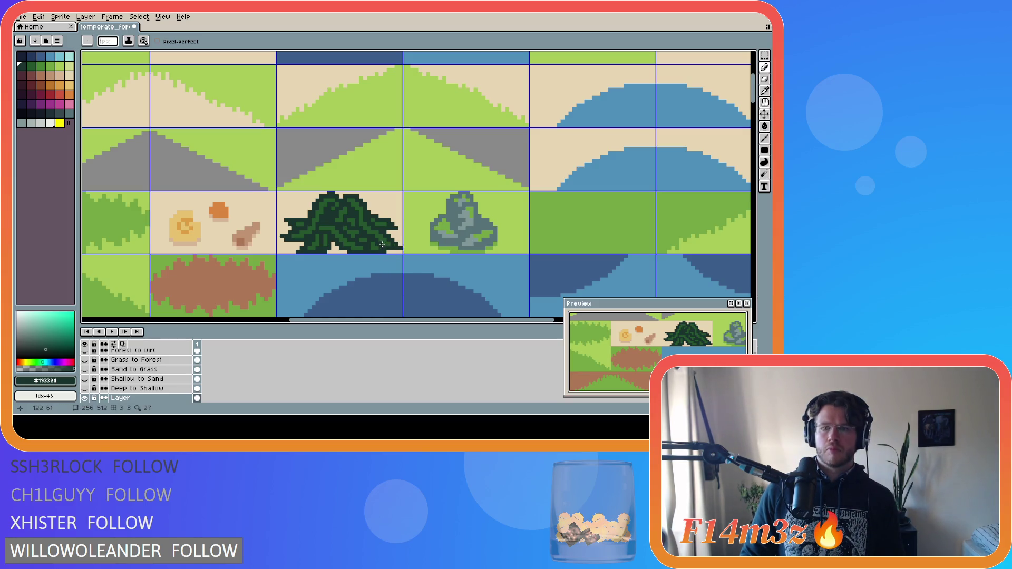
{"action": "left_click", "coordinate": [280, 236]}
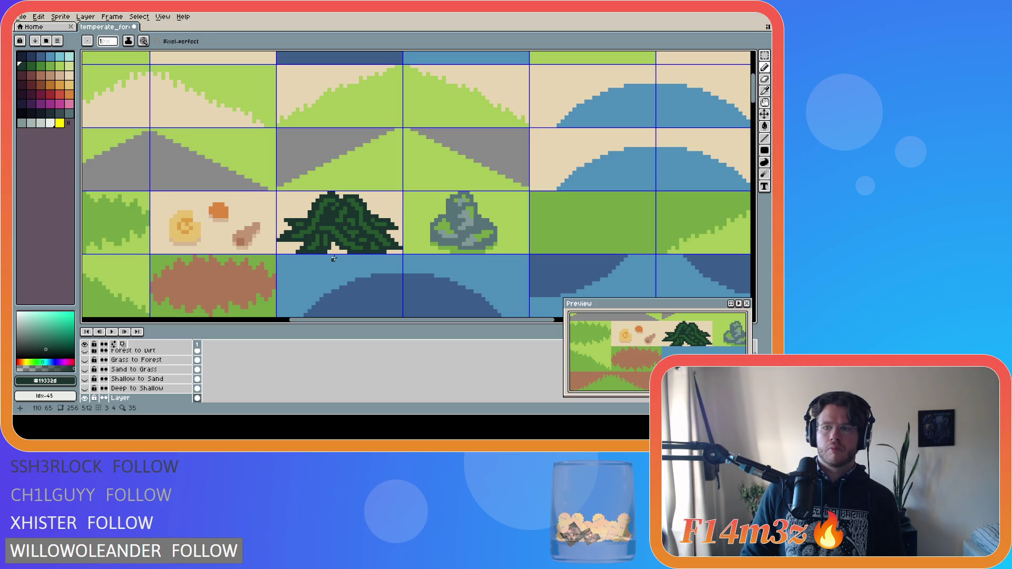
Touch up more edge pixels with sand and dark greens, checking with undo/redo.
{"action": "left_click", "coordinate": [397, 228], "text": "alt"}
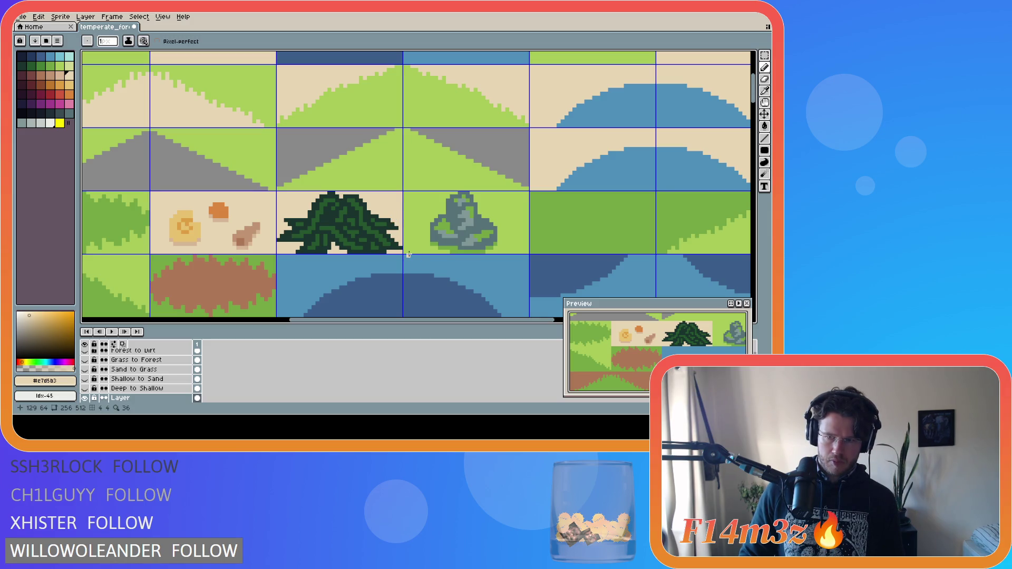
{"action": "left_click", "coordinate": [391, 219], "text": "alt"}
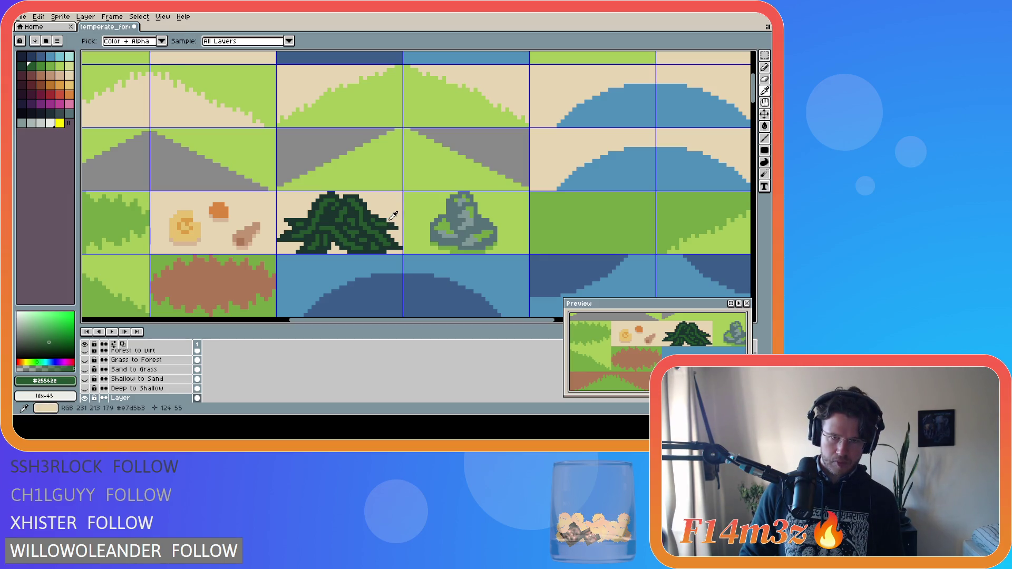
{"action": "left_click", "coordinate": [386, 222], "text": "alt"}
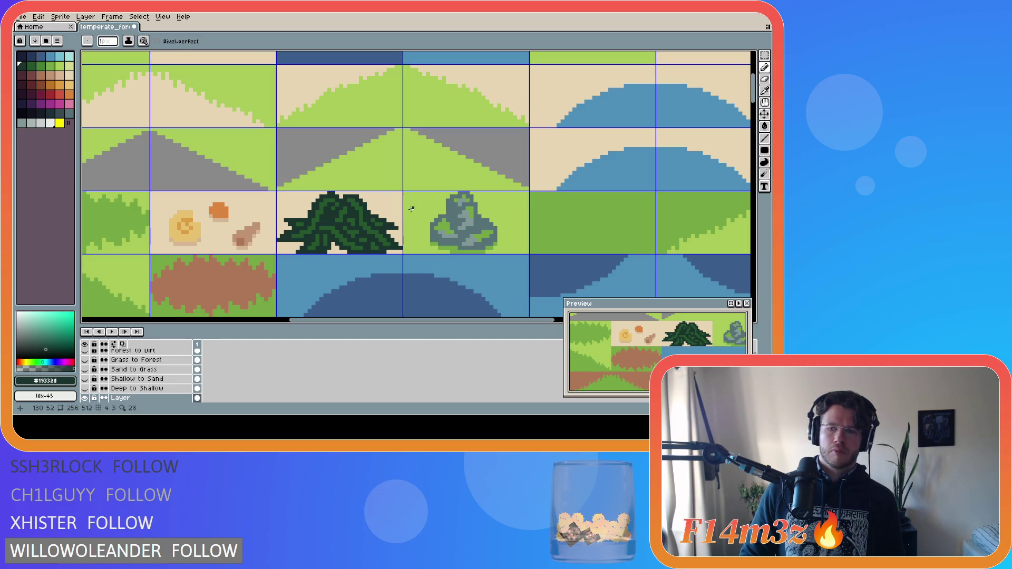
{"action": "key", "text": "ctrl+z"}
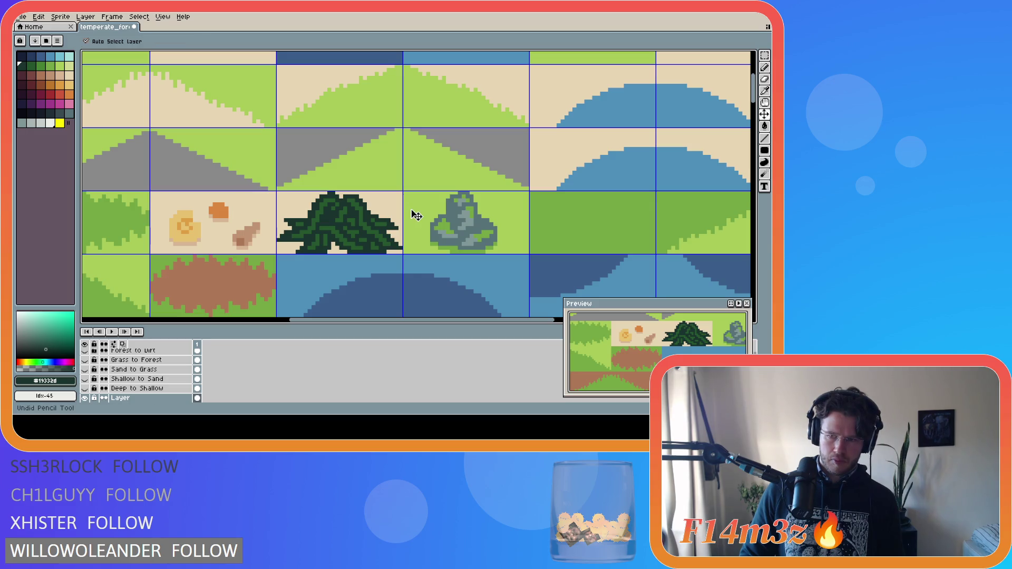
{"action": "key", "text": "ctrl+y"}
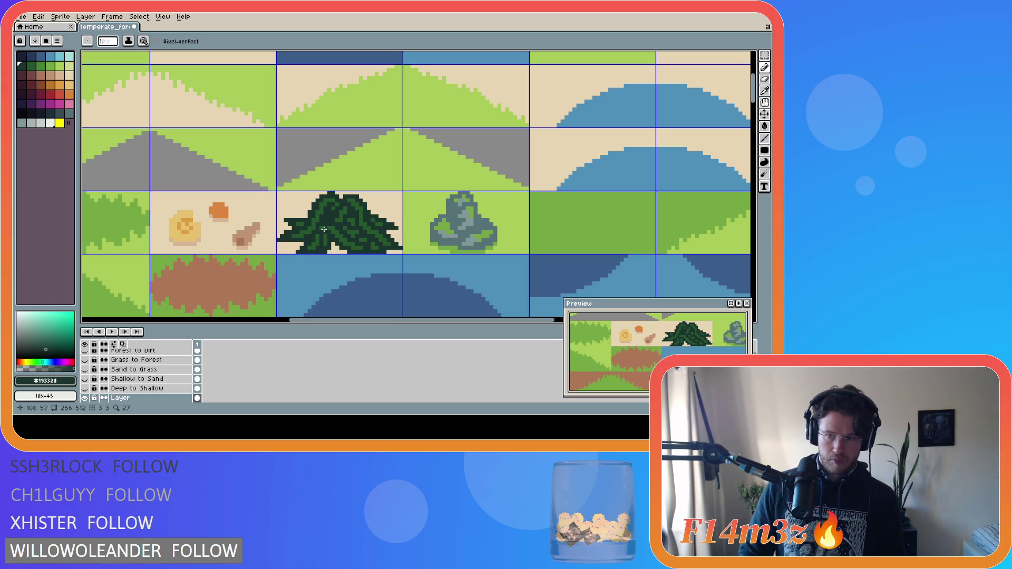
Sample the sand colour and marquee-select the whole bush tile.
{"action": "key", "text": "i"}
{"action": "left_click", "coordinate": [323, 192]}
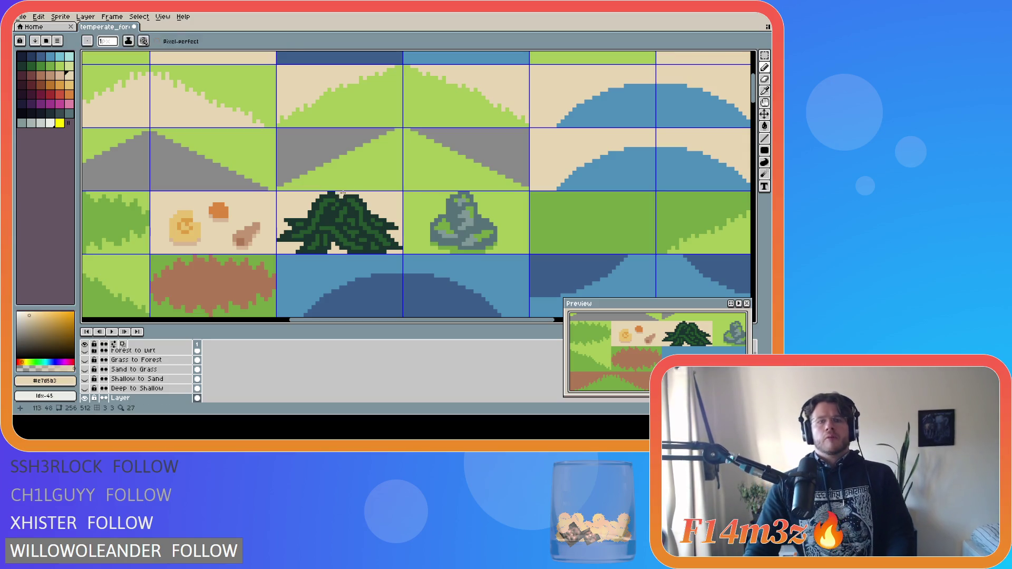
{"action": "key", "text": "b"}
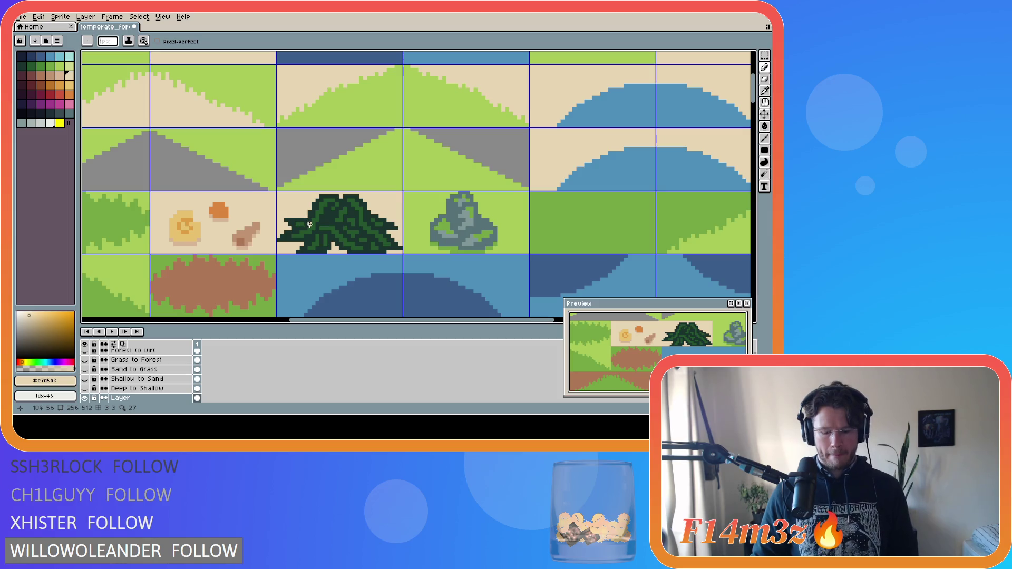
{"action": "key", "text": "m"}
{"action": "left_click_drag", "start_coordinate": [277, 192], "coordinate": [404, 252]}
Nudge the bush tile up and back down one pixel, then deselect it.
{"action": "key", "text": "Up"}
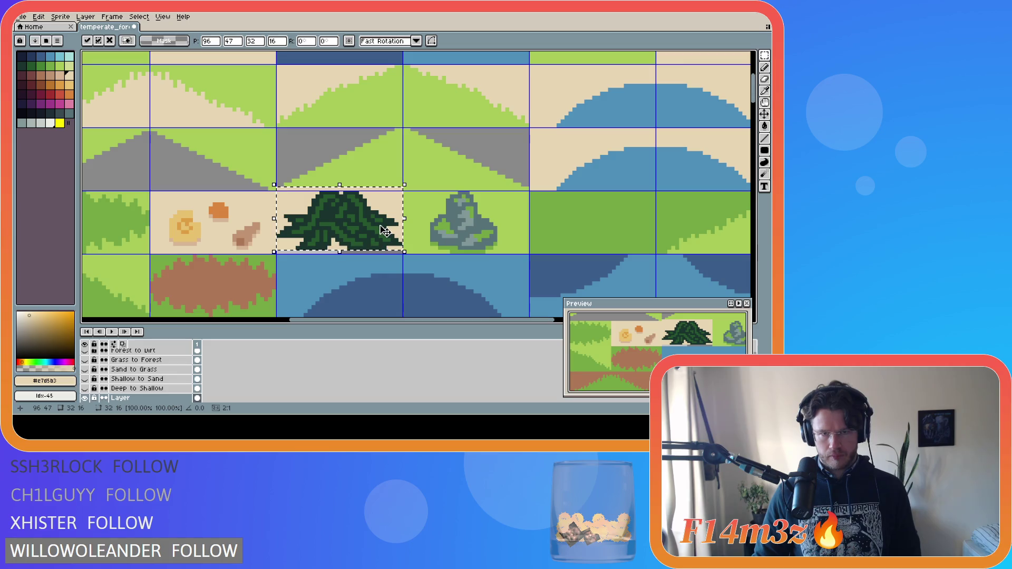
{"action": "key", "text": "Down"}
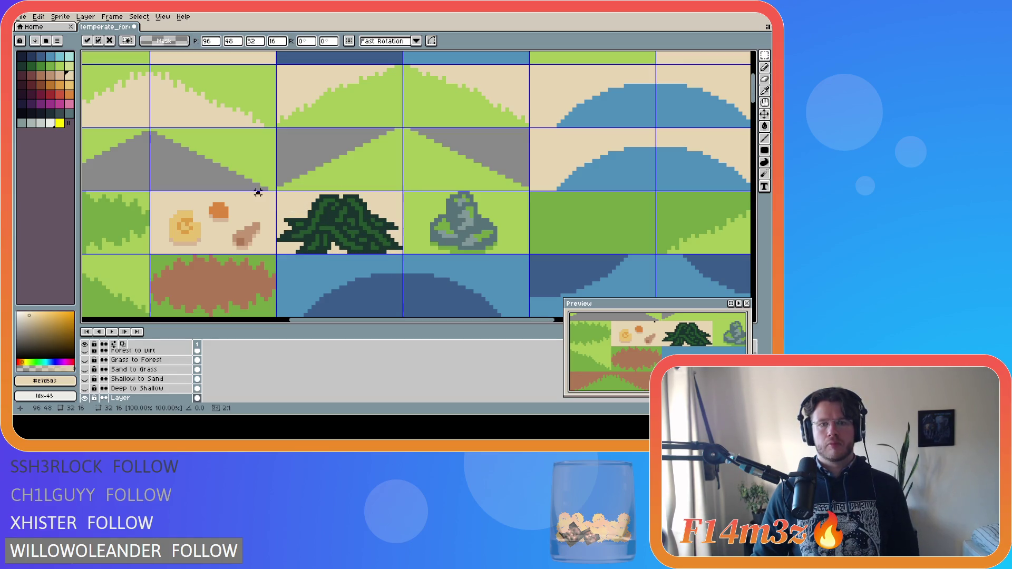
{"action": "left_click", "coordinate": [257, 191]}
{"action": "mouse_move", "coordinate": [277, 194]}
{"action": "left_mouse_down"}
{"action": "mouse_move", "coordinate": [364, 244]}
{"action": "mouse_move", "coordinate": [404, 252]}
{"action": "left_mouse_up"}
{"action": "left_click", "coordinate": [289, 224]}
{"action": "left_click", "coordinate": [262, 209]}
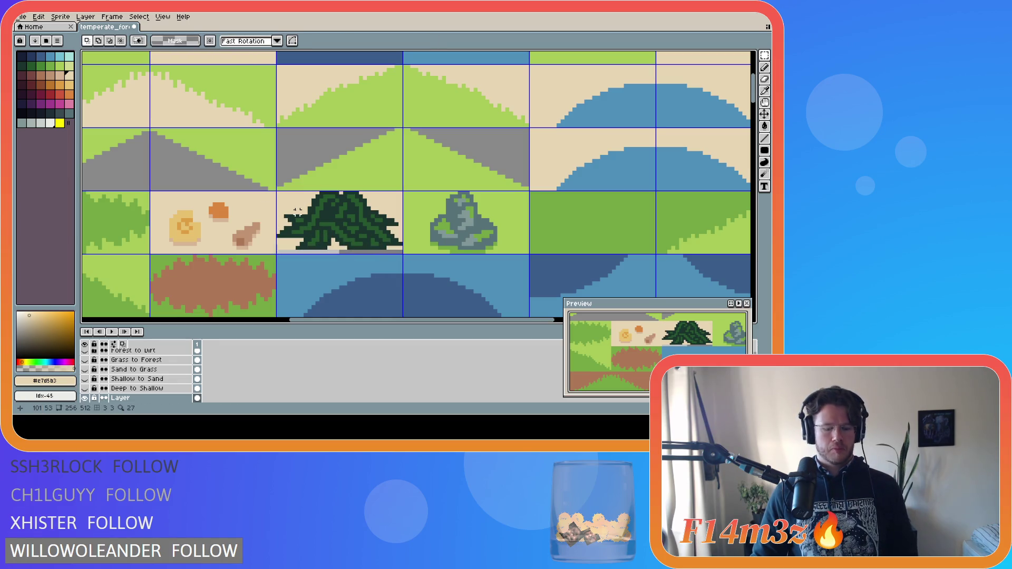
Draw a darker sand shadow line along the bush's bottom edge.
{"action": "key", "text": "i"}
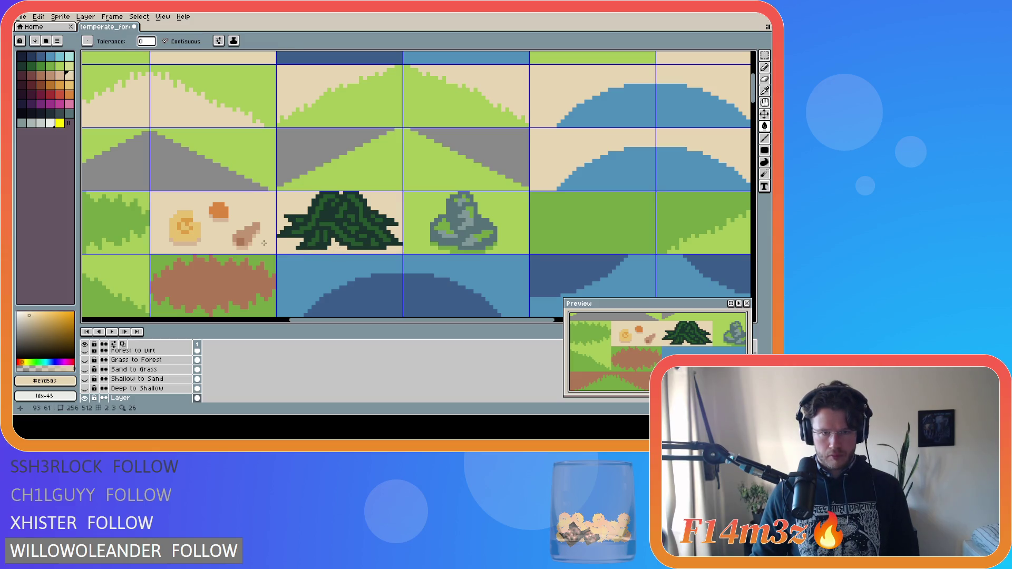
{"action": "left_click", "coordinate": [246, 247], "text": "alt"}
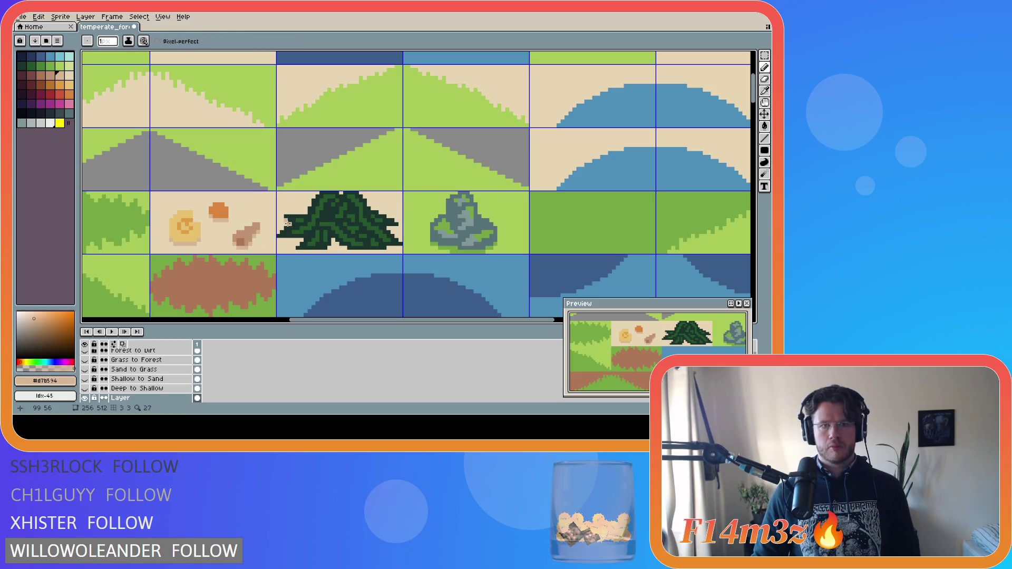
{"action": "left_click_drag", "start_coordinate": [278, 240], "coordinate": [324, 251]}
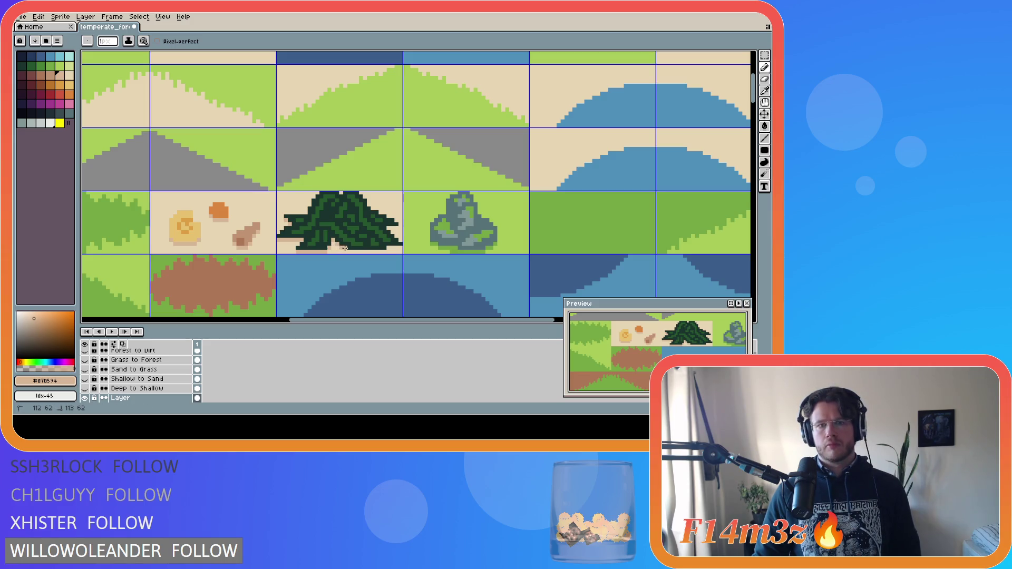
{"action": "mouse_move", "coordinate": [345, 248]}
{"action": "left_mouse_down"}
{"action": "mouse_move", "coordinate": [388, 251]}
{"action": "mouse_move", "coordinate": [389, 229]}
{"action": "left_mouse_up"}
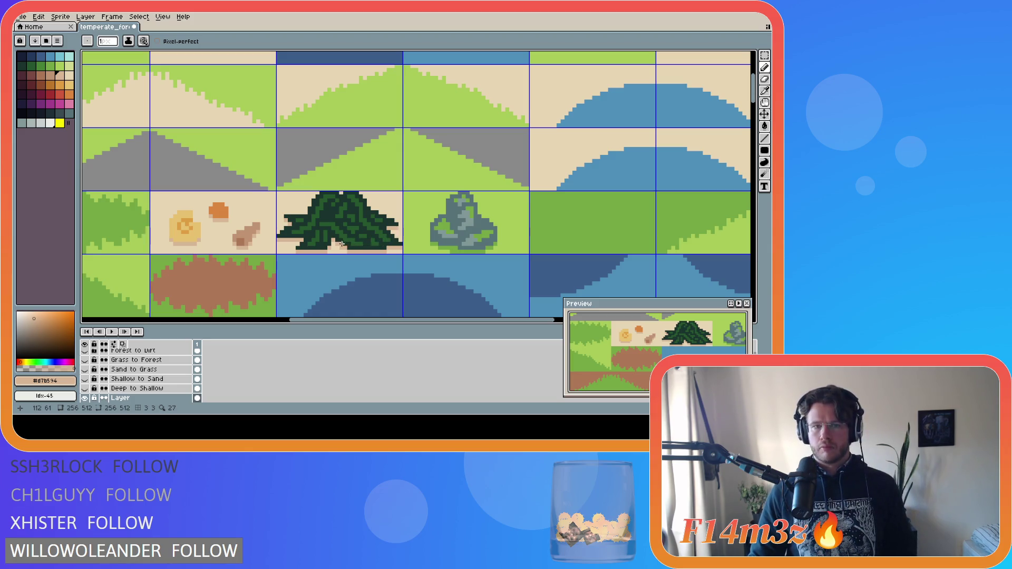
Repaint a bush pixel with its darkest green and save the tileset.
{"action": "left_click", "coordinate": [315, 206], "text": "alt"}
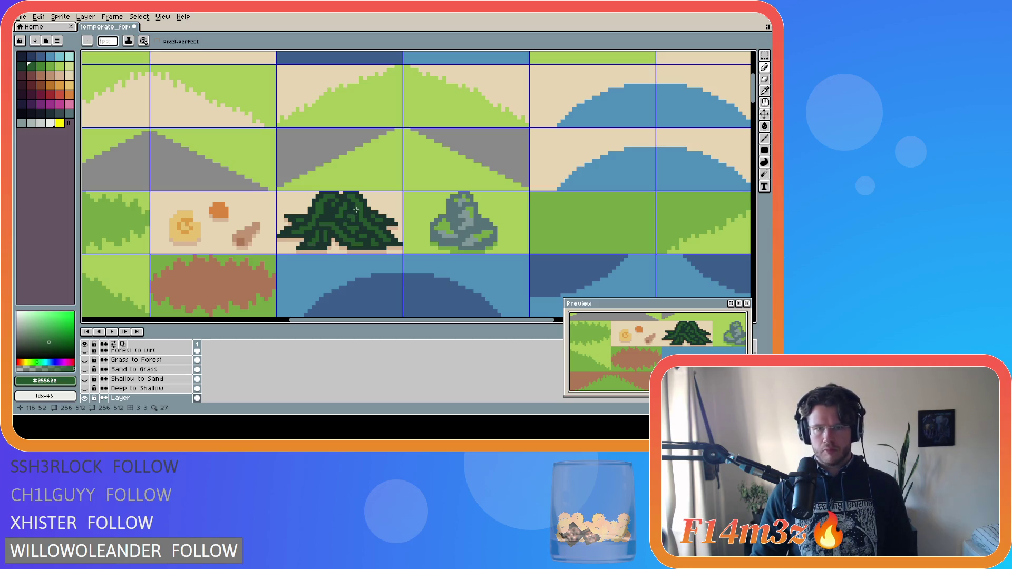
{"action": "key", "text": "v"}
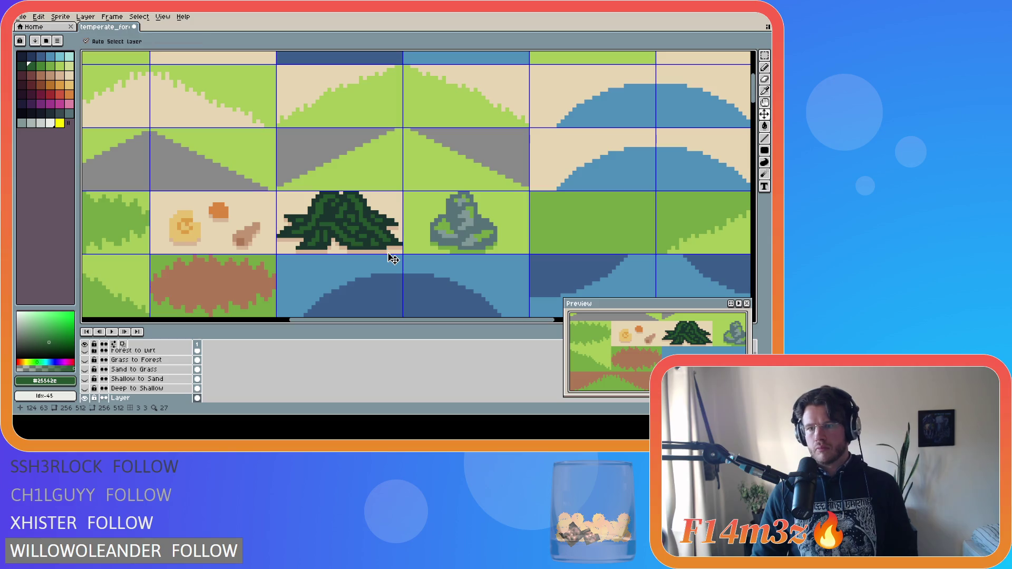
{"action": "key", "text": "b"}
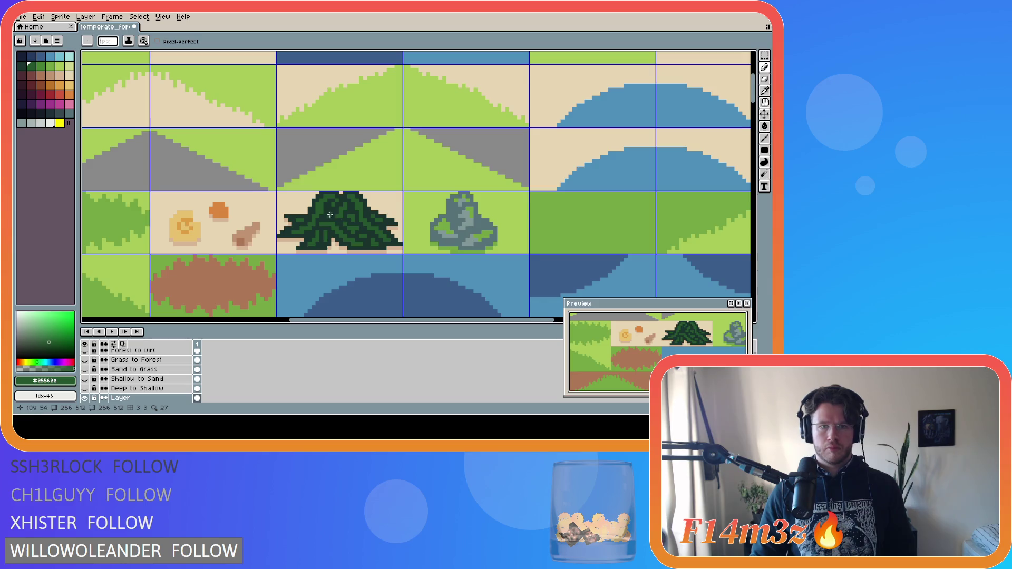
{"action": "key", "text": "i"}
{"action": "left_click", "coordinate": [342, 196]}
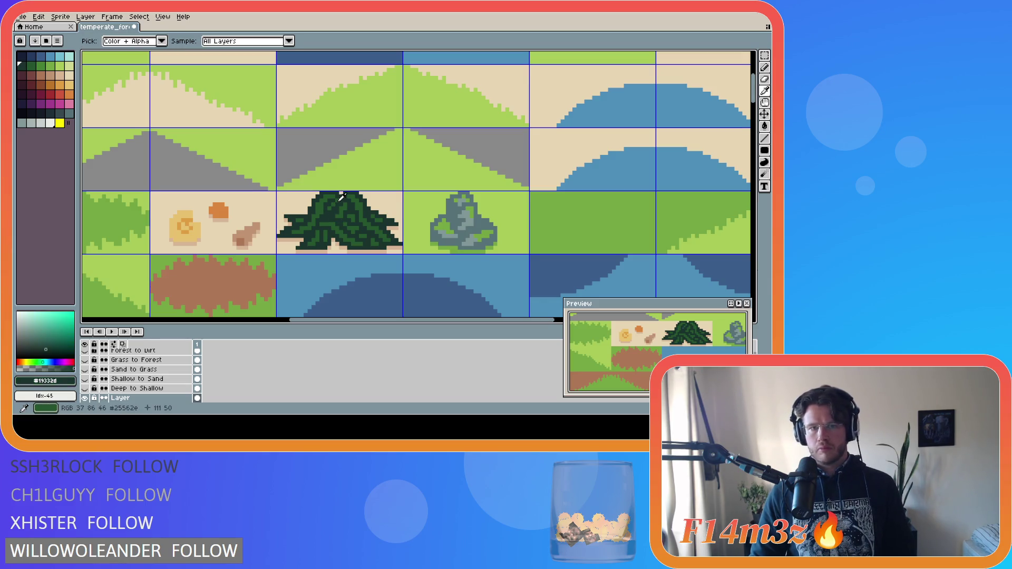
{"action": "key", "text": "b"}
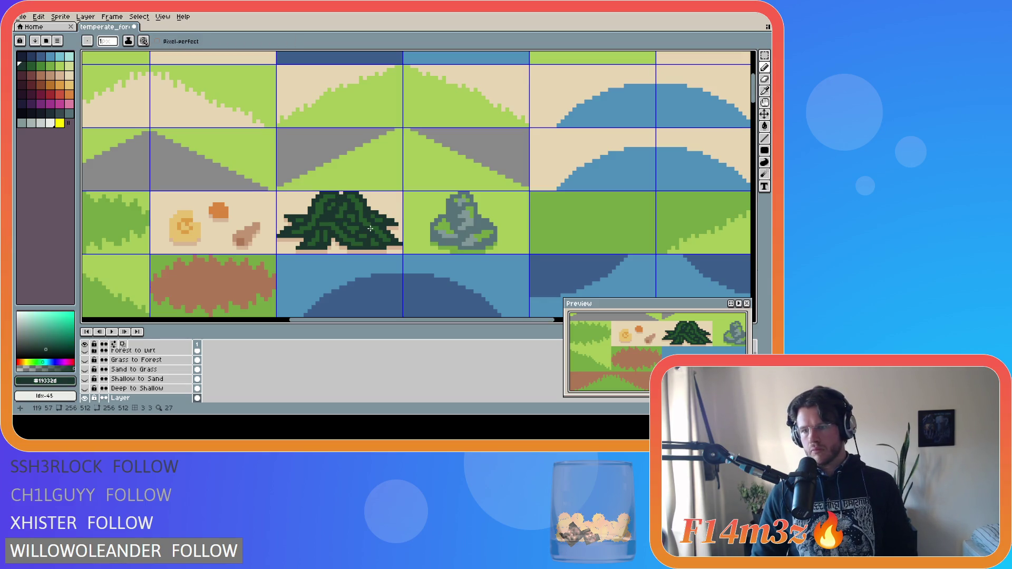
{"action": "key", "text": "ctrl+z"}
{"action": "key", "text": "ctrl+y"}
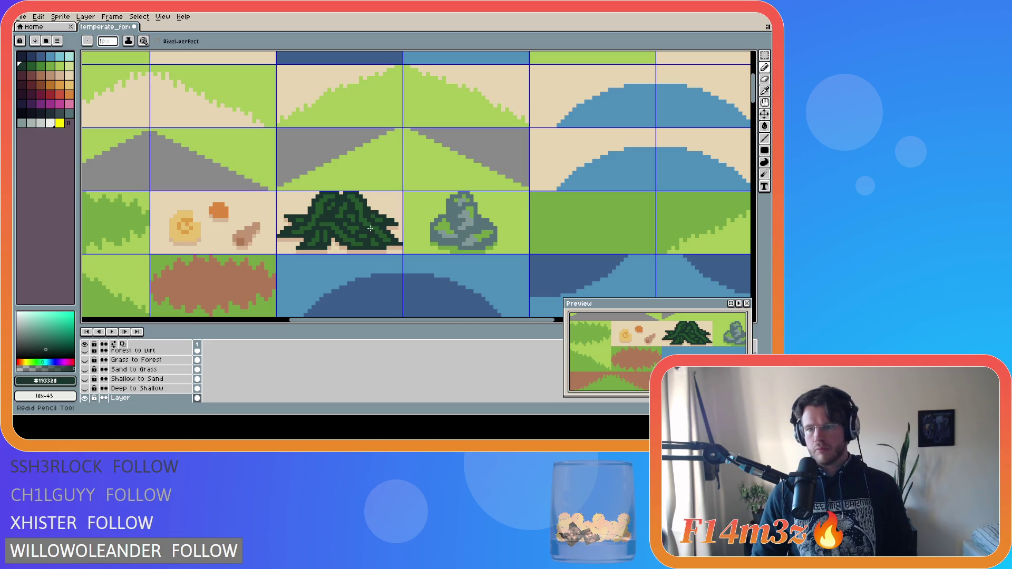
{"action": "key", "text": "ctrl+s"}
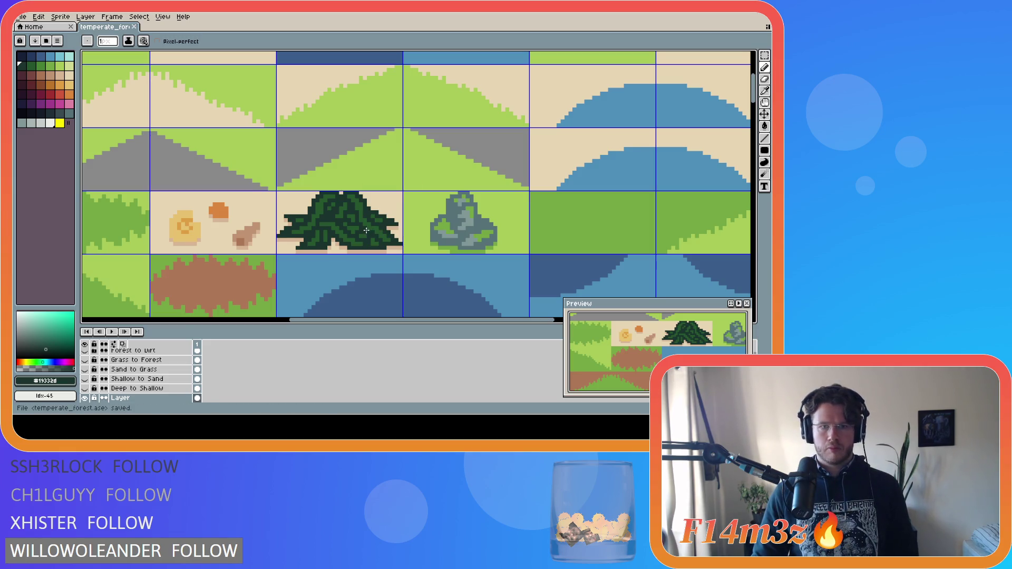
Repaint a few more bush pixels with the mid and darkest greens, saving temperate_forest.ase.
{"action": "left_click", "coordinate": [337, 212], "text": "alt"}
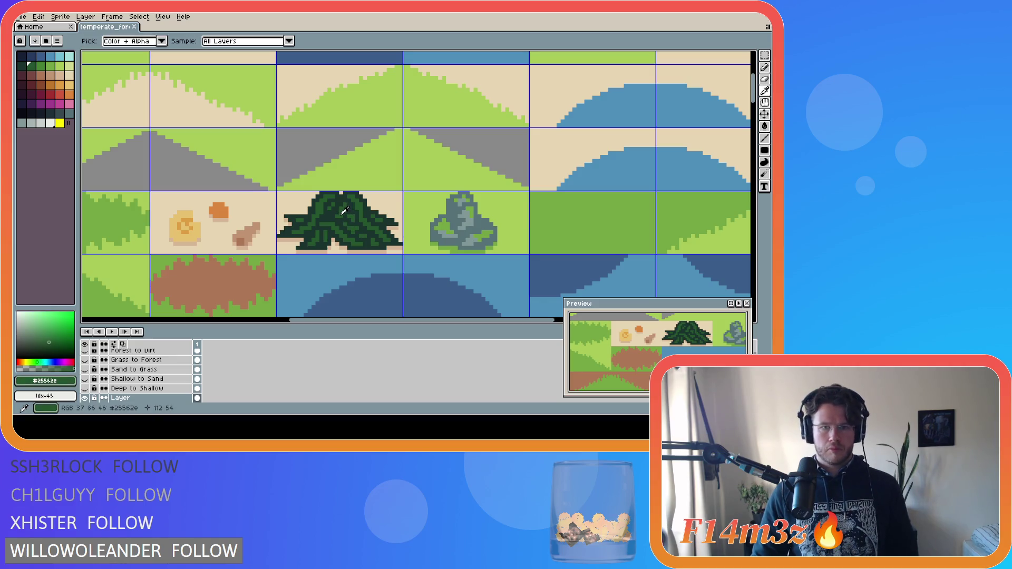
{"action": "left_click", "coordinate": [334, 213]}
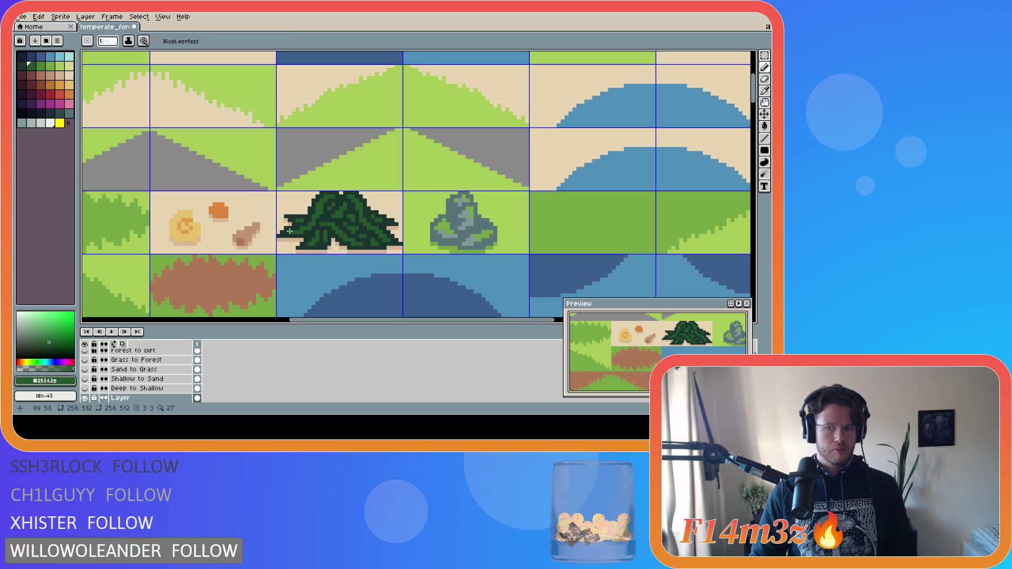
{"action": "key", "text": "ctrl+s"}
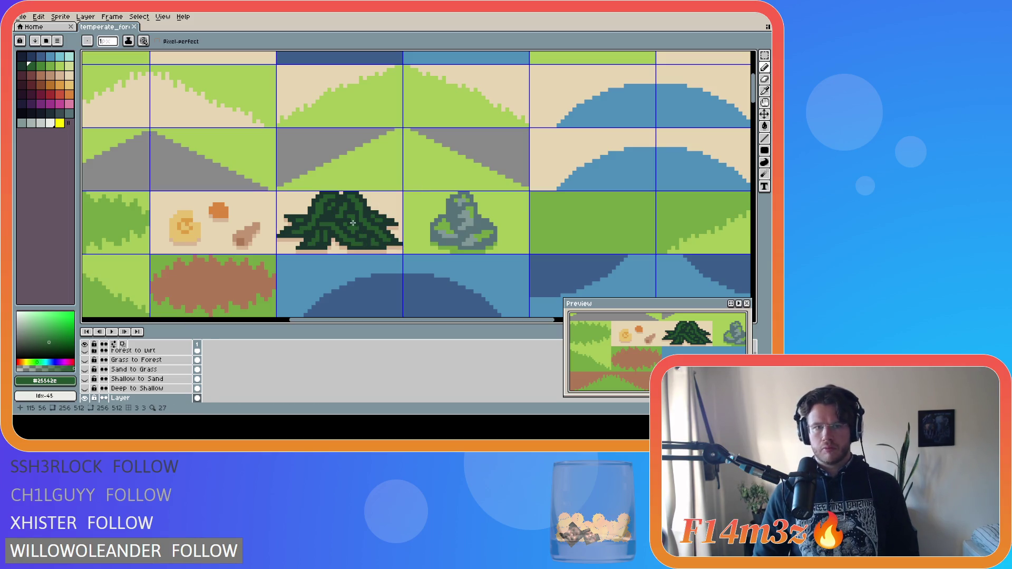
{"action": "left_click", "coordinate": [352, 222]}
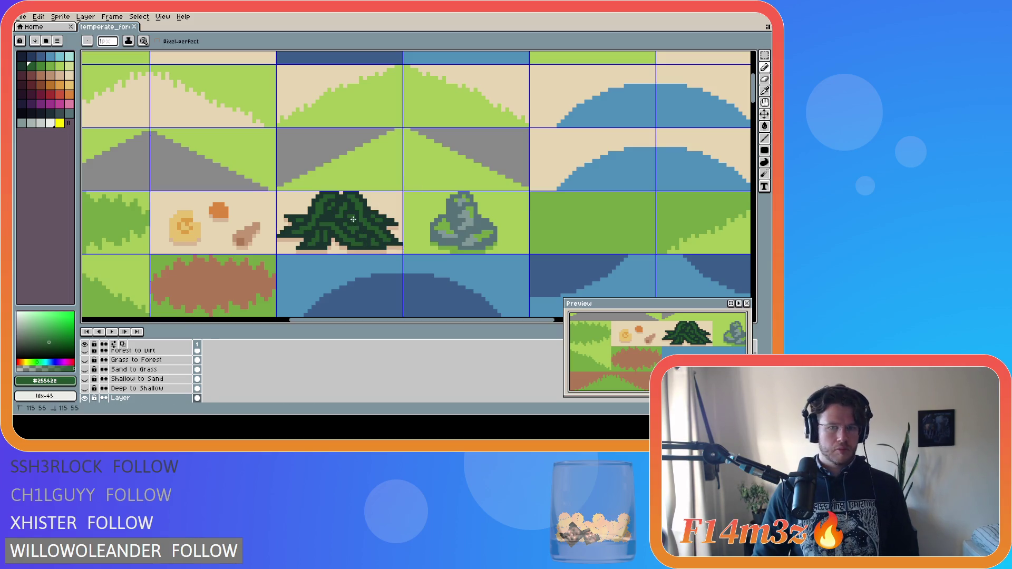
{"action": "left_click", "coordinate": [314, 222], "text": "alt"}
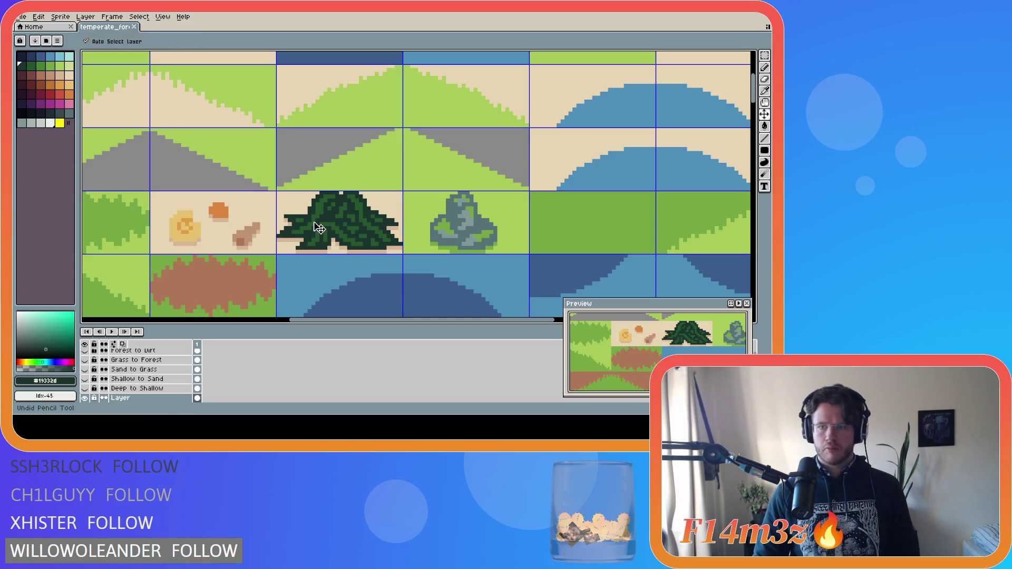
{"action": "key", "text": "ctrl+y"}
{"action": "key", "text": "ctrl+z"}
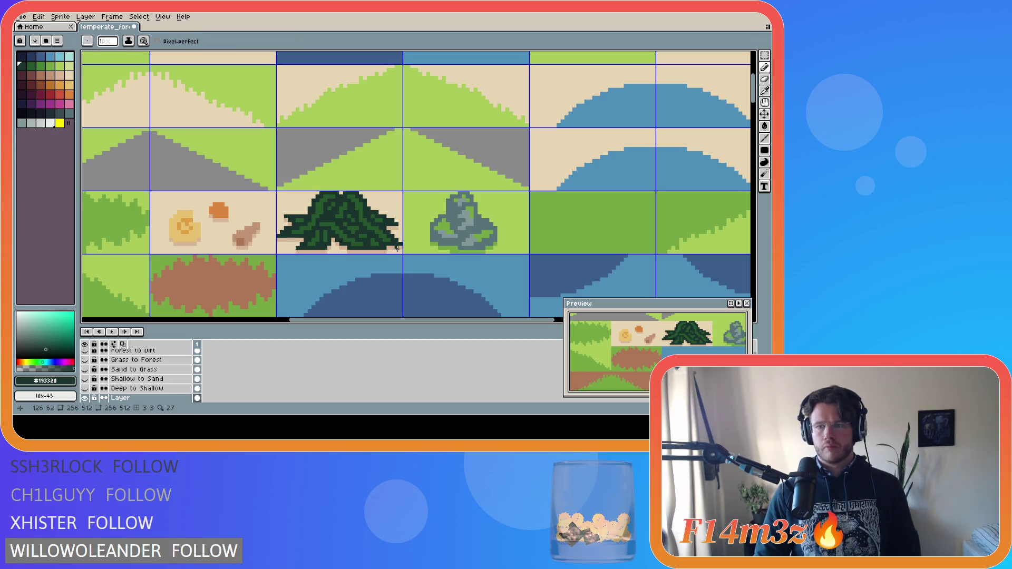
{"action": "key", "text": "ctrl+s"}
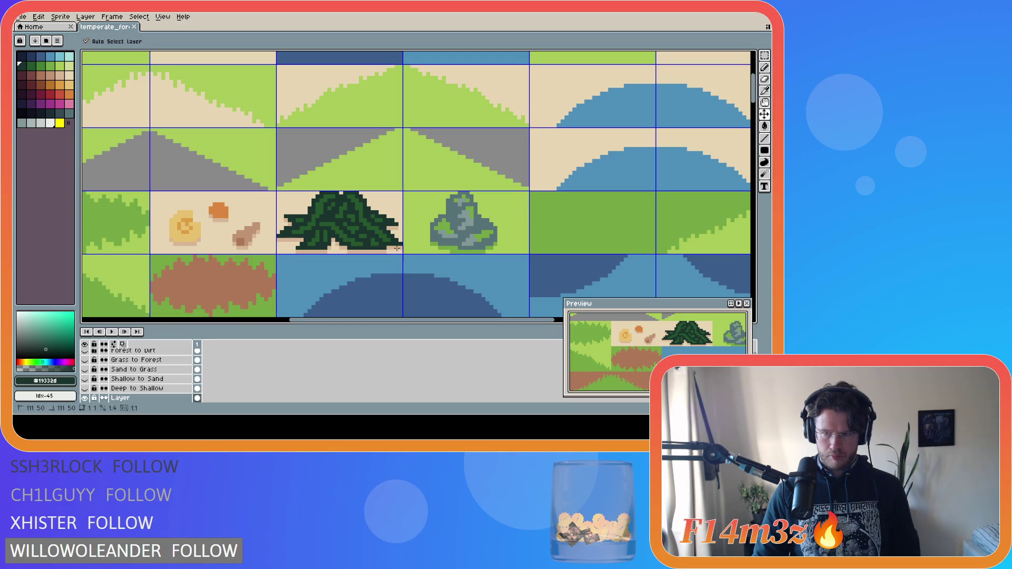
{"action": "key", "text": "ctrl+z"}
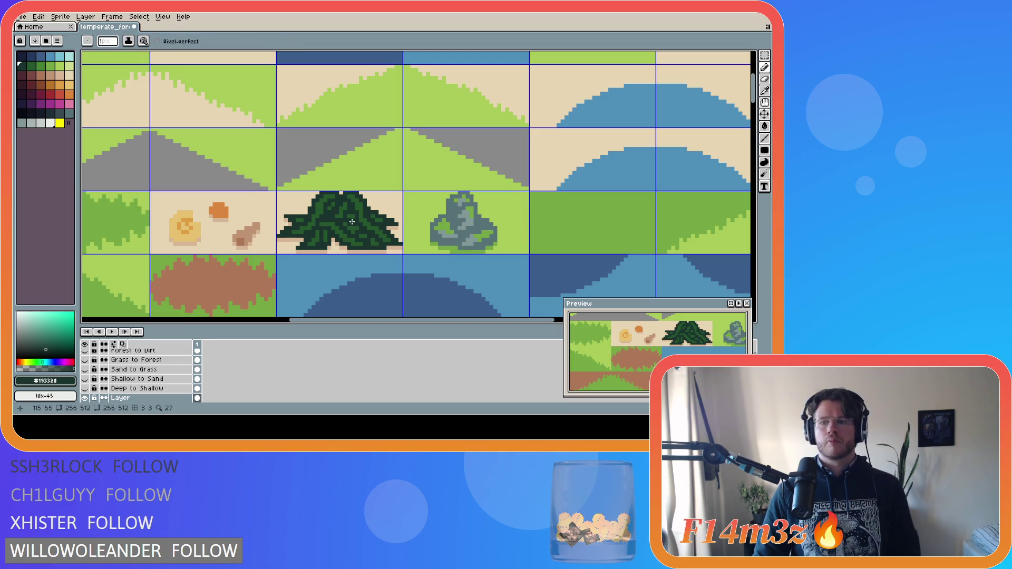
{"action": "key", "text": "ctrl"}
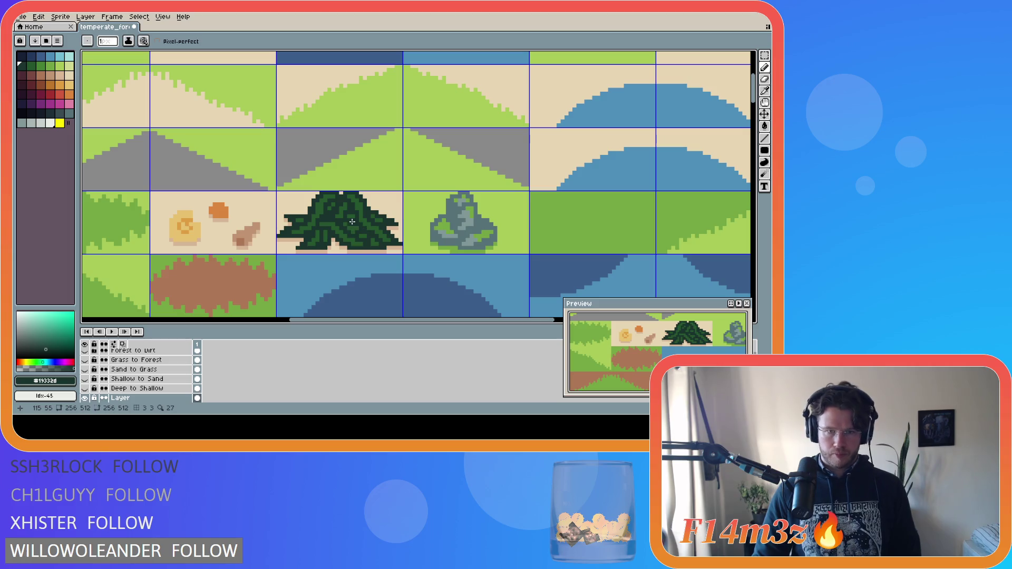
{"action": "key", "text": "ctrl"}
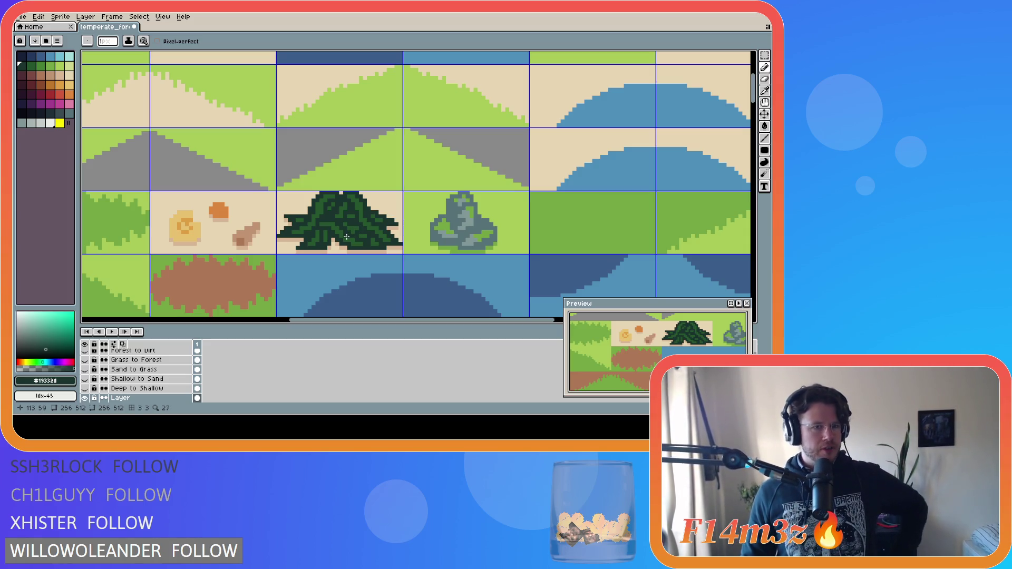
{"action": "scroll", "coordinate": [316, 248], "scroll_direction": "down", "scroll_amount": 2}
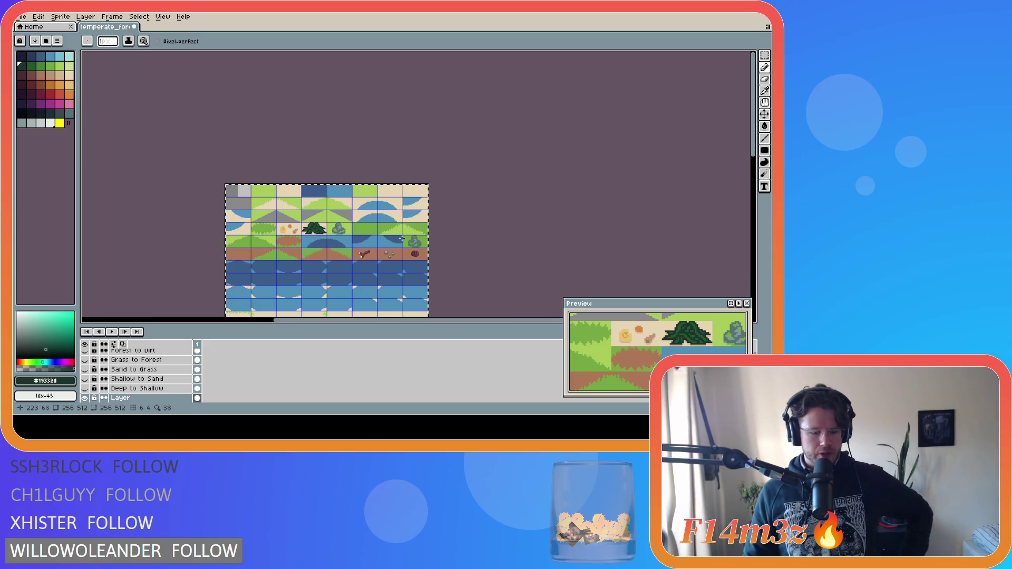
Deselect, scroll down to the rock and grass-patch rows, zoom in, and choose light tan.
{"action": "key", "text": "m"}
{"action": "key", "text": "ctrl+d"}
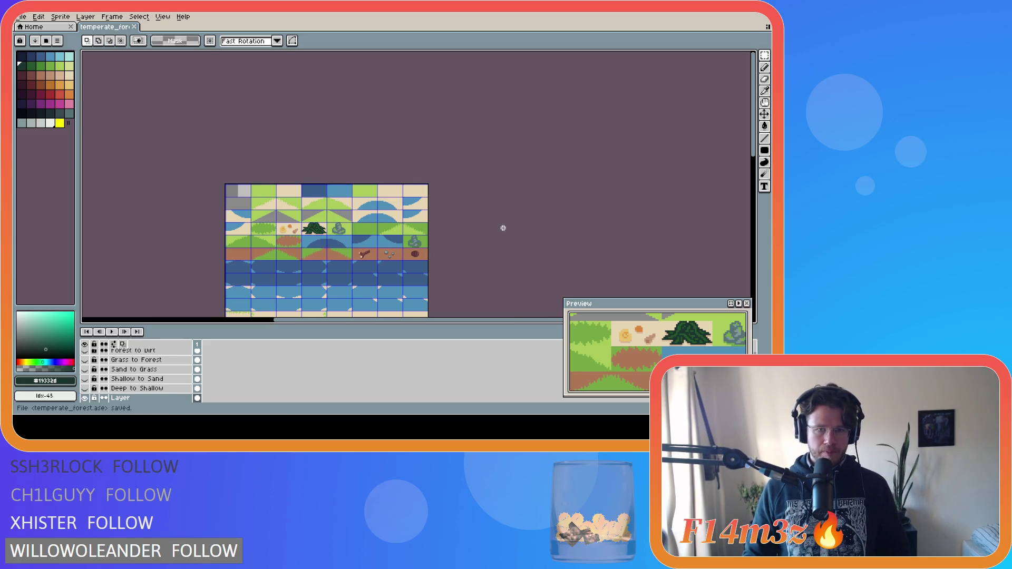
{"action": "mouse_move", "coordinate": [754, 161]}
{"action": "left_mouse_down"}
{"action": "mouse_move", "coordinate": [756, 242]}
{"action": "mouse_move", "coordinate": [753, 227]}
{"action": "left_mouse_up"}
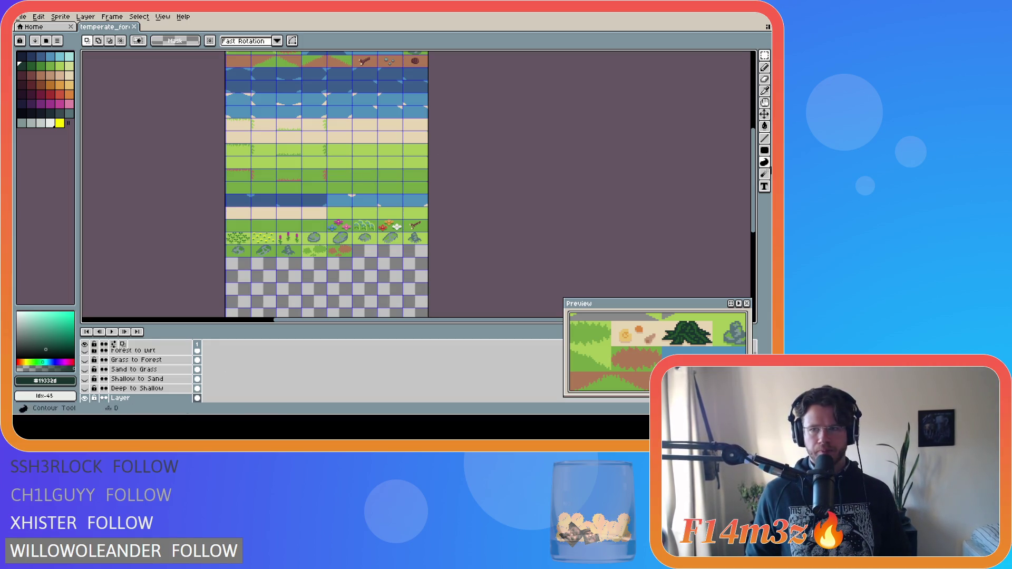
{"action": "scroll", "coordinate": [497, 273], "scroll_direction": "up", "scroll_amount": 5}
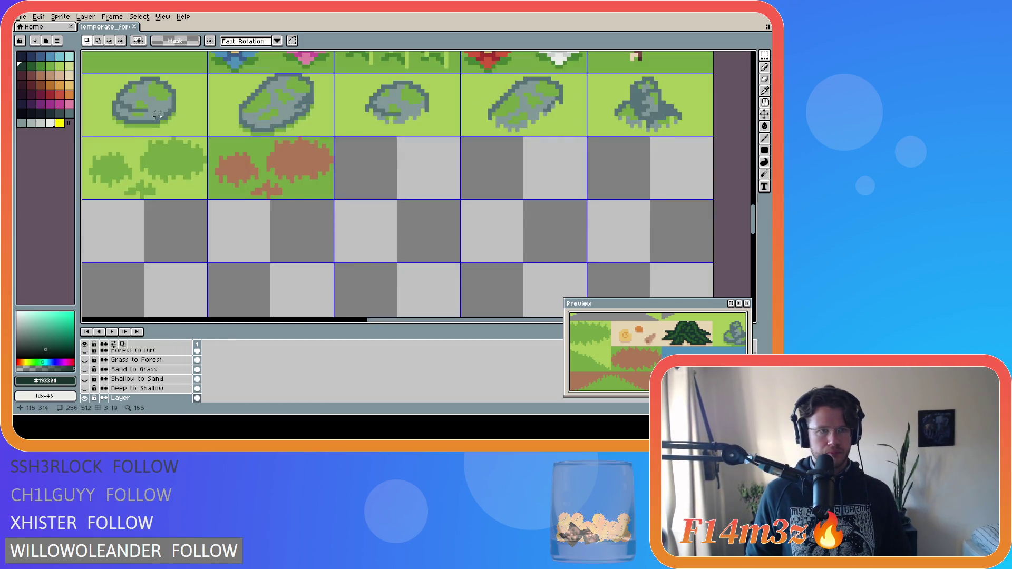
{"action": "left_click", "coordinate": [69, 75]}
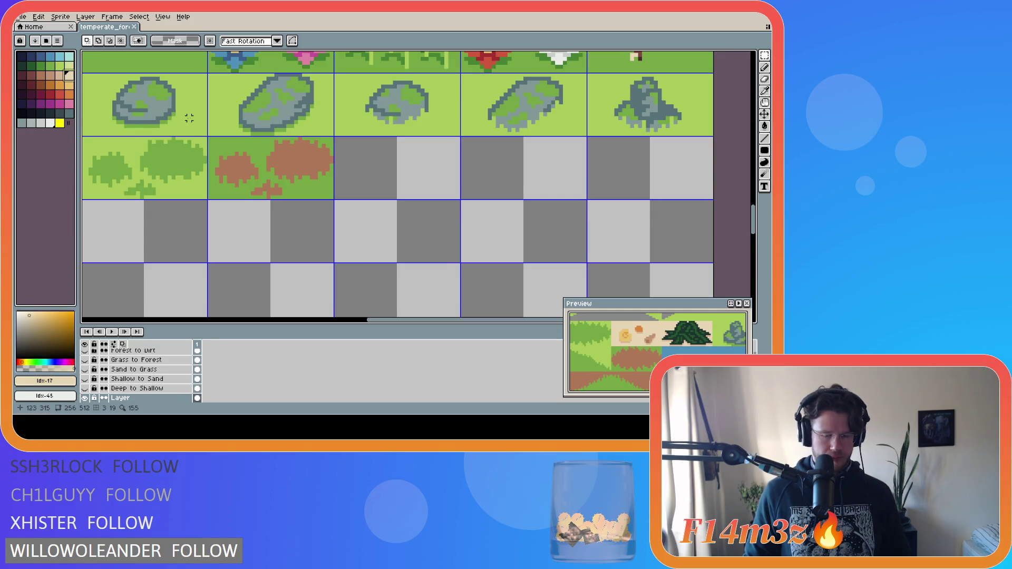
{"action": "key", "text": "shift+u"}
Fill the empty cell right of the dirt patches with tan sand and sketch a short light mark.
{"action": "left_click_drag", "start_coordinate": [335, 138], "coordinate": [458, 205]}
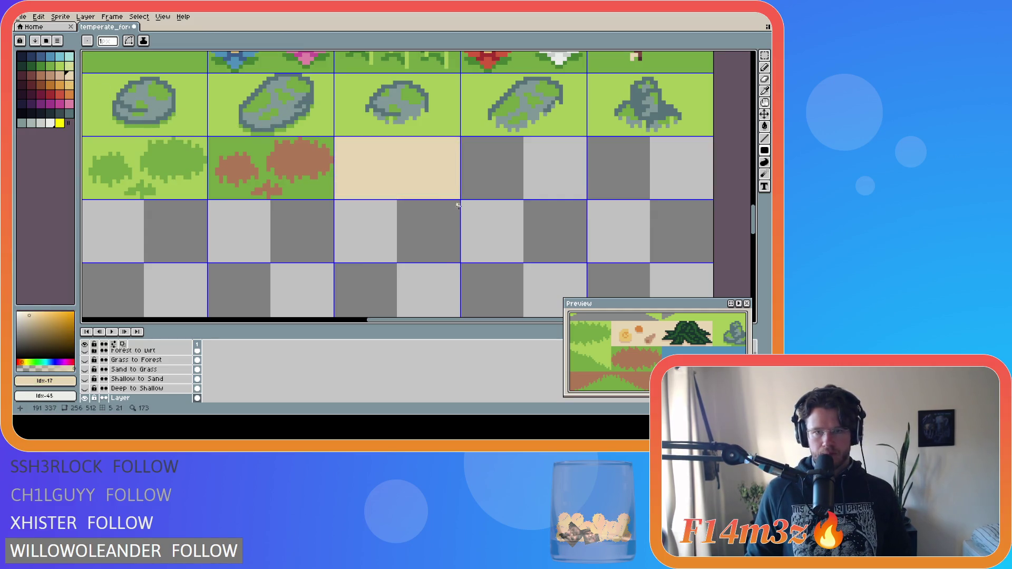
{"action": "left_click", "coordinate": [106, 134], "text": "alt"}
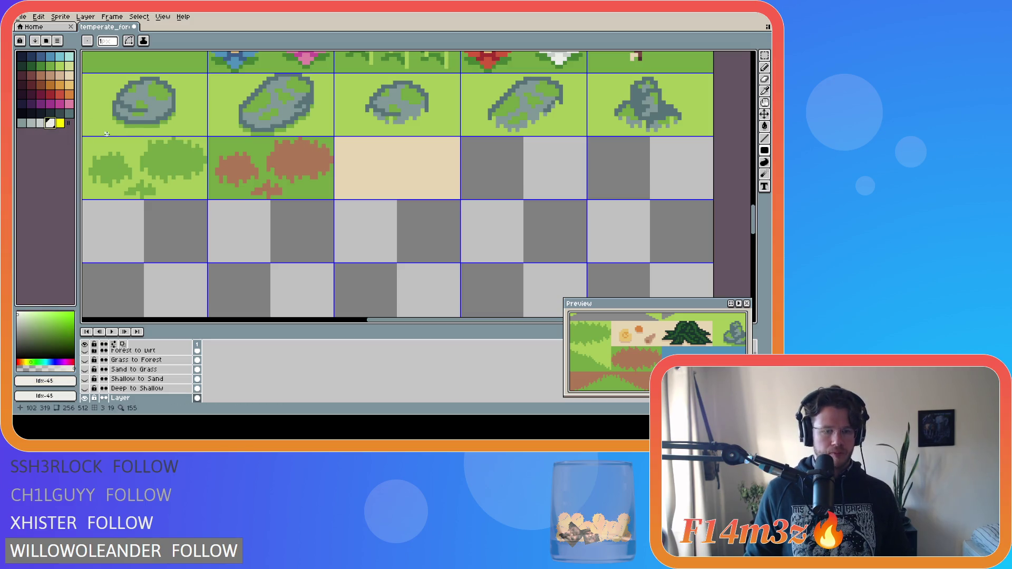
{"action": "key", "text": "b"}
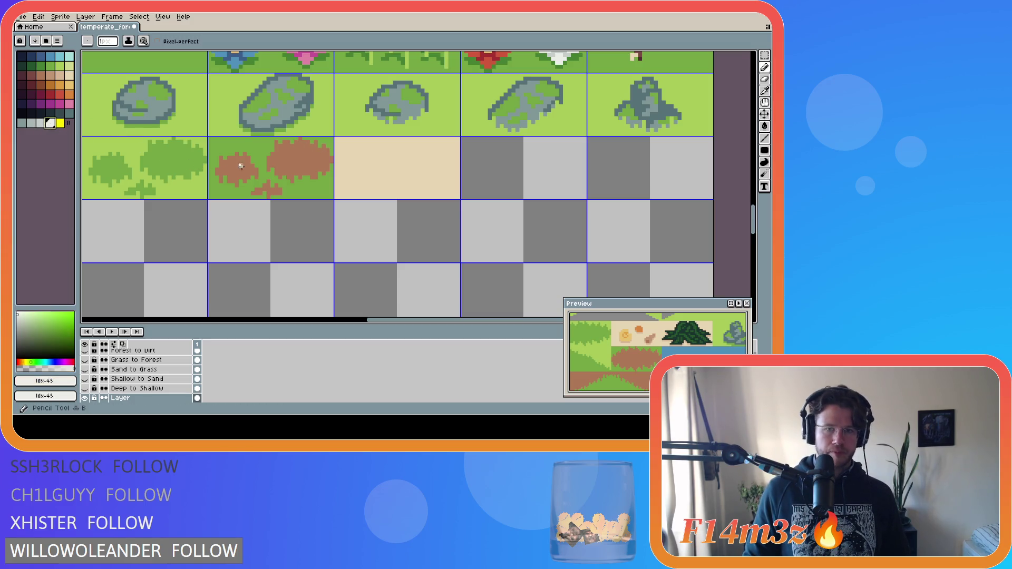
{"action": "mouse_move", "coordinate": [363, 161]}
{"action": "left_mouse_down"}
{"action": "mouse_move", "coordinate": [380, 152]}
{"action": "mouse_move", "coordinate": [358, 153]}
{"action": "mouse_move", "coordinate": [371, 151]}
{"action": "left_mouse_up"}
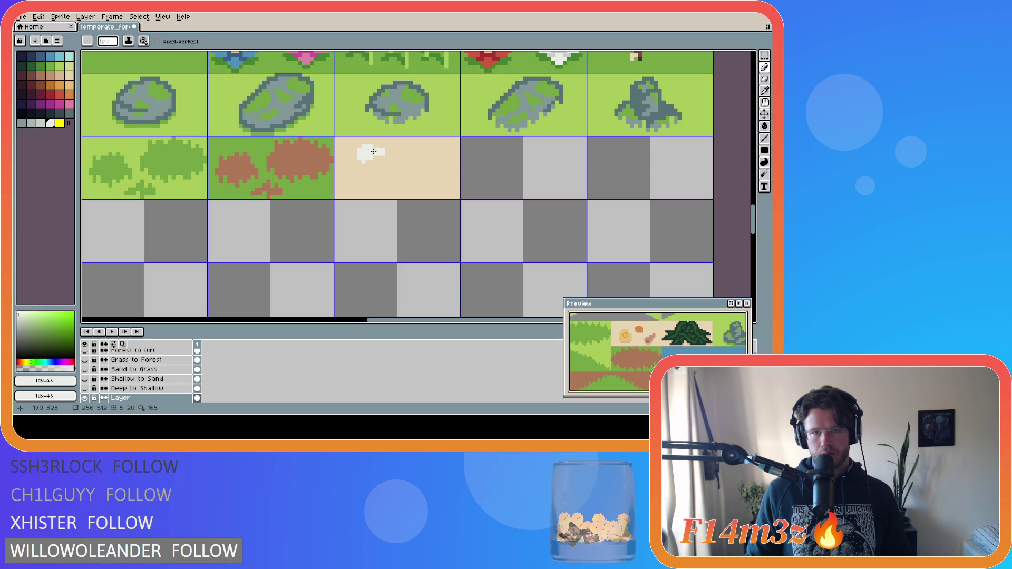
{"action": "left_click", "coordinate": [388, 149], "text": "alt"}
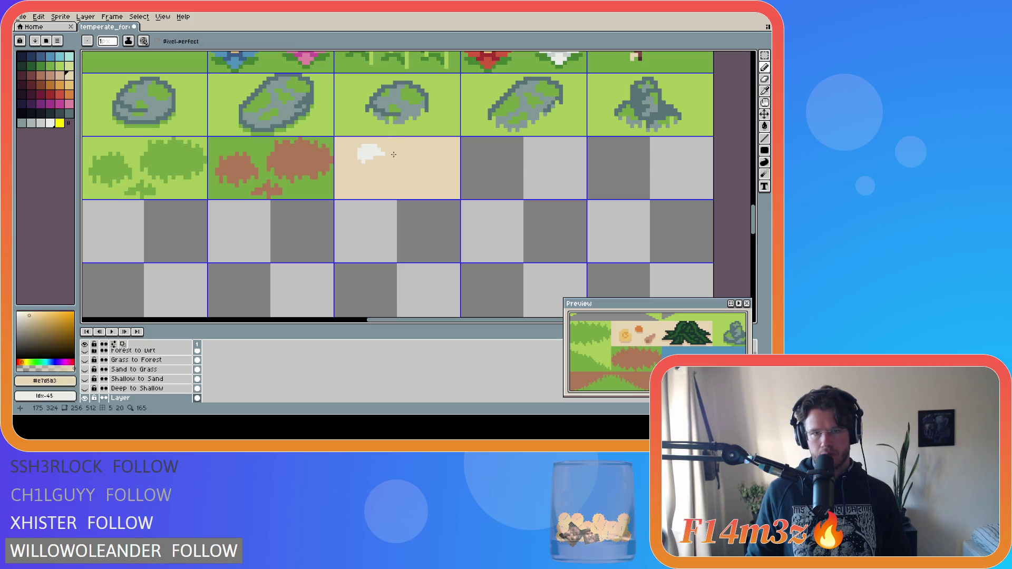